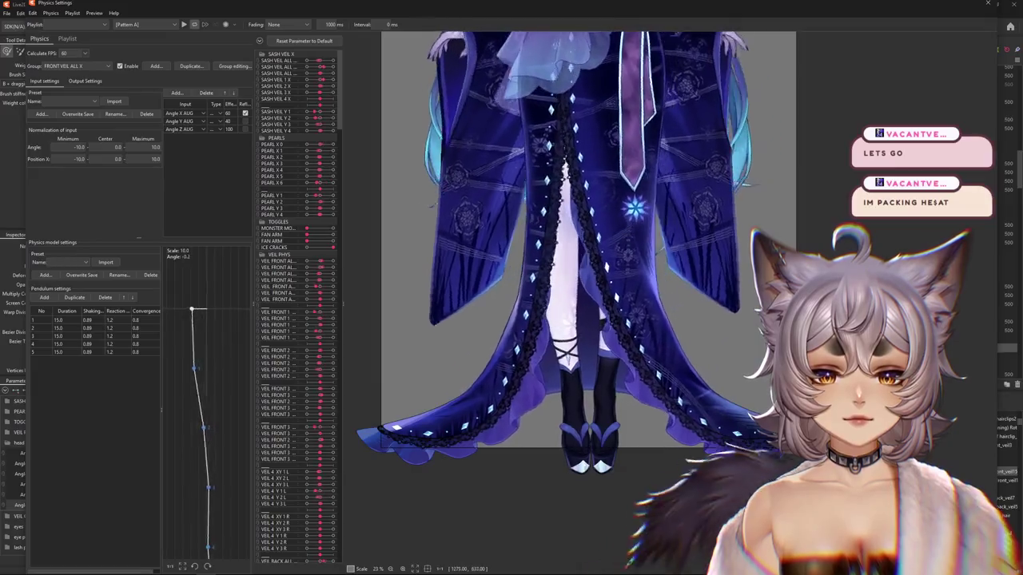
Drag the model to swing the FRONTVEIL ALL X veil physics, then close Physics Settings.
drag(659, 345, 418, 360)
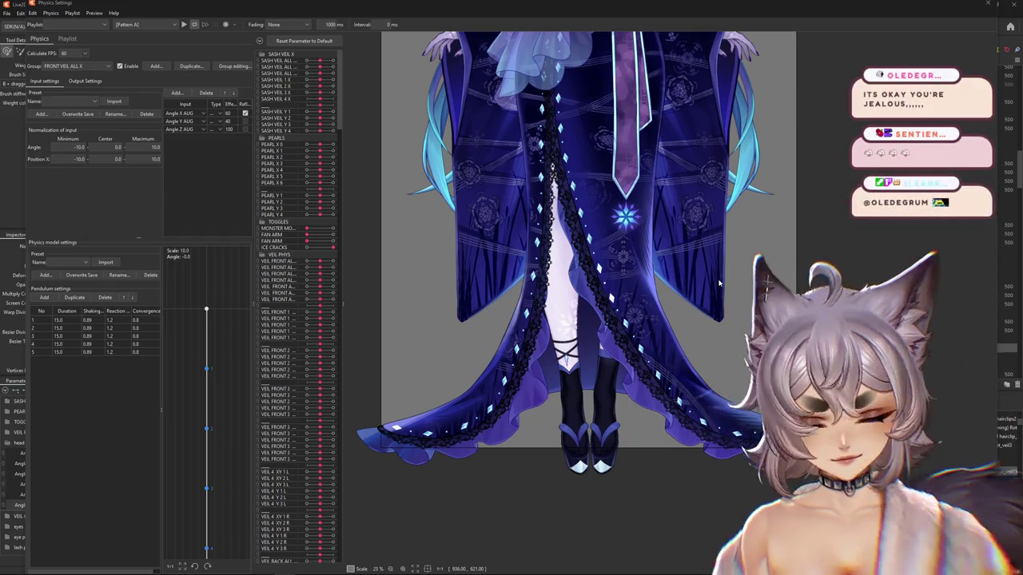
click(989, 4)
click(120, 390)
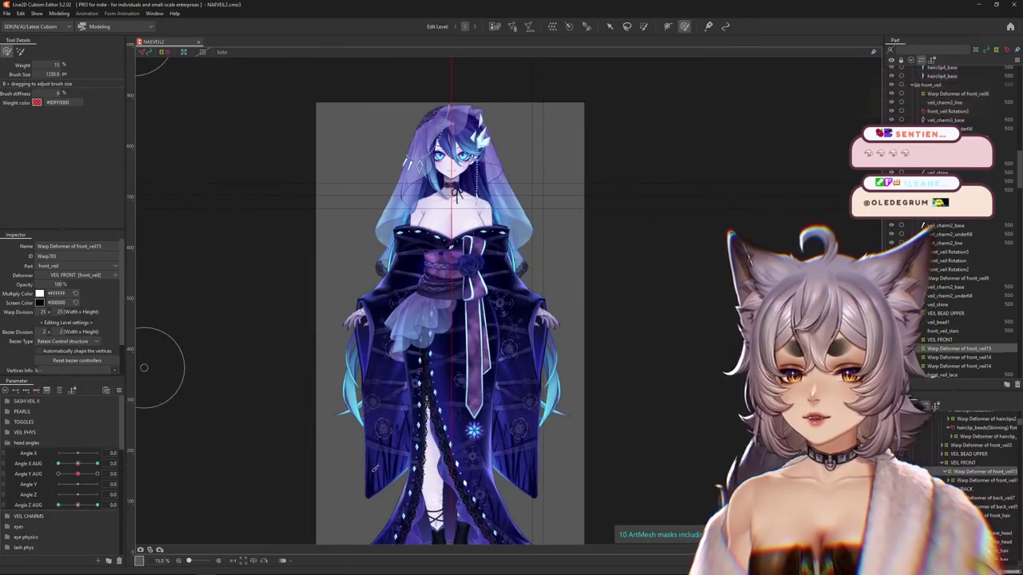
Zoom in on the skirt and select the l_skirt_ruffle LEG mesh.
scroll(473, 350, up, 3)
scroll(473, 349, up, 3)
scroll(472, 349, up, 1)
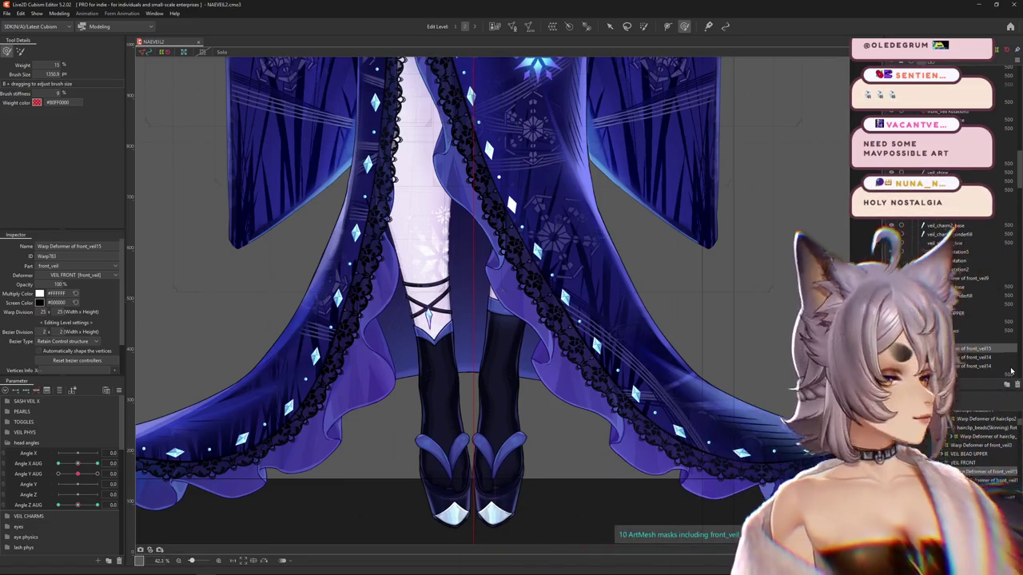
scroll(649, 277, up, 5)
scroll(503, 350, down, 3)
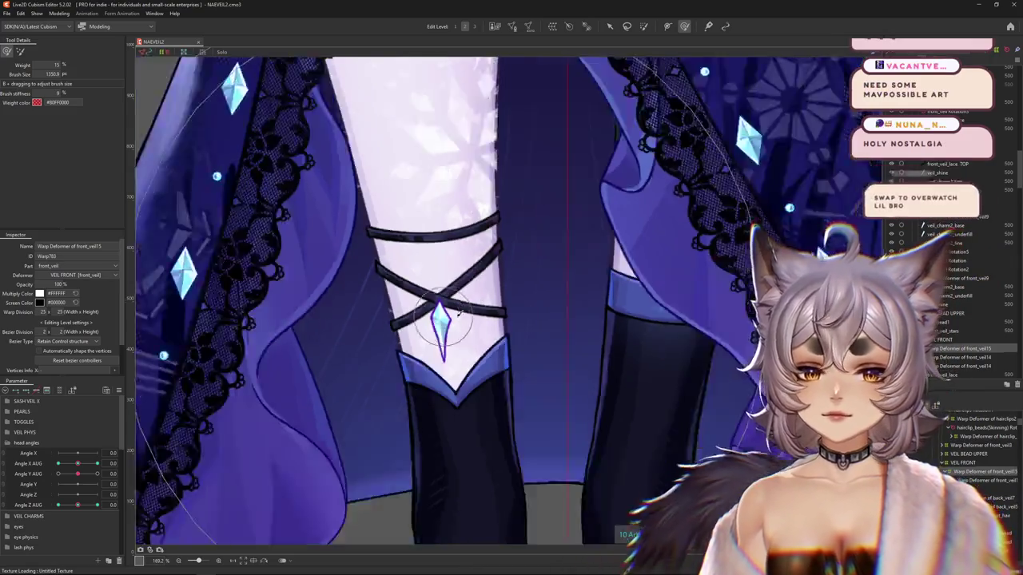
right_click(498, 356)
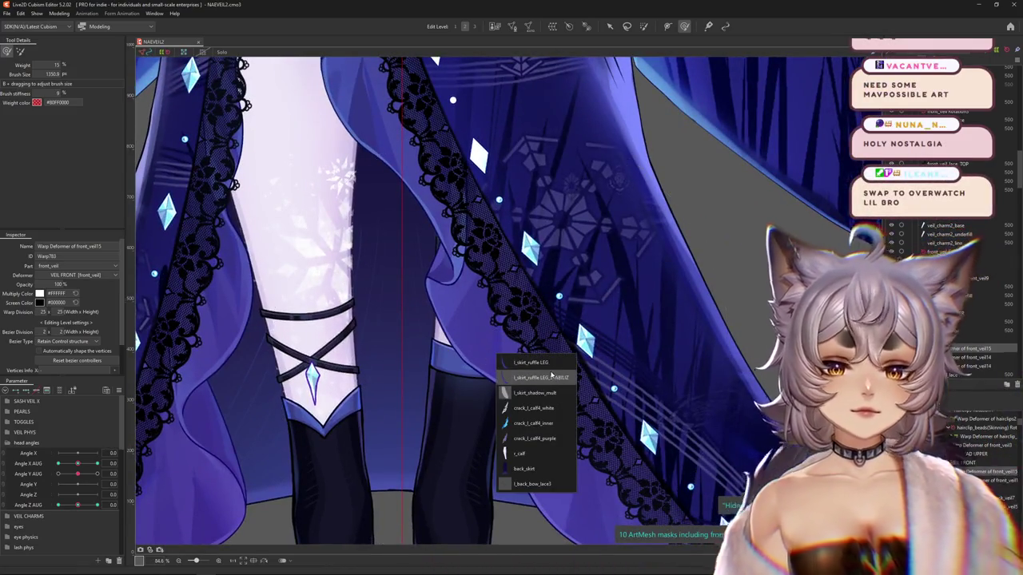
click(531, 362)
Frame the legs and sandals, collapse head angles and expand the body angles group.
scroll(545, 397, down, 2)
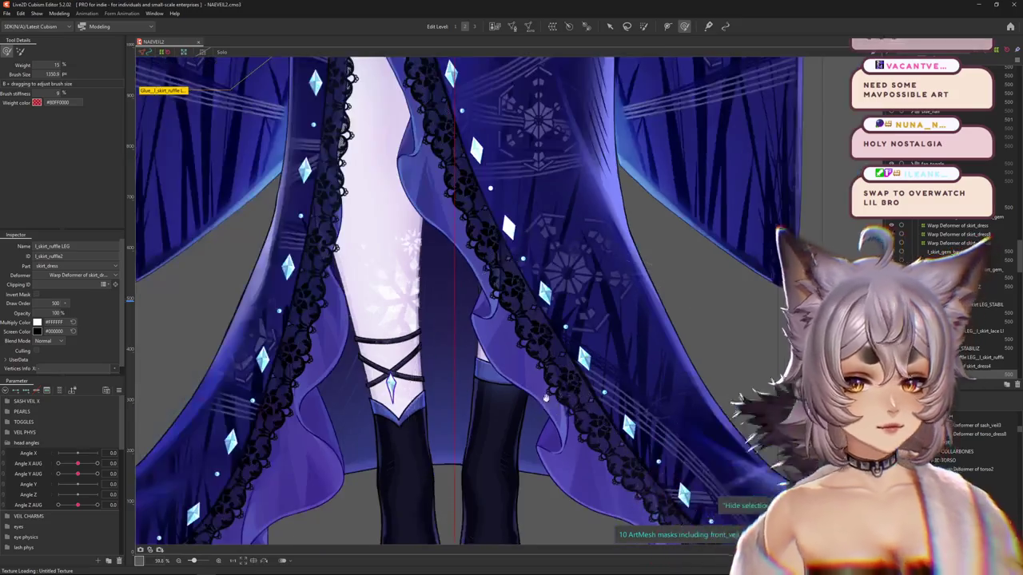
drag(546, 397, 572, 291)
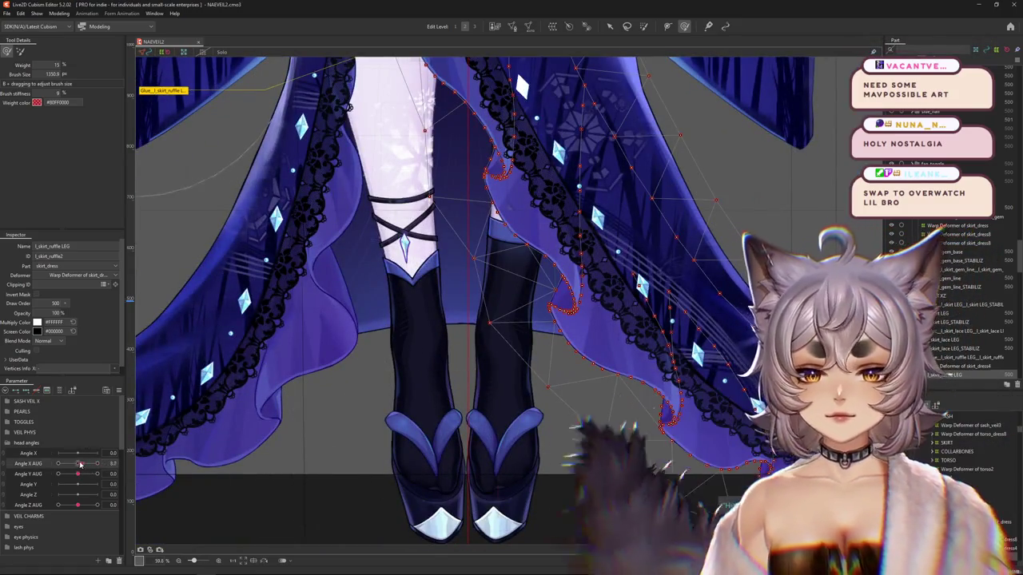
click(7, 442)
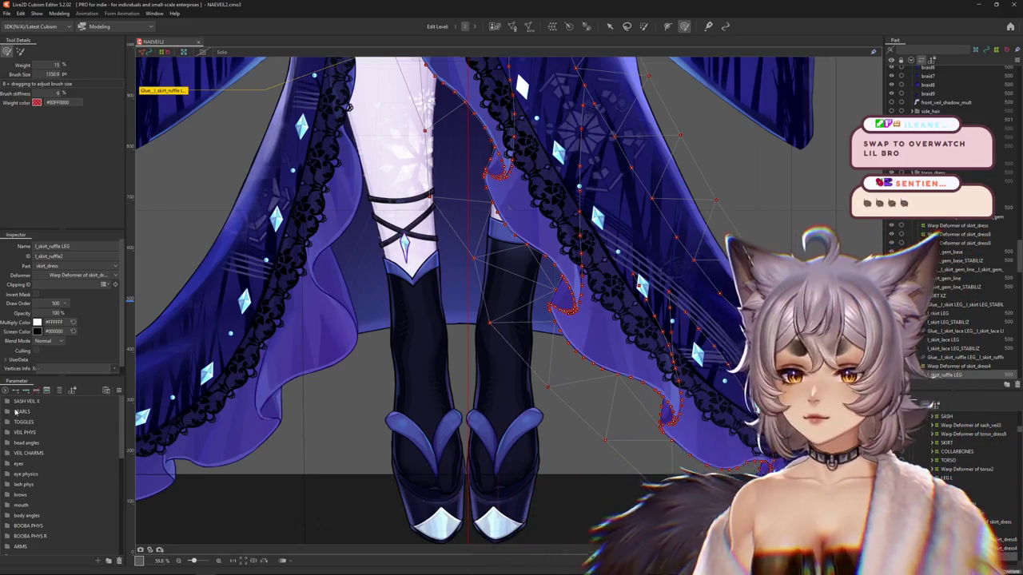
click(11, 516)
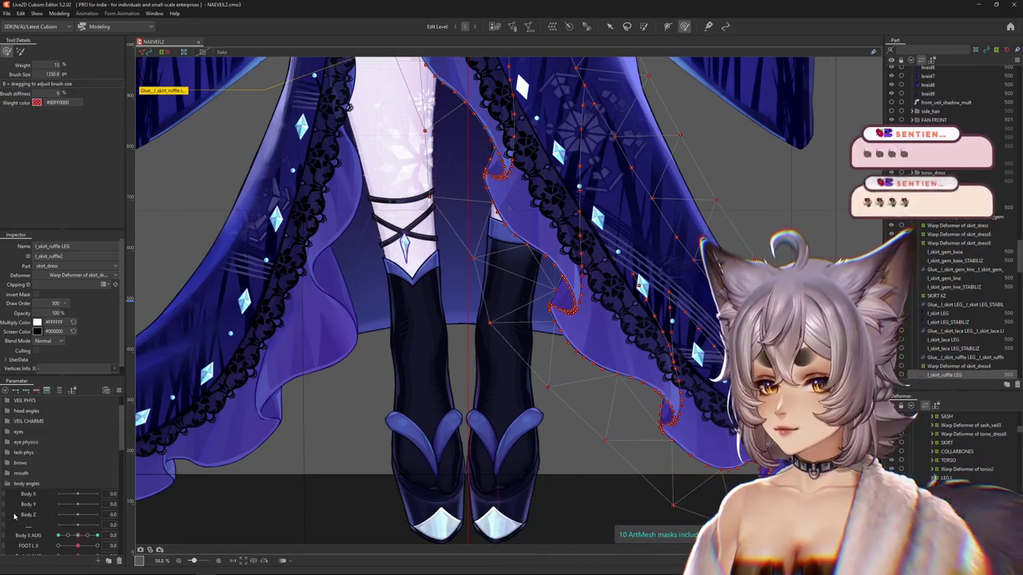
Hide and then restore the selected mesh's wireframe with Ctrl+H.
scroll(56, 496, down, 2)
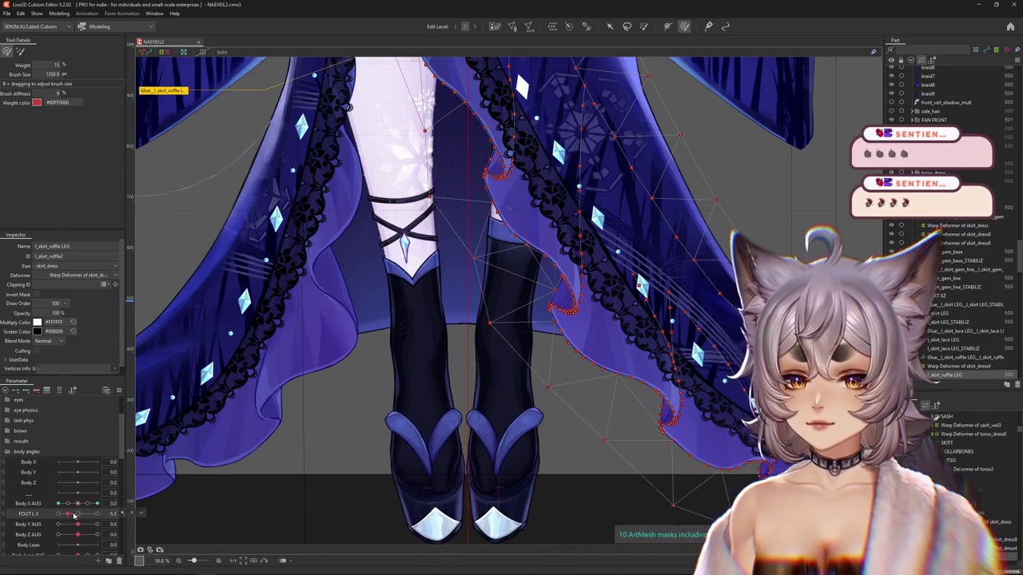
key(ctrl+h)
scroll(623, 413, down, 2)
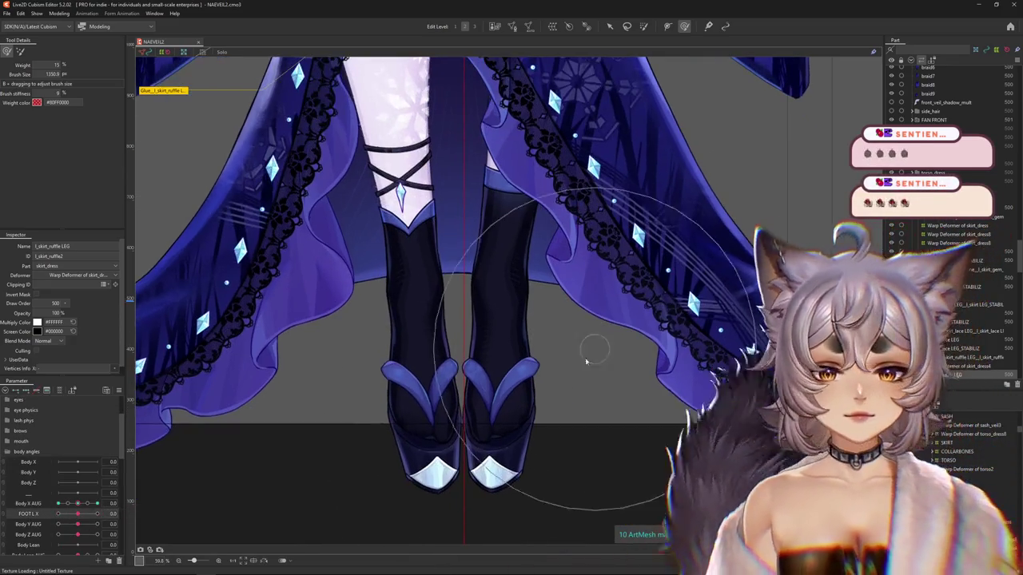
key(ctrl+h)
Select l_shoe_foot and the foot meshes, then pick Warp Deformer of shoe4.
right_click(491, 319)
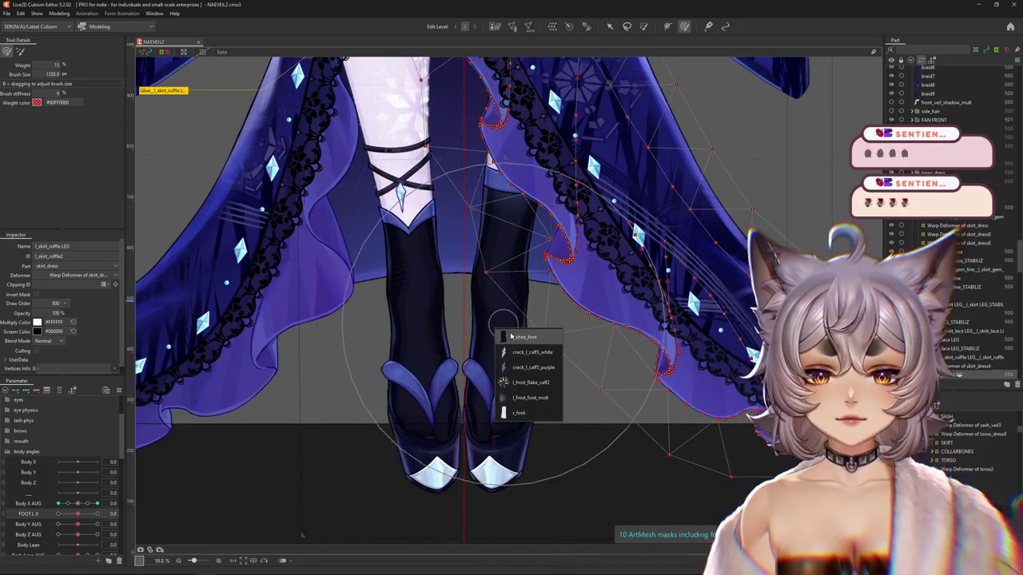
click(512, 330)
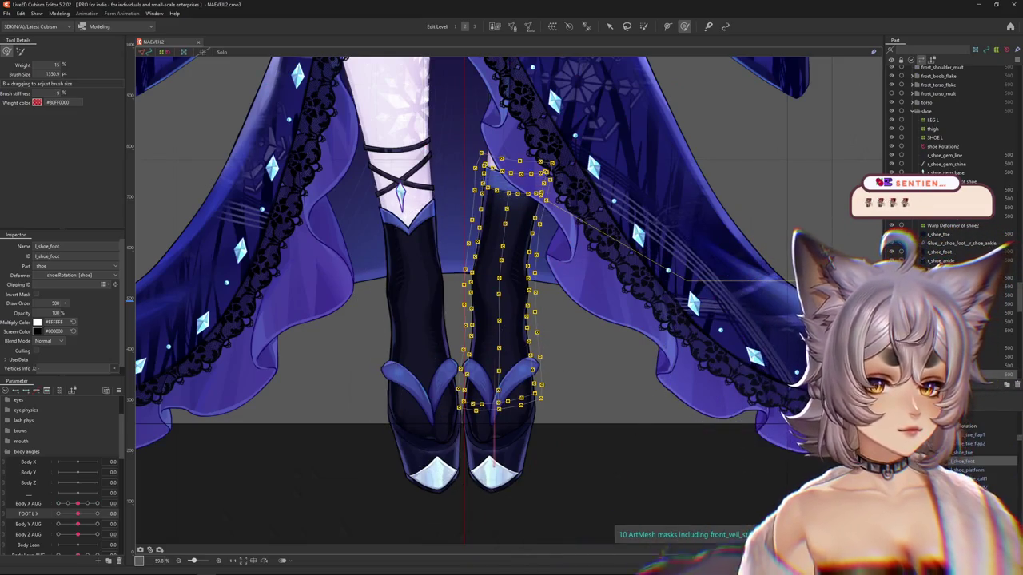
click(502, 272)
click(502, 272)
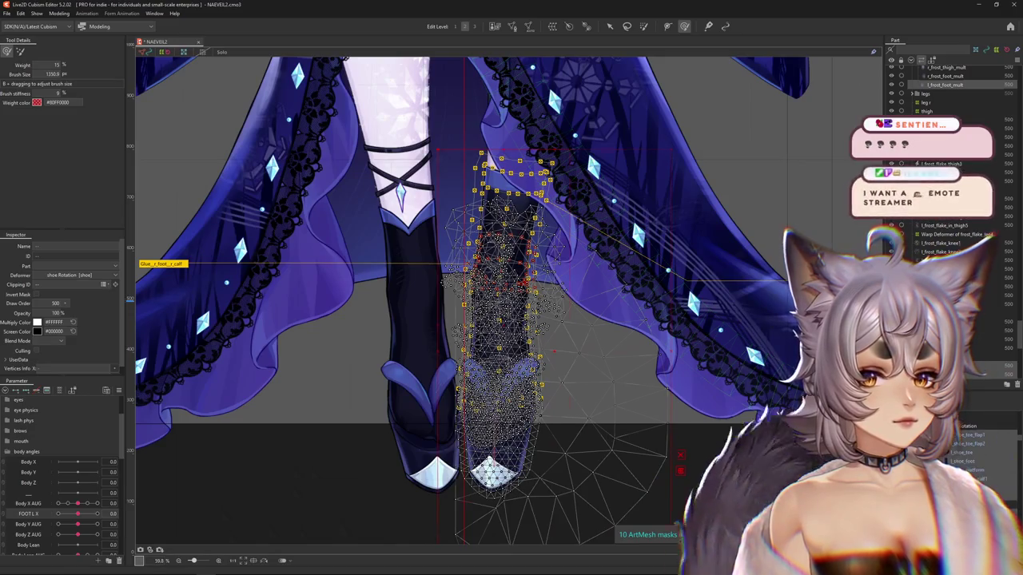
click(501, 272)
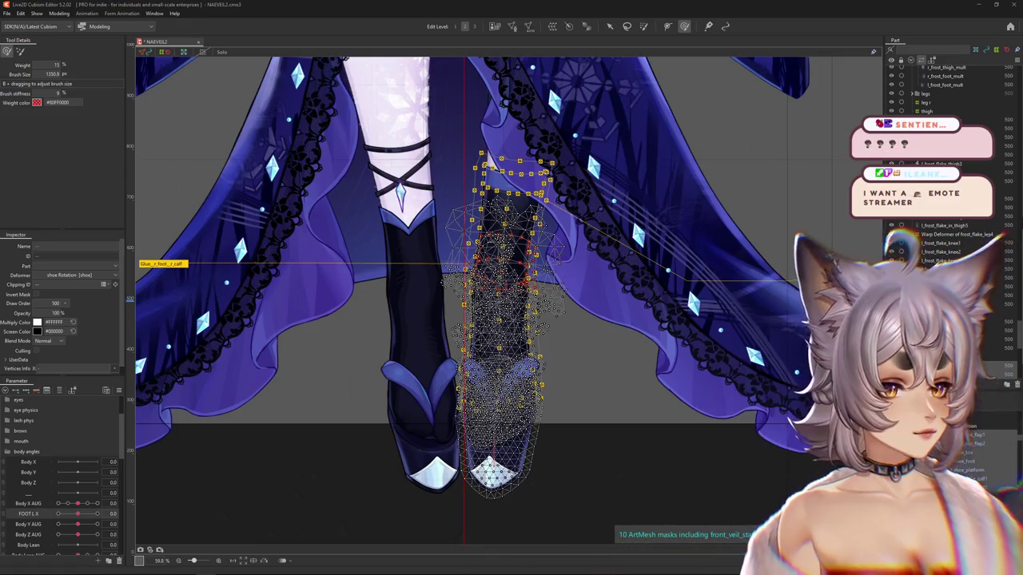
click(952, 70)
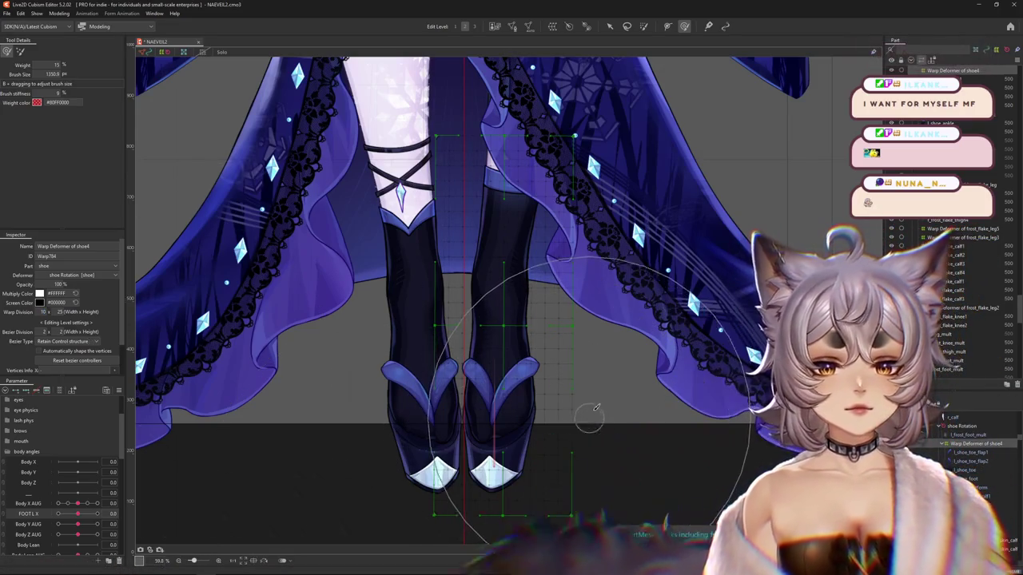
Center the sandals, set FOOT L X to 10 and hide the deformer grid.
scroll(596, 403, down, 3)
scroll(592, 396, up, 3)
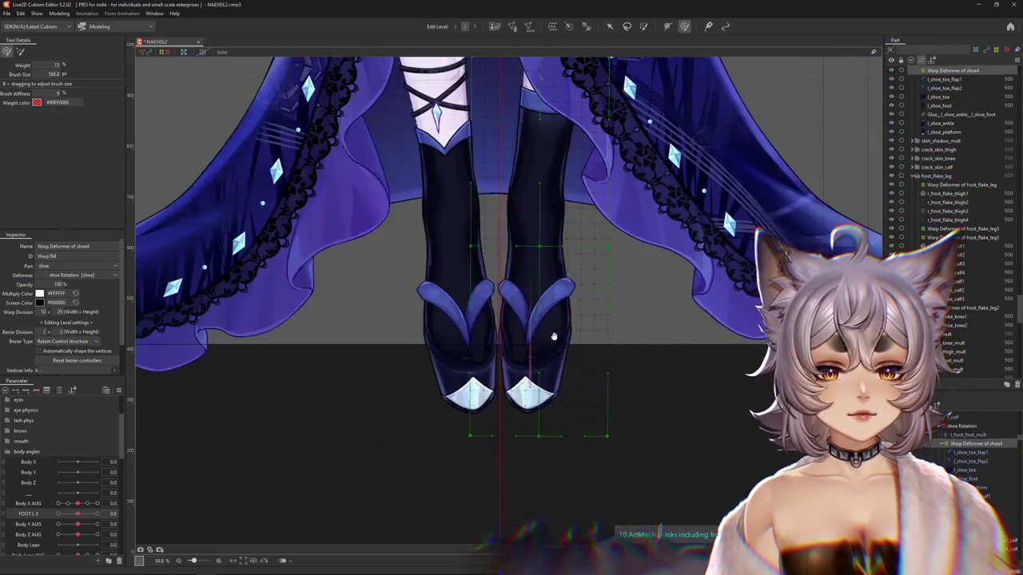
drag(241, 497, 269, 448)
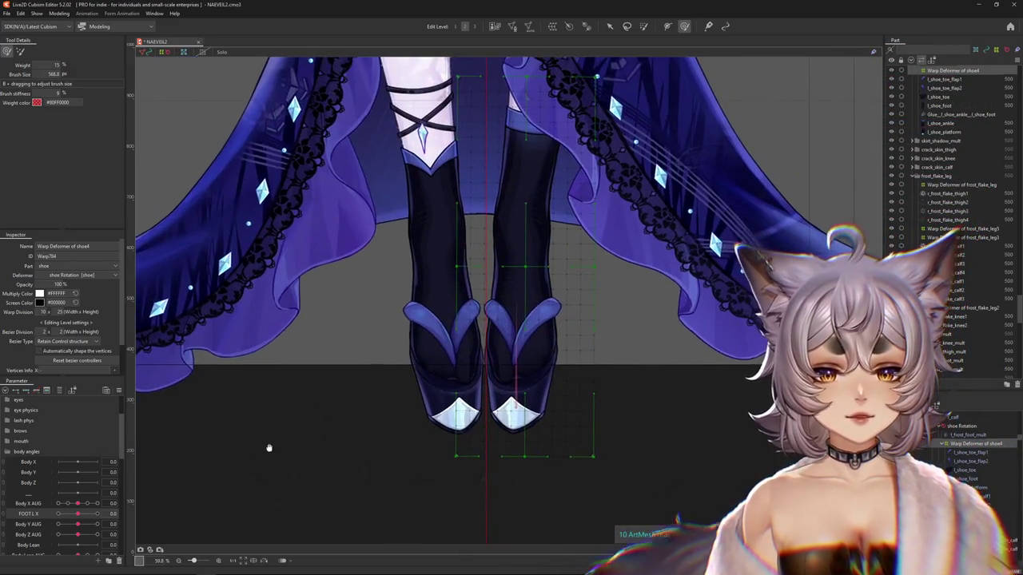
drag(81, 514, 111, 512)
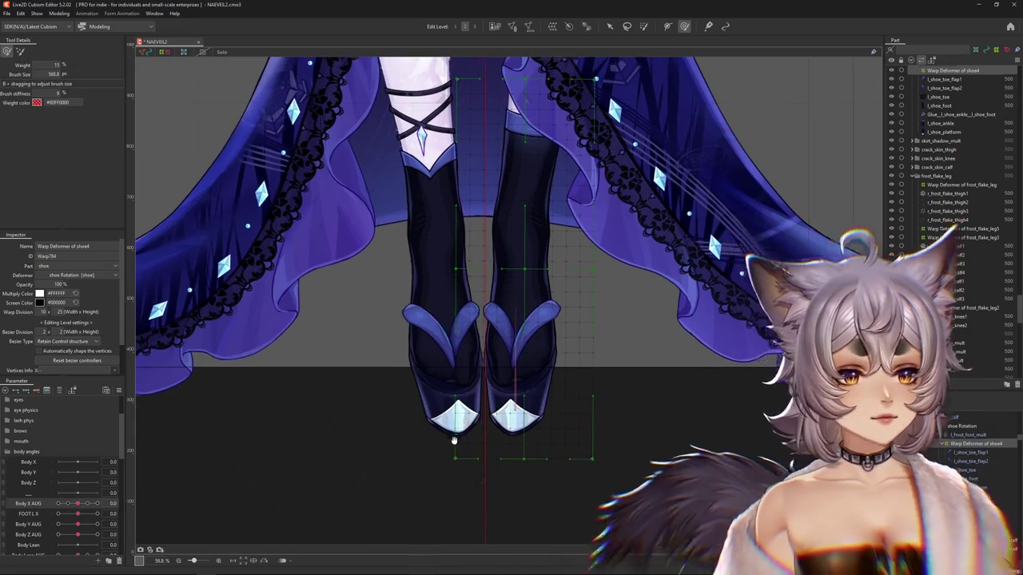
drag(310, 436, 286, 472)
key(ctrl+h)
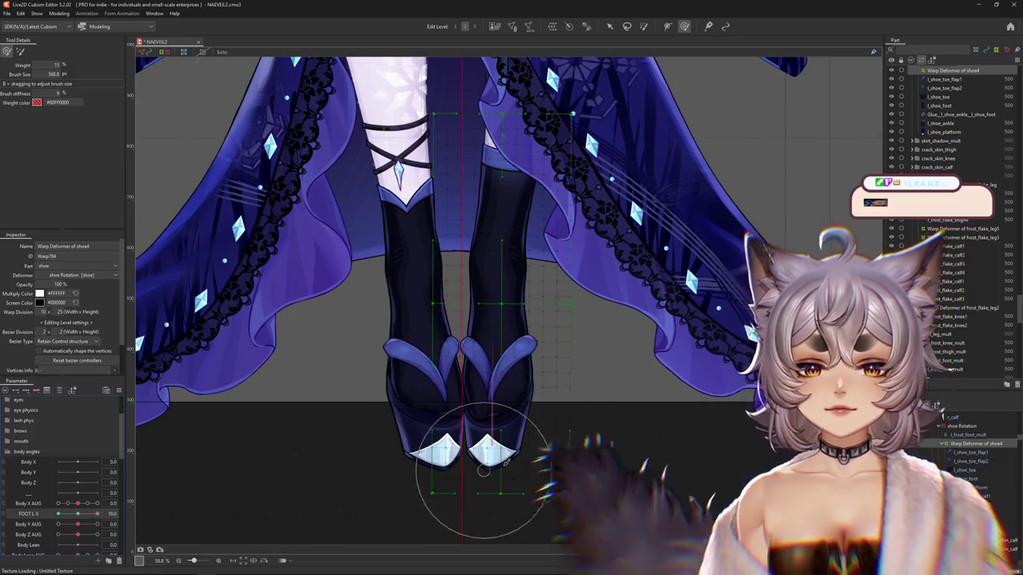
Shrink the weight brush and paint weight on the left sandal strap and leg.
scroll(443, 432, up, 2)
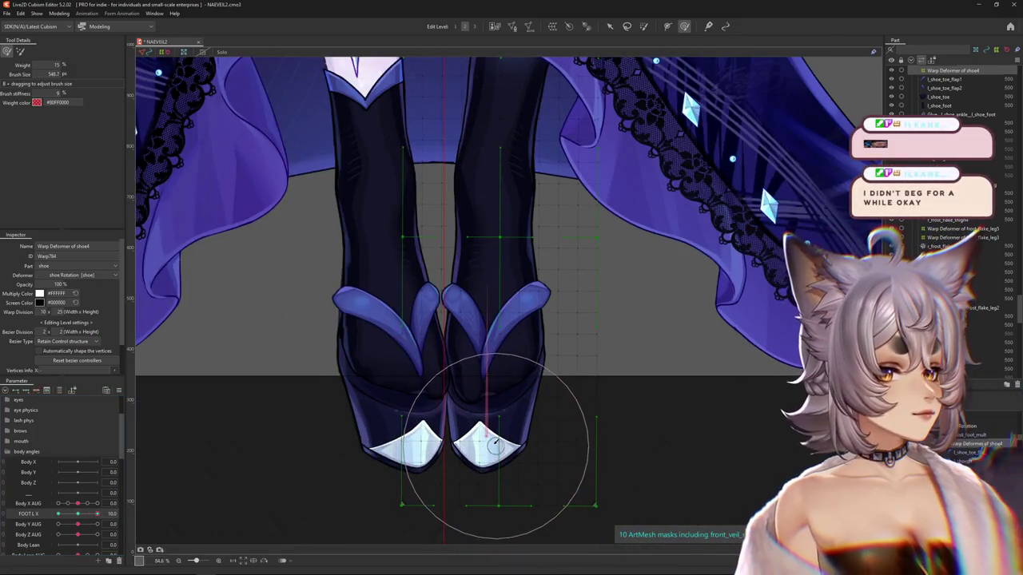
drag(494, 443, 482, 386)
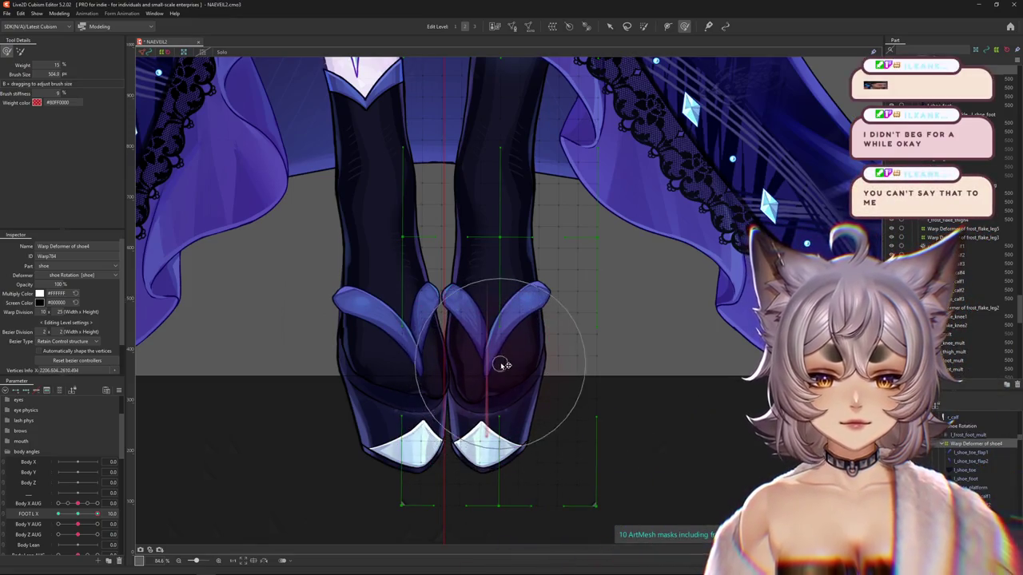
drag(490, 438, 504, 343)
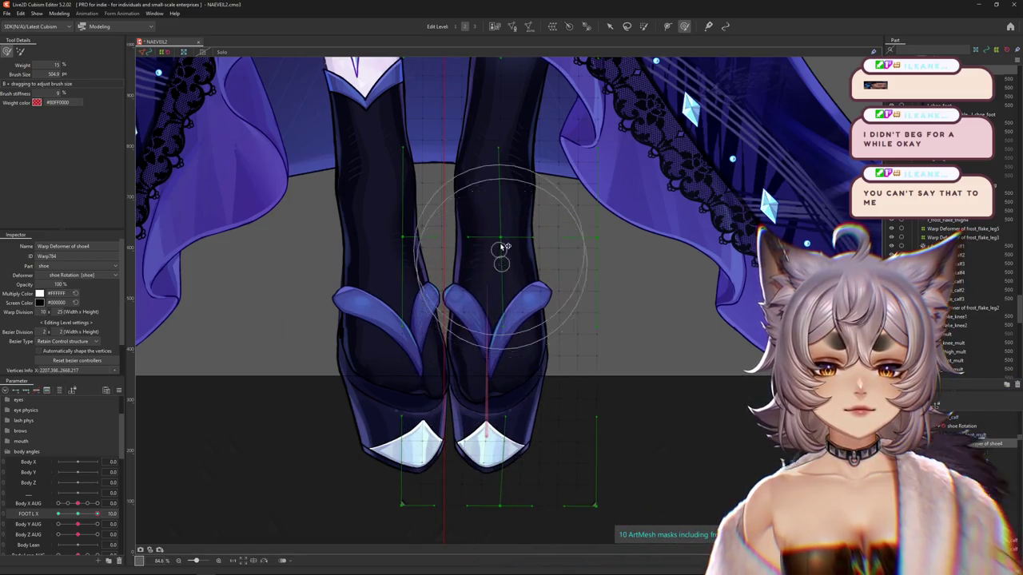
drag(502, 248, 490, 195)
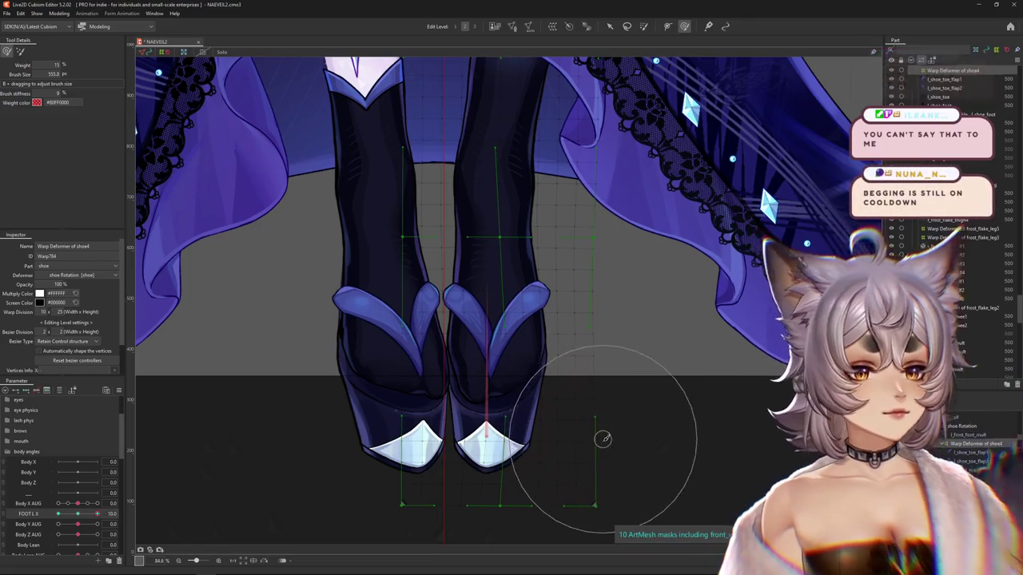
Reframe the legs and sandals and resize the weight brush around the toes.
drag(622, 461, 635, 426)
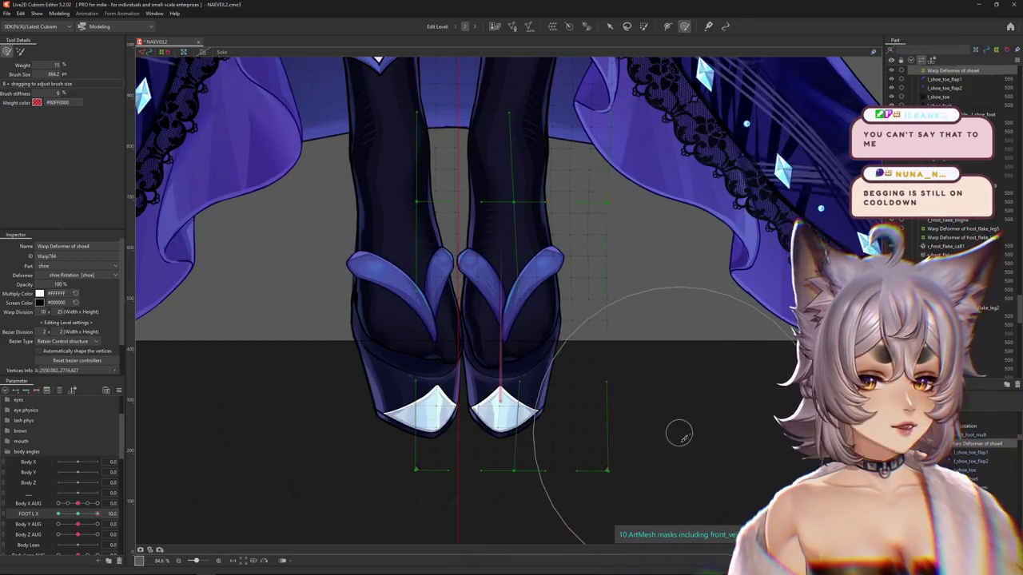
drag(687, 285, 662, 375)
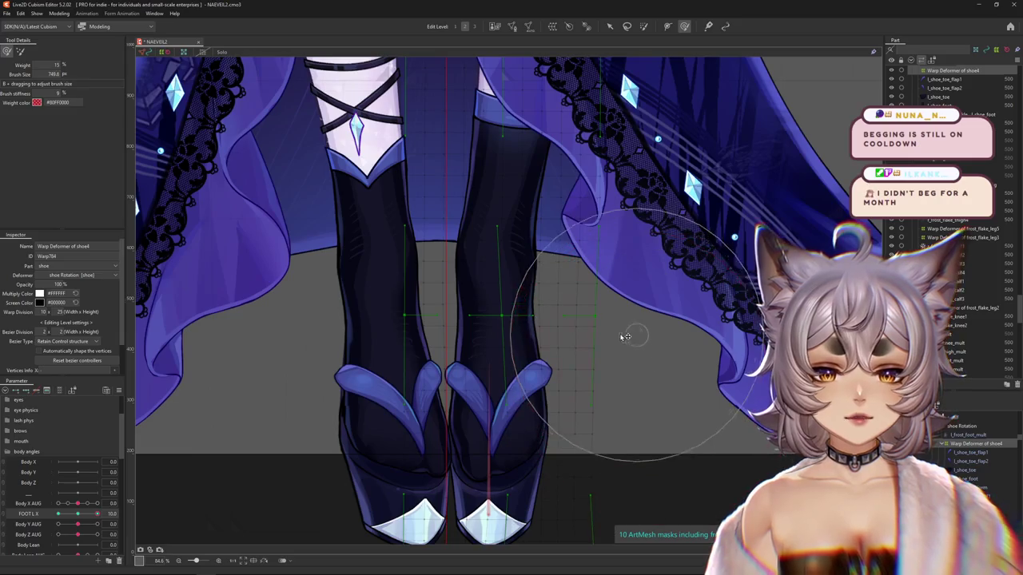
drag(623, 311, 625, 390)
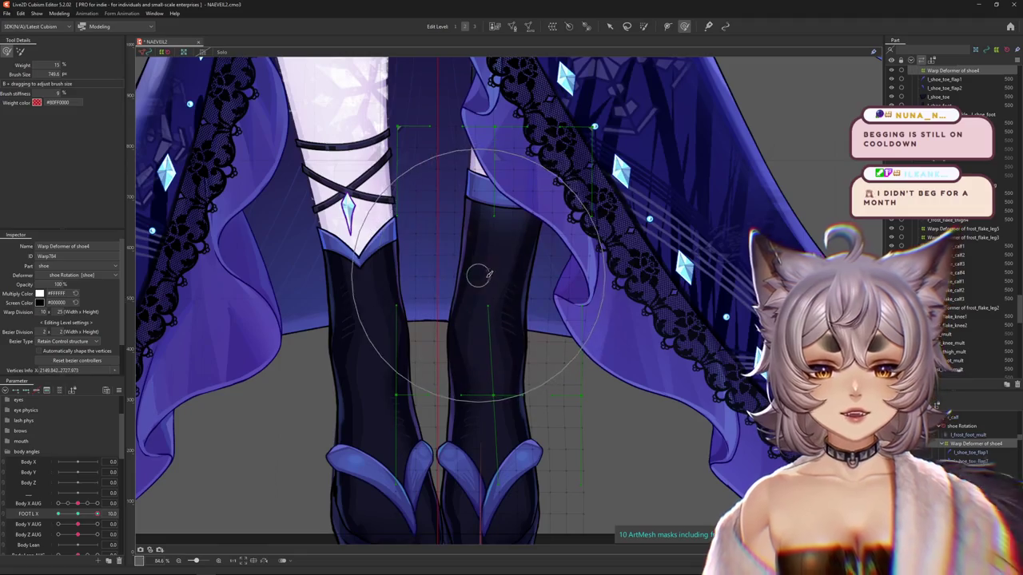
scroll(484, 351, down, 2)
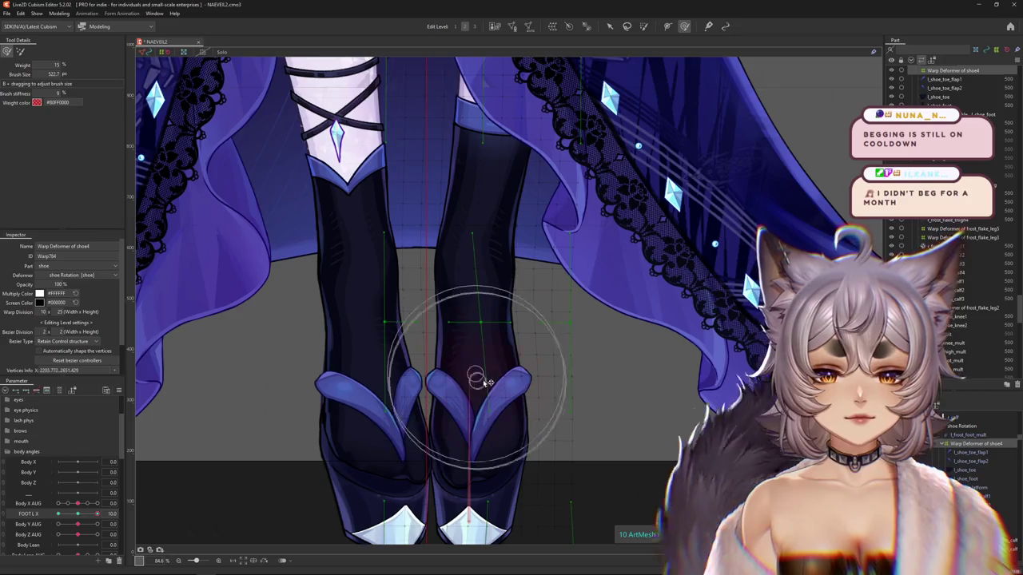
drag(484, 429, 477, 345)
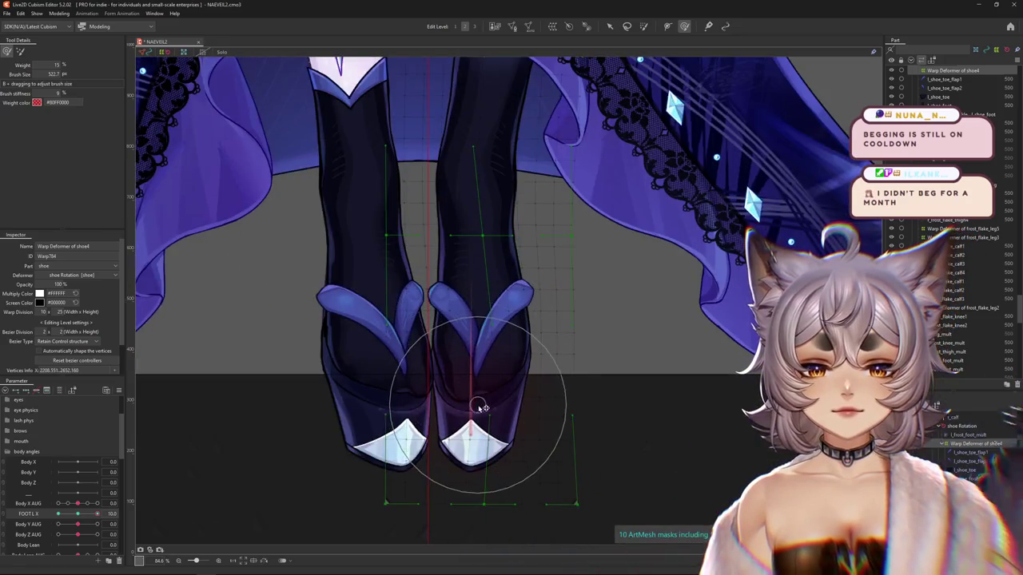
drag(491, 465, 454, 453)
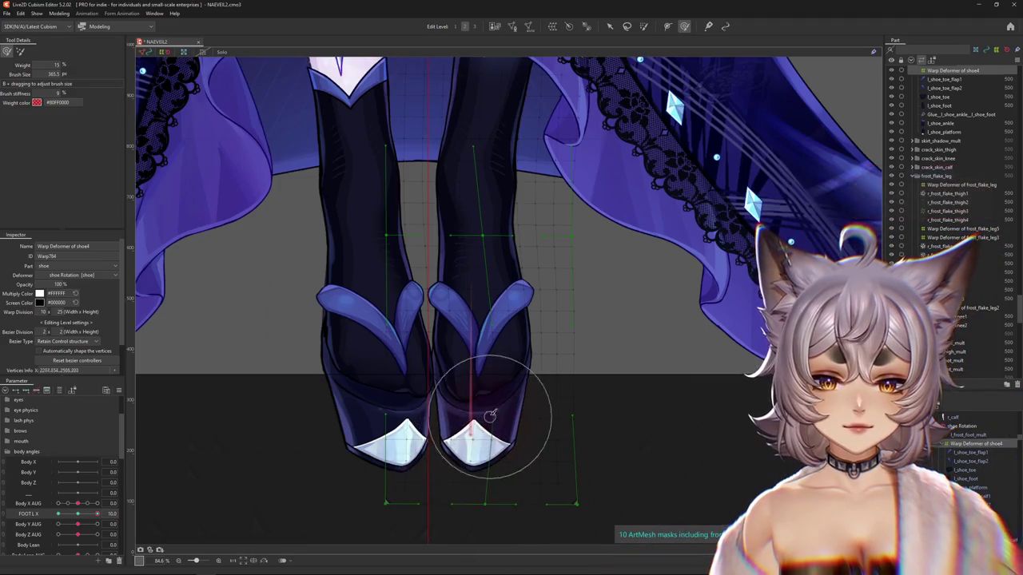
drag(488, 364, 527, 361)
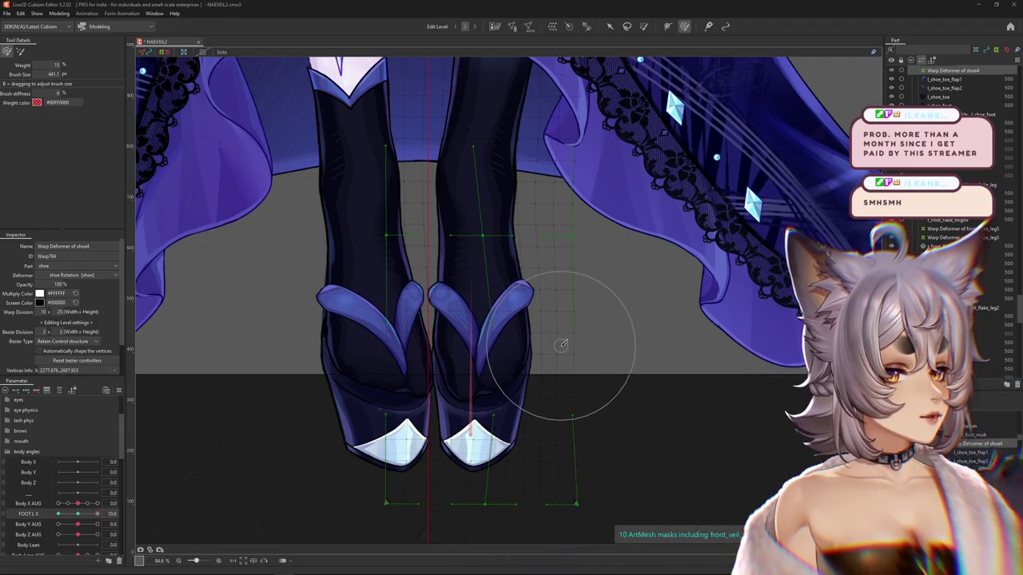
Set FOOT L X to its maximum 10 and size the brush over the right shoe.
drag(520, 335, 539, 373)
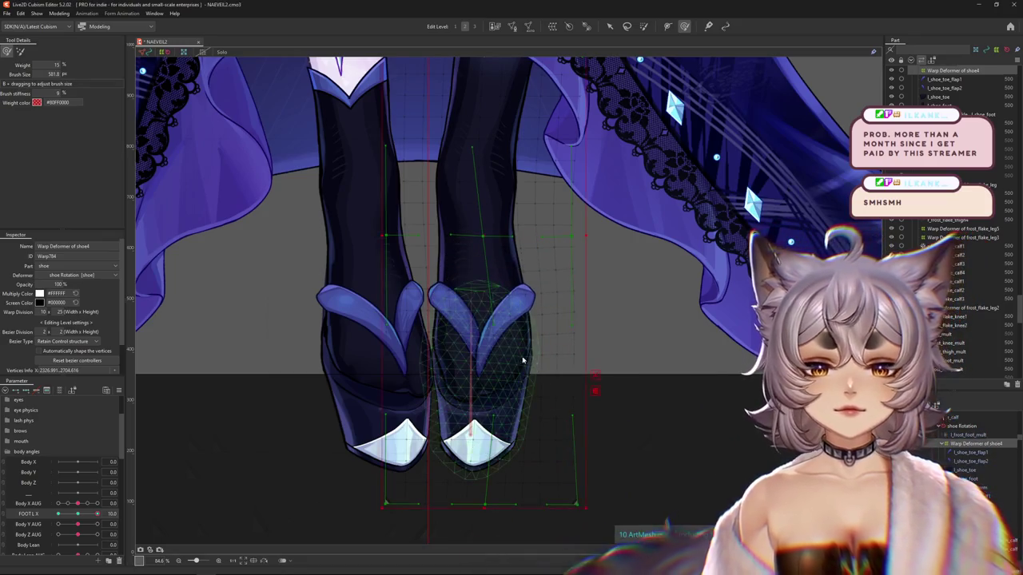
drag(78, 518, 97, 514)
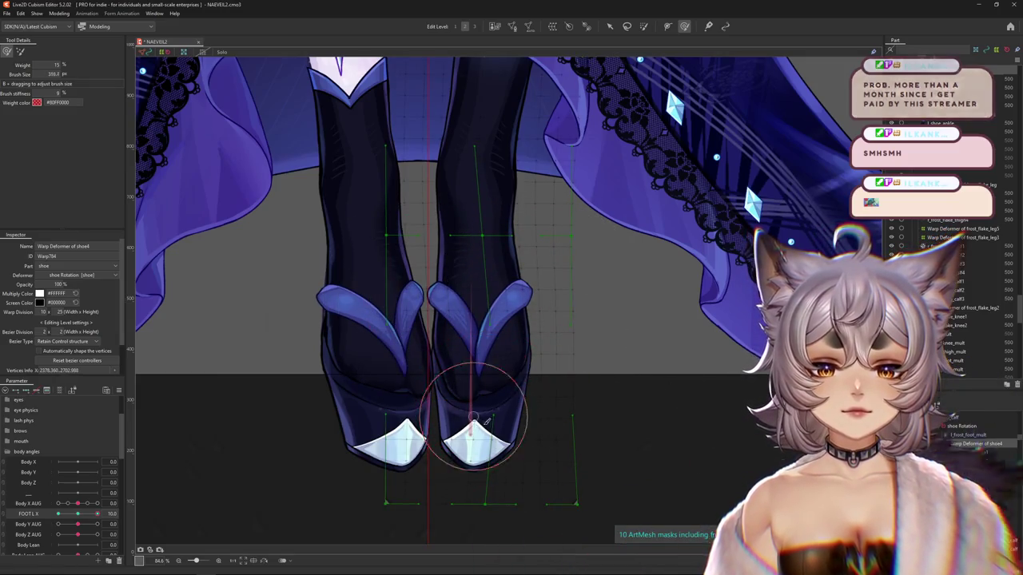
drag(489, 402, 504, 375)
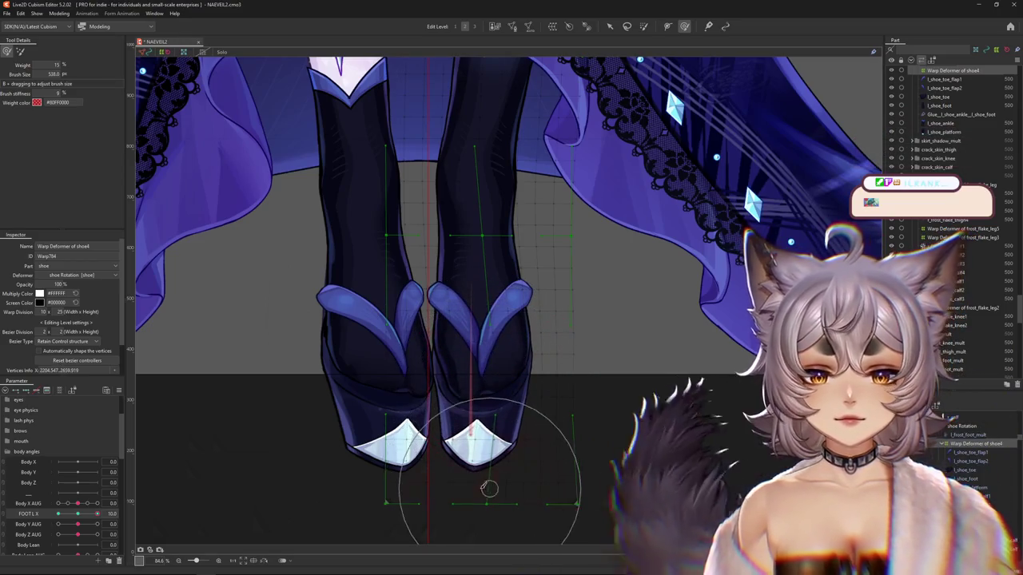
mouse_move(474, 479)
mouse_down()
mouse_move(587, 434)
mouse_move(640, 483)
mouse_move(722, 78)
mouse_up()
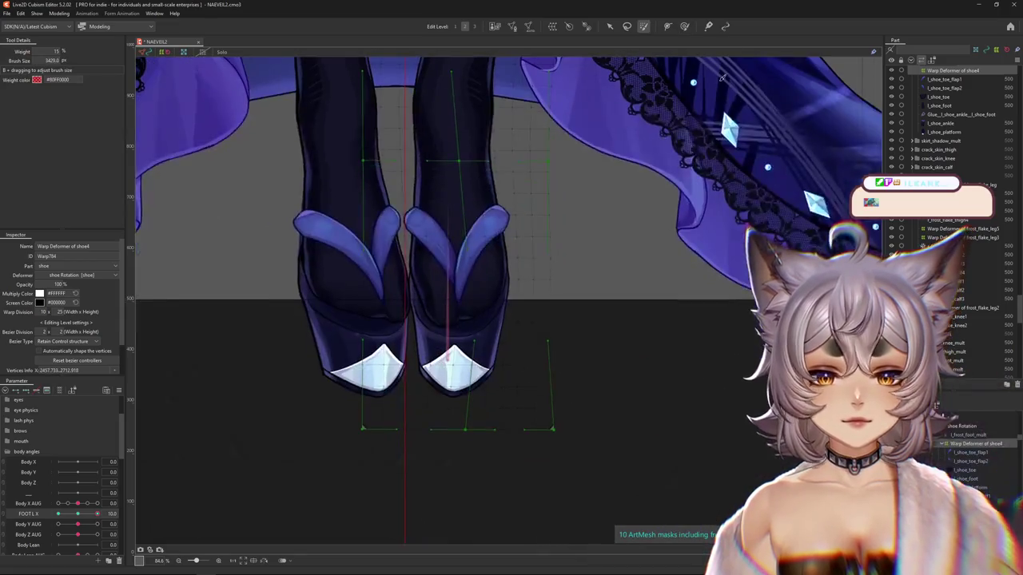
mouse_move(648, 304)
mouse_down()
mouse_move(608, 414)
mouse_move(557, 399)
mouse_up()
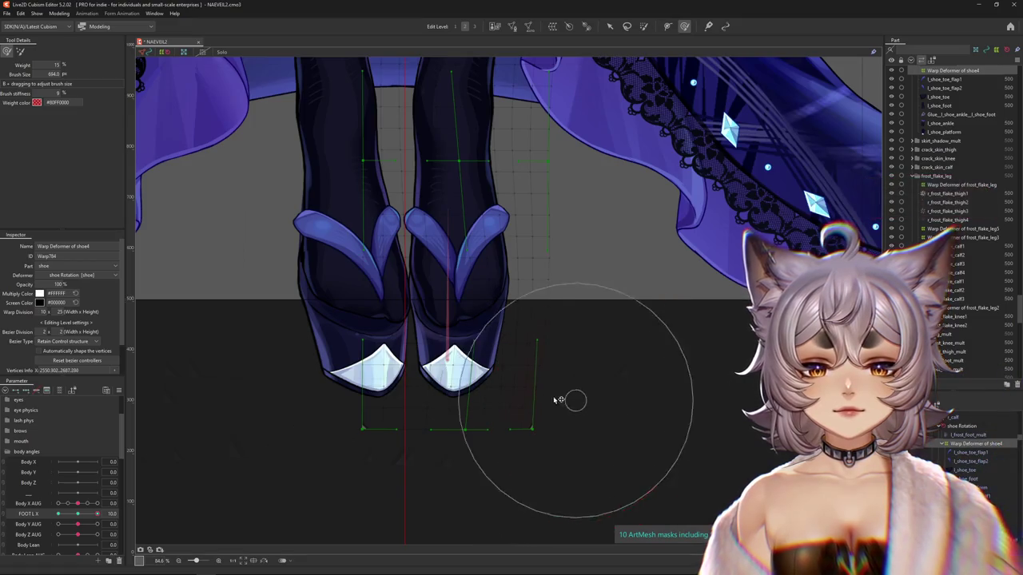
Paint weight up the right leg and upper leg and over the right shoe.
scroll(559, 288, up, 3)
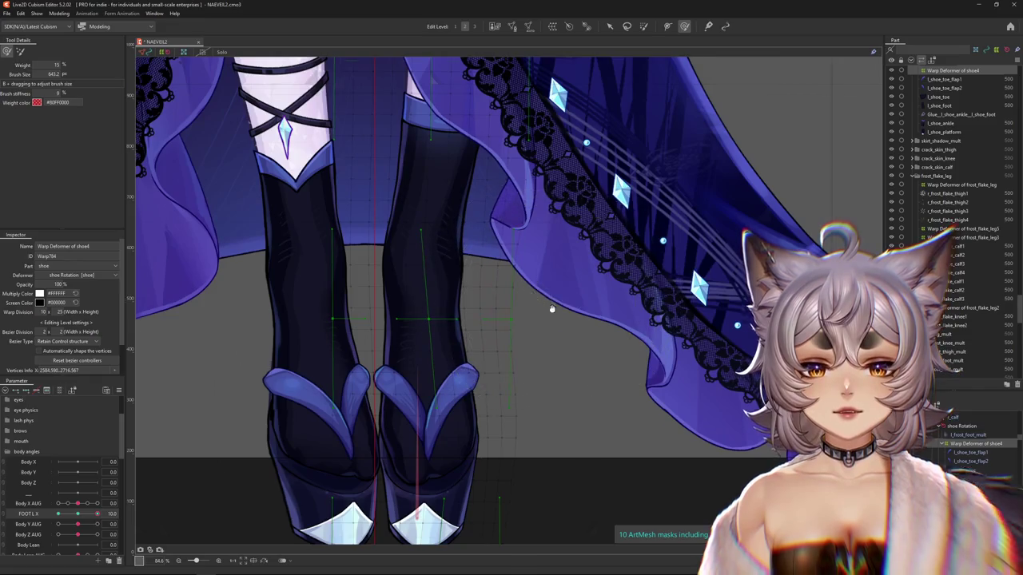
scroll(551, 309, up, 2)
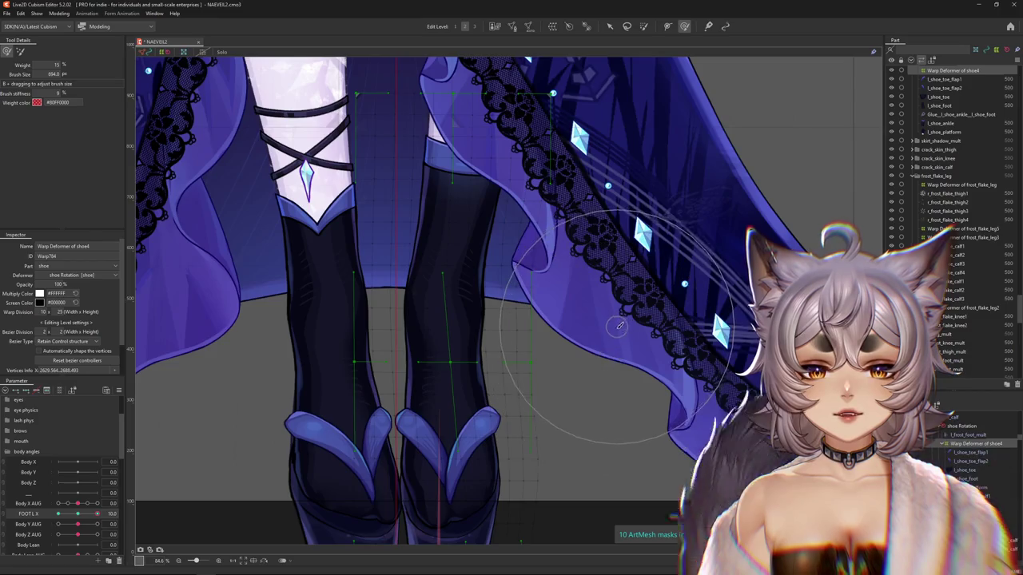
scroll(618, 336, down, 3)
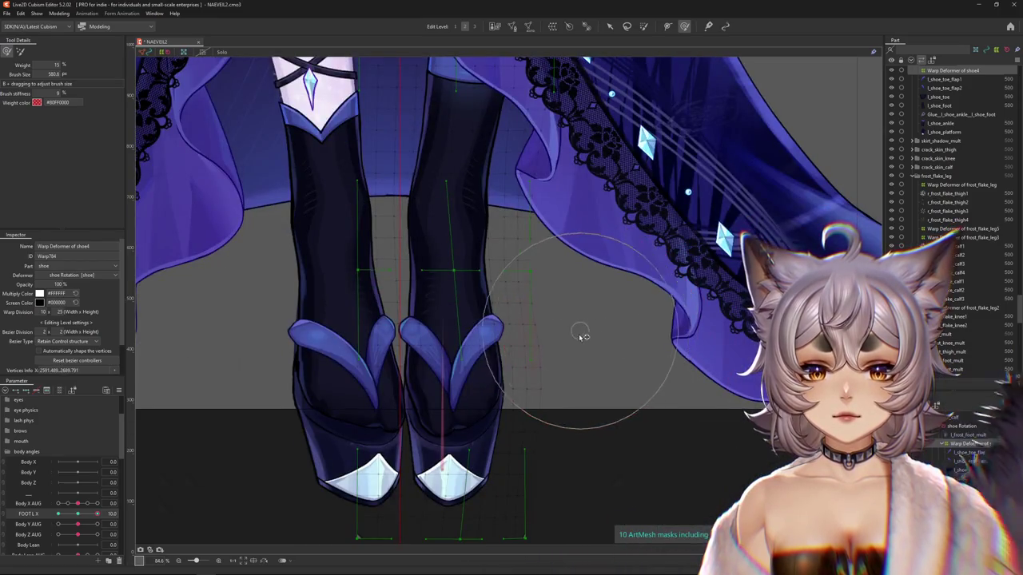
scroll(608, 444, down, 3)
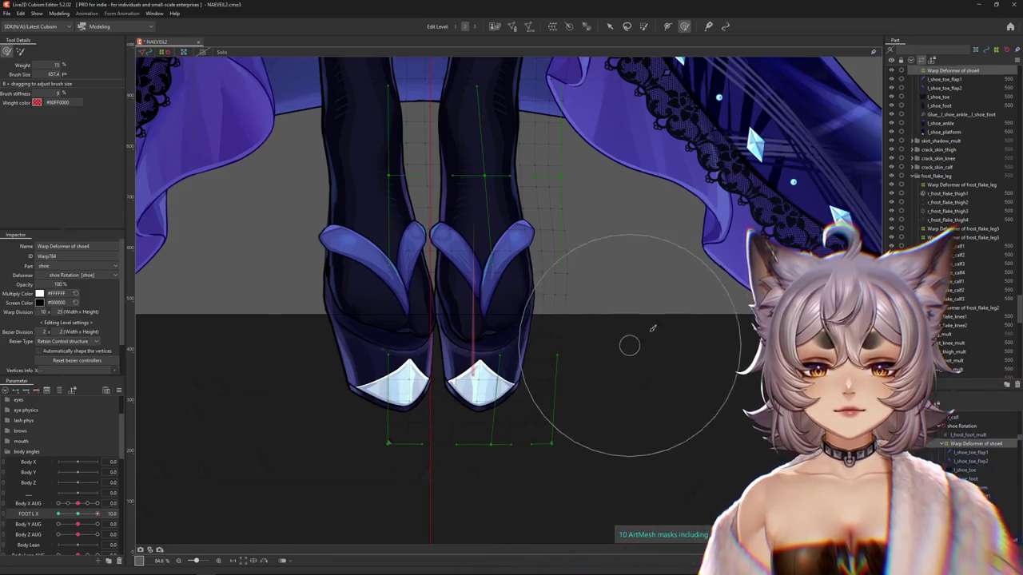
scroll(616, 261, up, 1)
scroll(608, 248, up, 2)
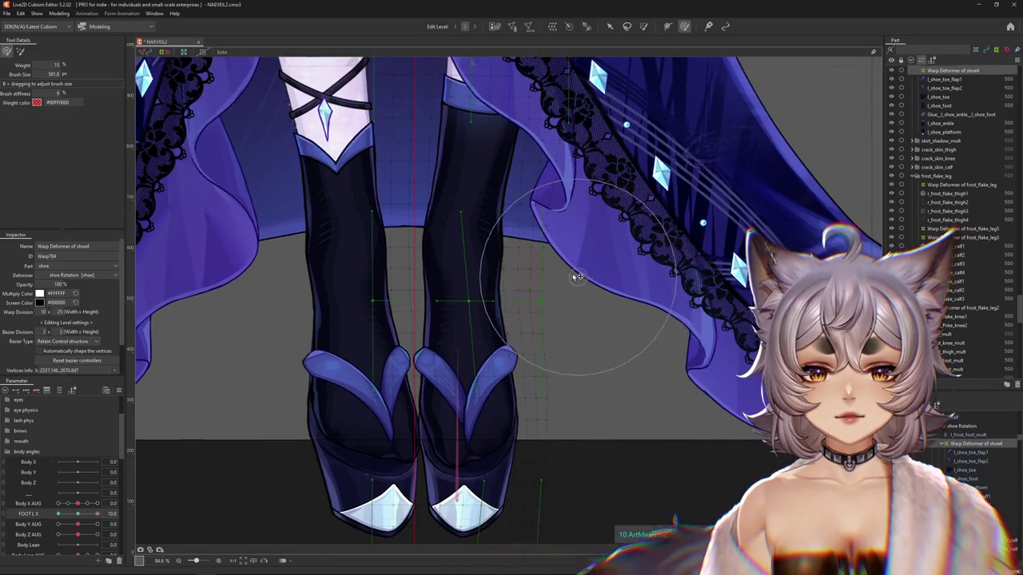
scroll(548, 136, up, 1)
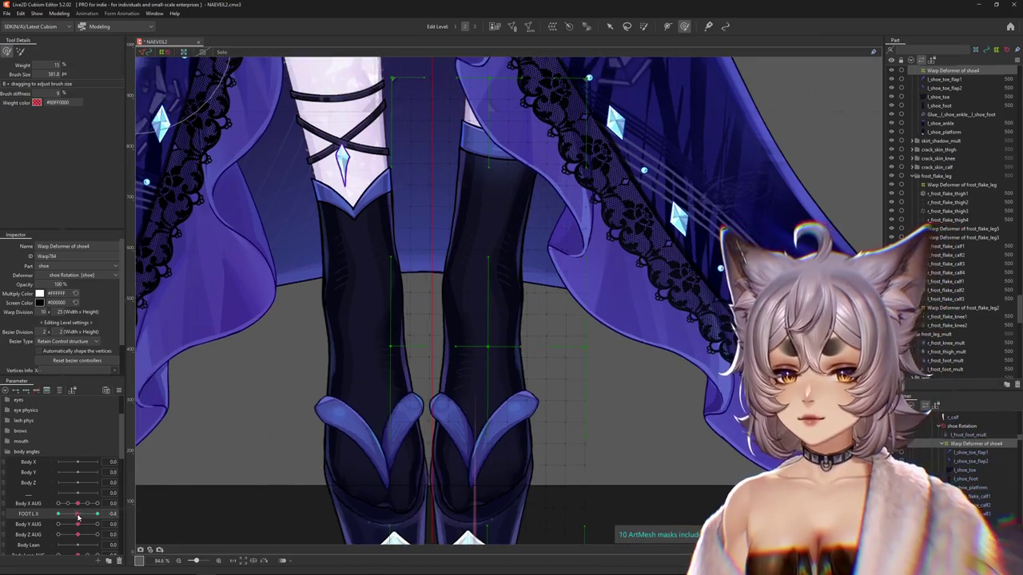
scroll(459, 240, up, 1)
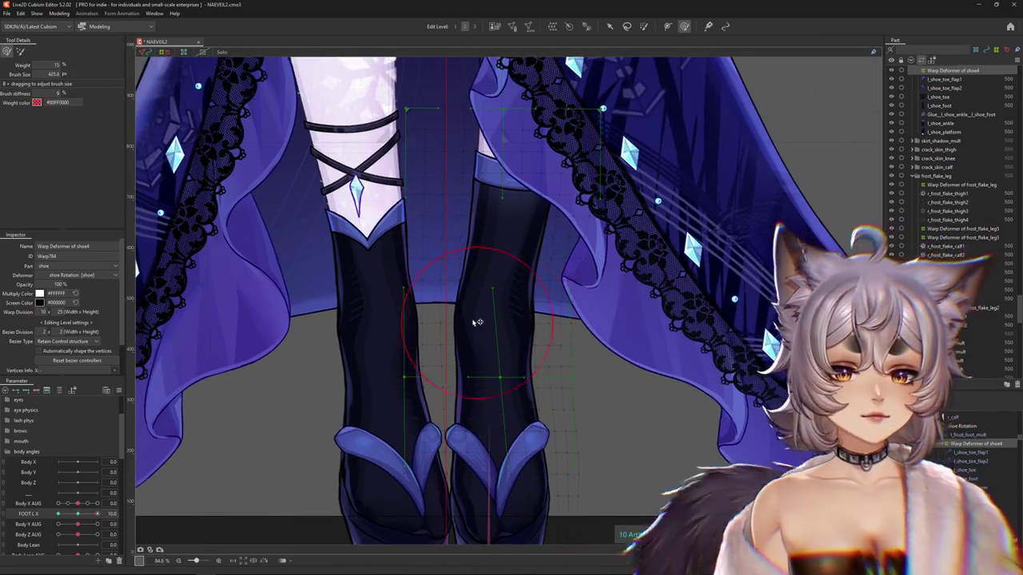
drag(502, 327, 504, 313)
drag(492, 260, 503, 172)
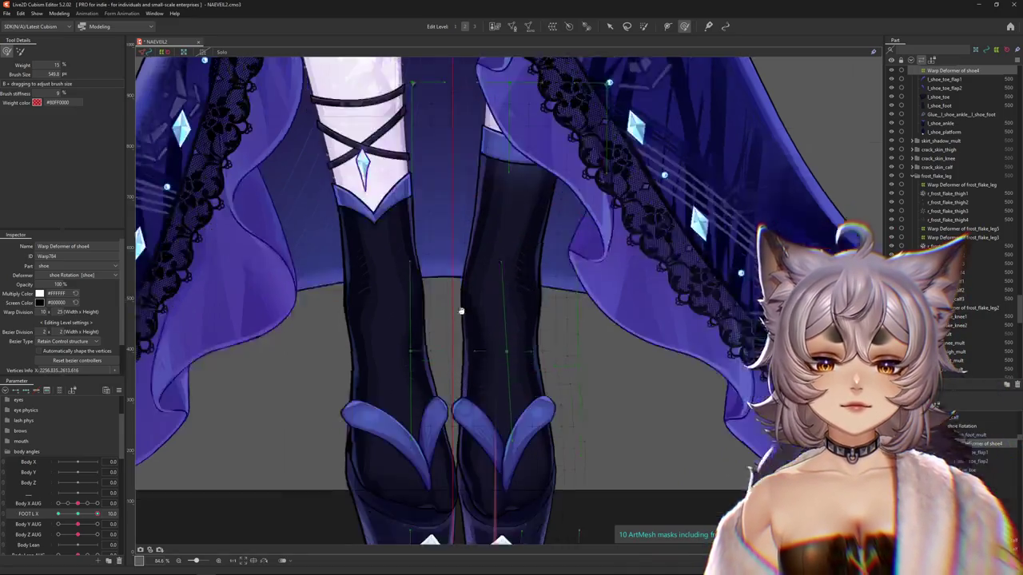
drag(474, 445, 516, 366)
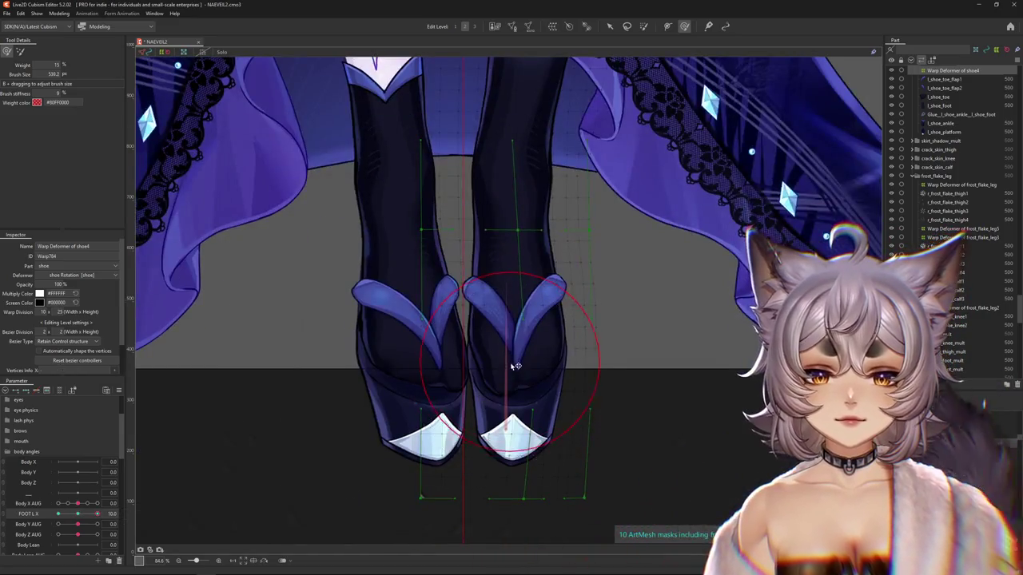
mouse_move(523, 260)
mouse_down()
mouse_move(523, 165)
mouse_move(512, 156)
mouse_up()
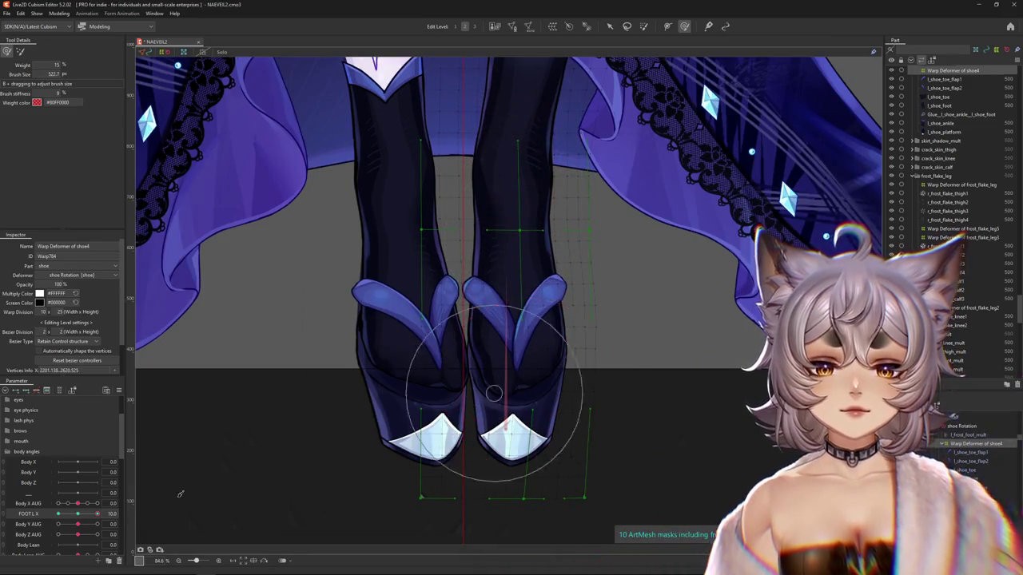
mouse_move(497, 480)
mouse_down()
mouse_move(511, 511)
mouse_move(513, 441)
mouse_up()
Enlarge the brush over the right shoe and raise the shoes in view.
drag(262, 488, 183, 427)
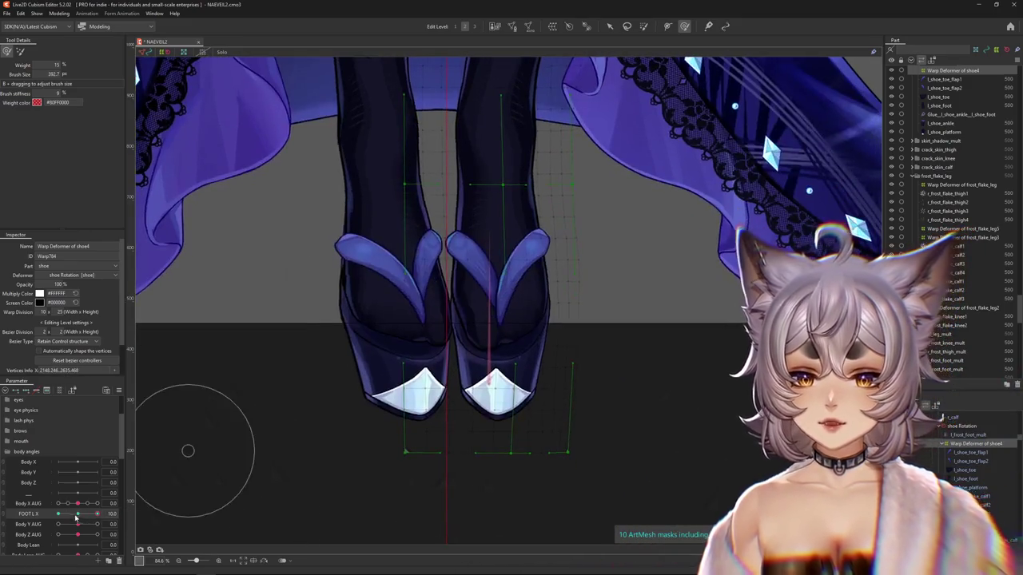
mouse_move(514, 354)
mouse_down()
mouse_move(508, 310)
mouse_move(523, 391)
mouse_up()
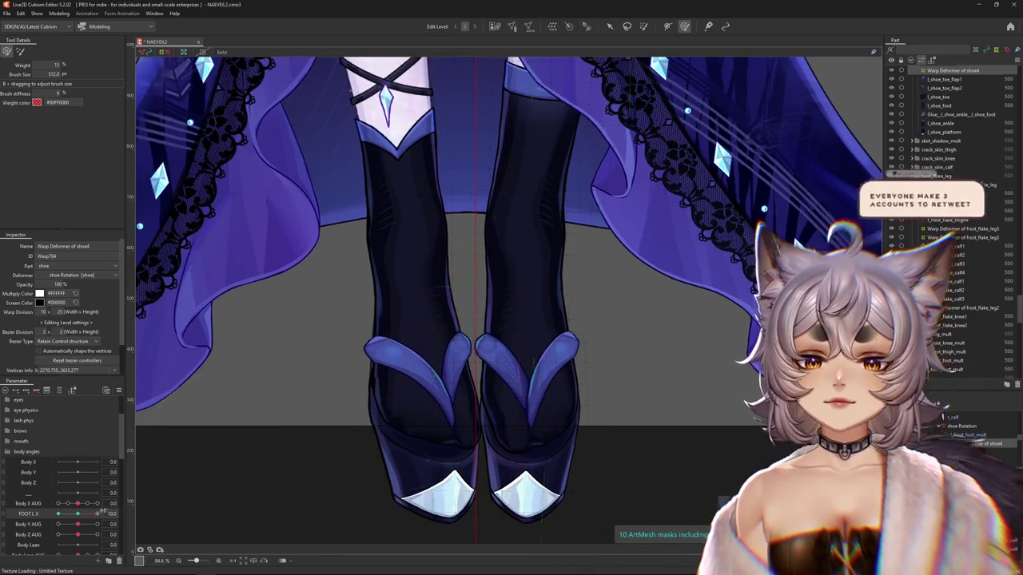
drag(399, 416, 373, 456)
drag(453, 381, 456, 331)
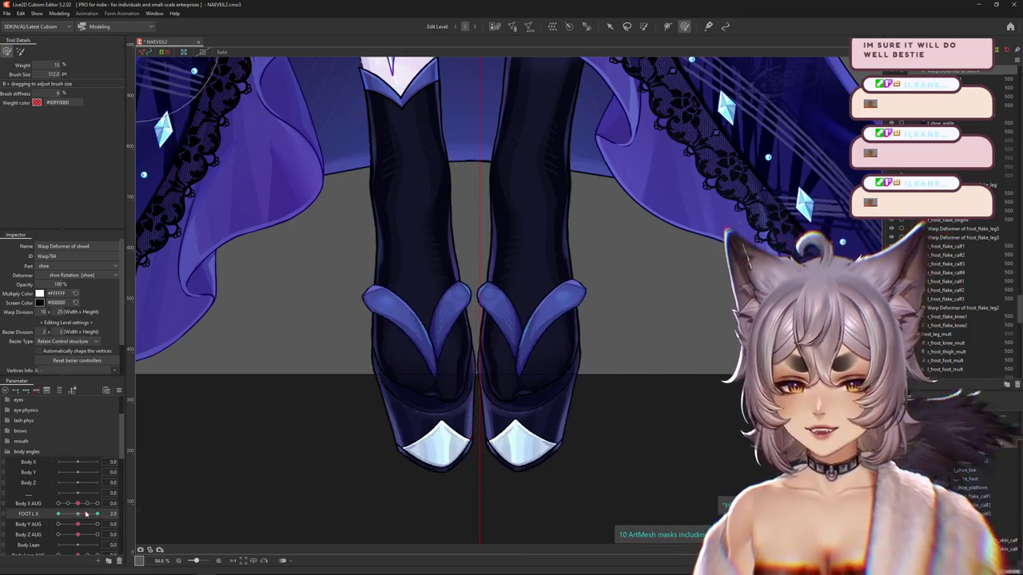
Compare FOOT L X at about -1, return it to 10, and resize the brush.
drag(97, 514, 73, 515)
scroll(417, 370, up, 2)
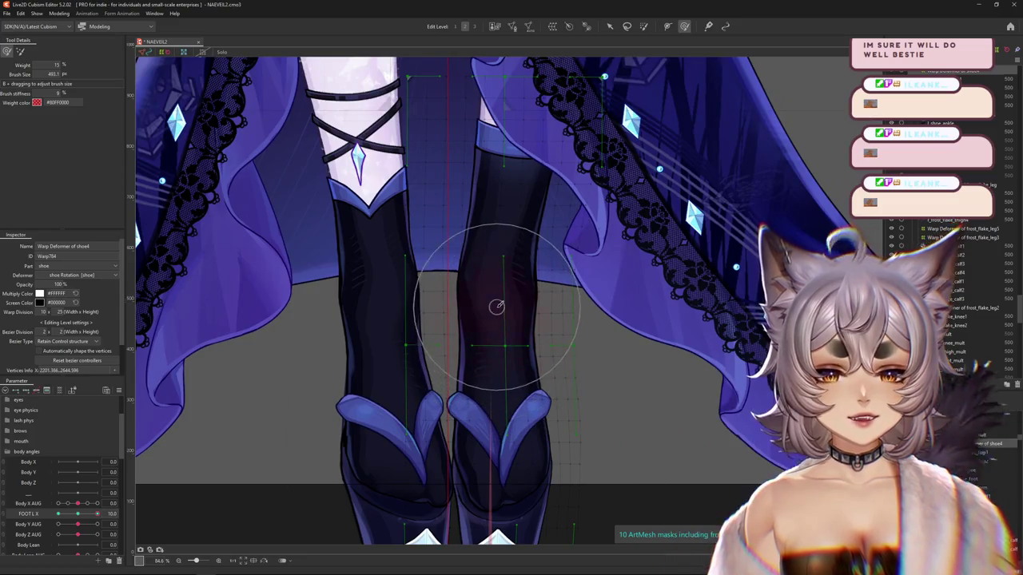
drag(534, 297, 622, 296)
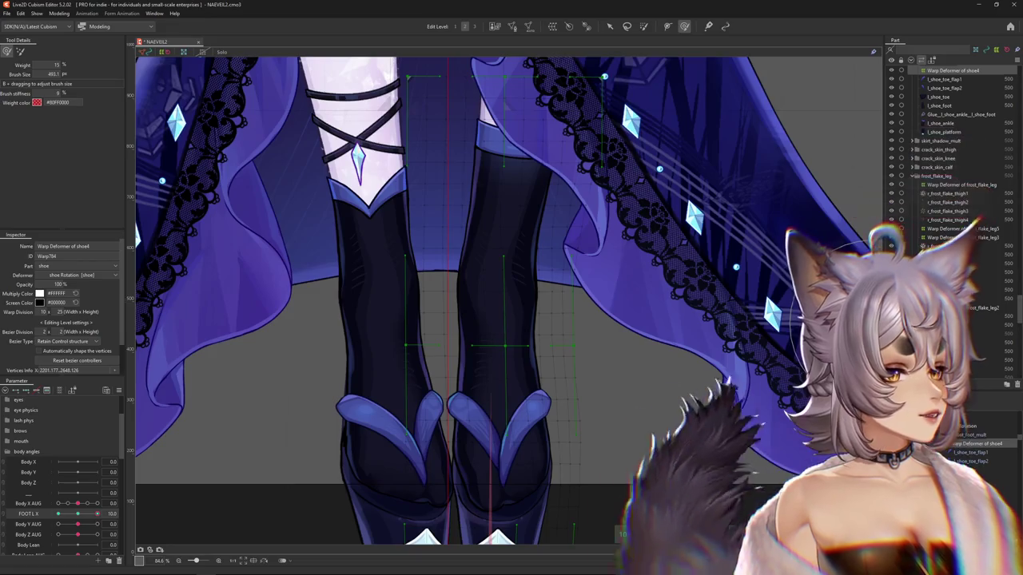
drag(506, 402, 499, 346)
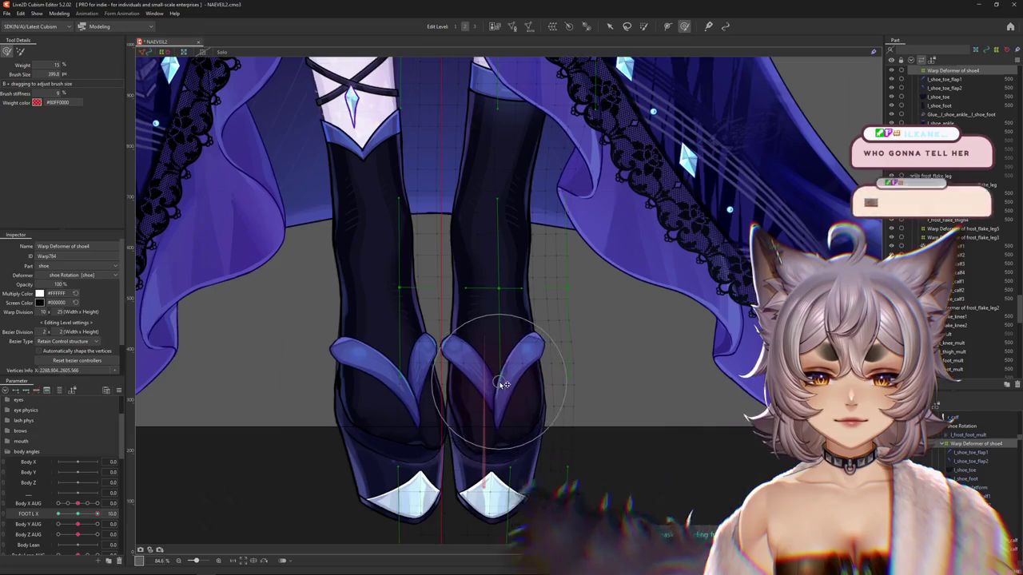
mouse_move(495, 394)
mouse_down()
mouse_move(505, 419)
mouse_move(495, 392)
mouse_up()
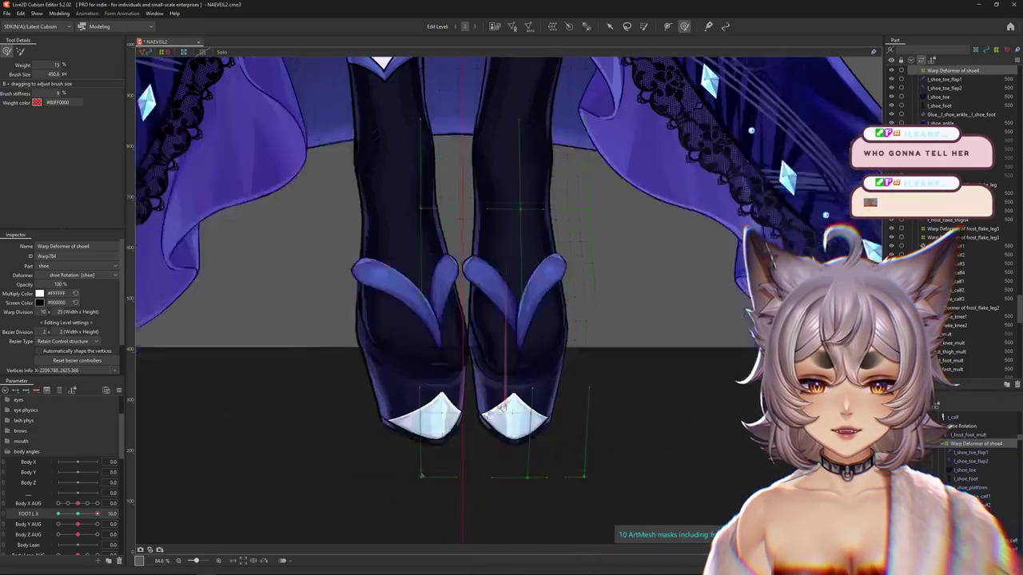
mouse_move(97, 514)
mouse_down()
mouse_move(83, 518)
mouse_move(97, 513)
mouse_up()
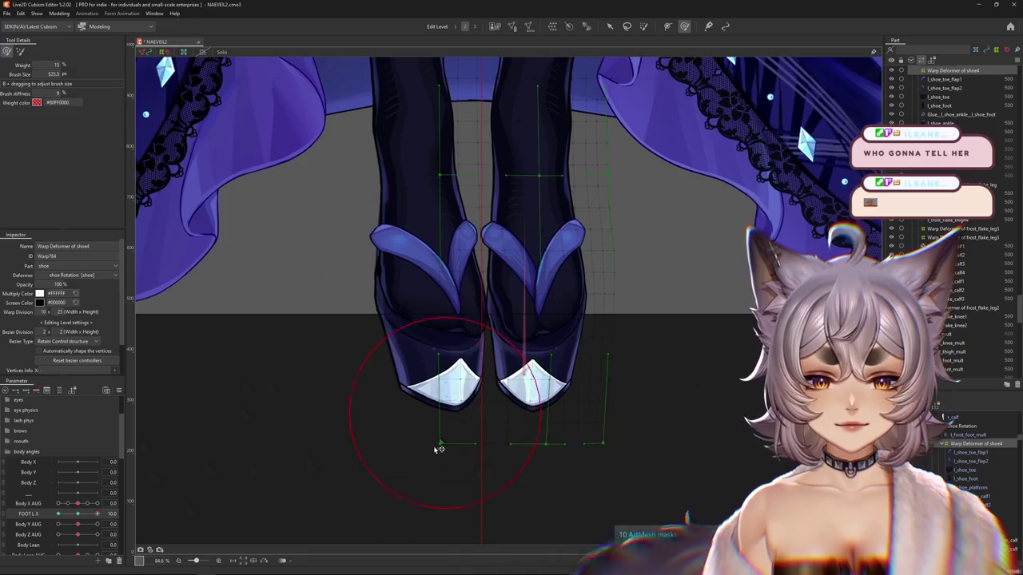
click(388, 445)
key(b)
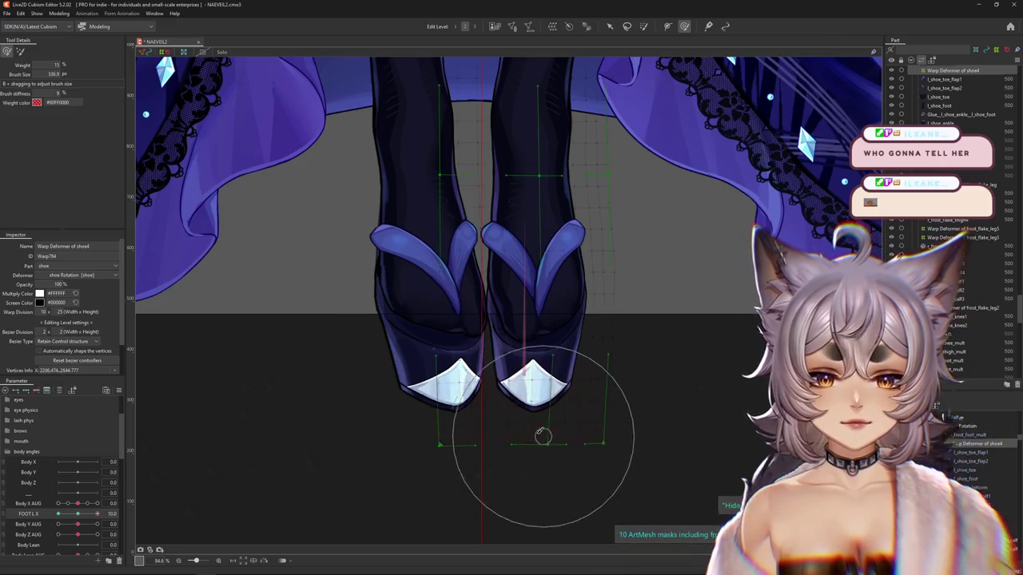
mouse_move(542, 435)
mouse_down()
mouse_move(544, 323)
mouse_move(547, 344)
mouse_move(663, 286)
mouse_up()
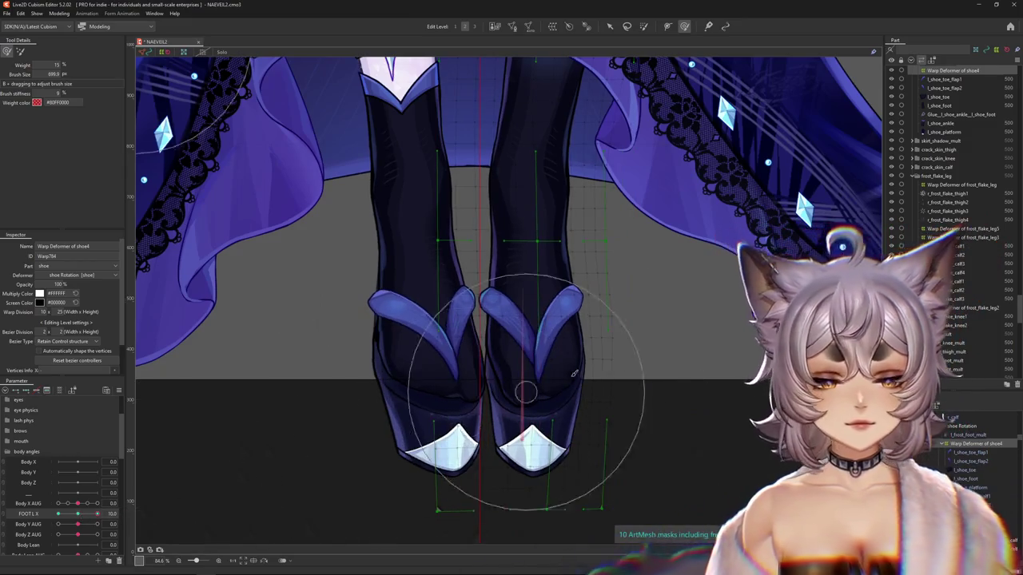
Test FOOT L X at about 2 and adjust the painting brush size.
scroll(525, 392, down, 2)
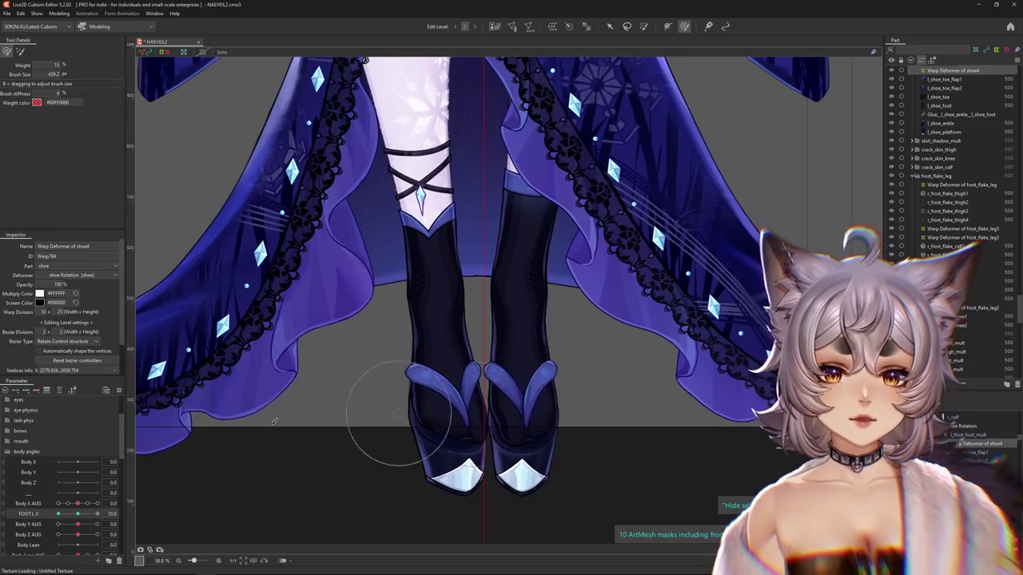
mouse_move(97, 514)
mouse_down()
mouse_move(82, 515)
mouse_move(97, 514)
mouse_up()
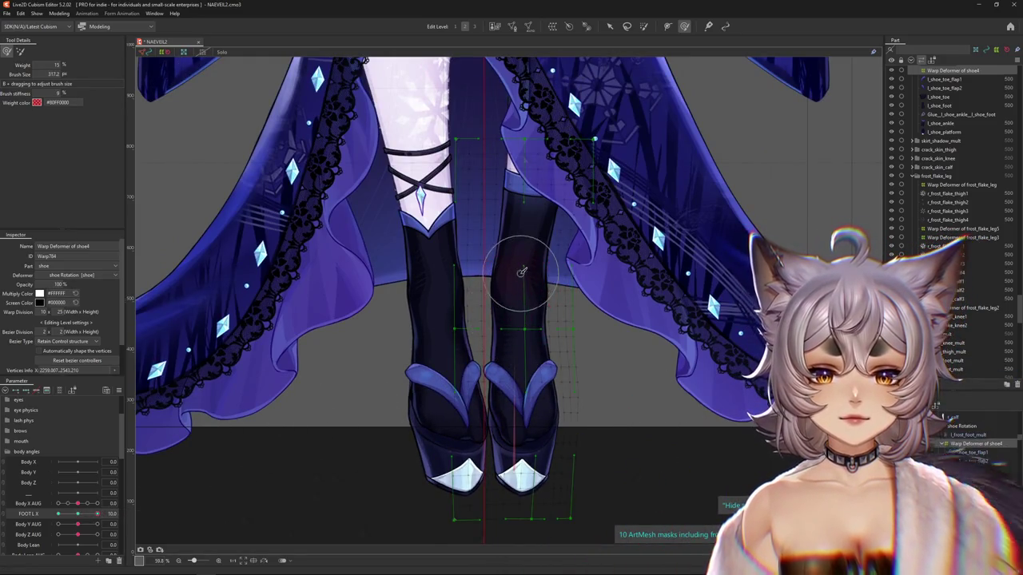
drag(521, 272, 514, 348)
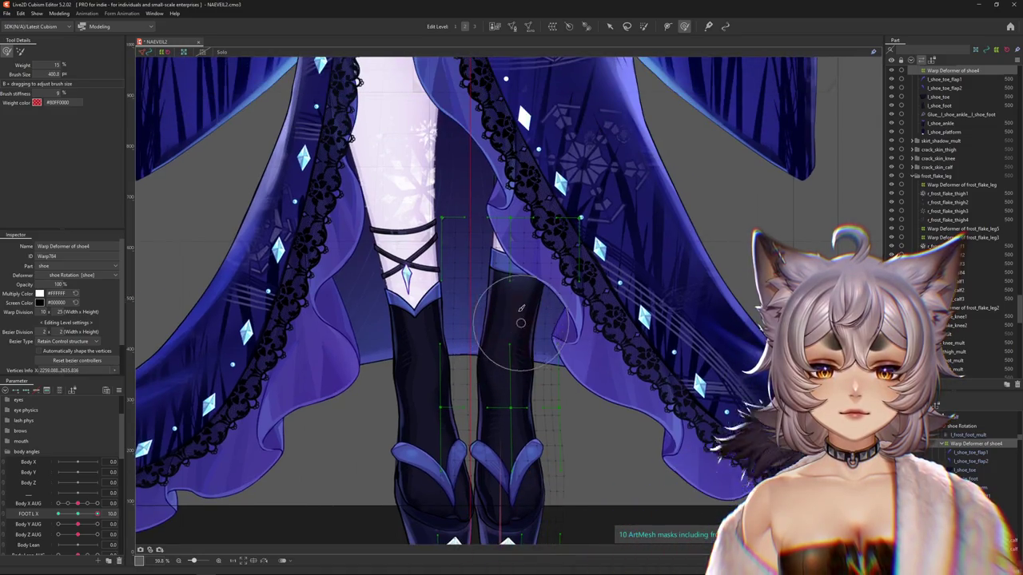
mouse_move(588, 319)
mouse_down()
mouse_move(588, 302)
mouse_move(425, 387)
mouse_up()
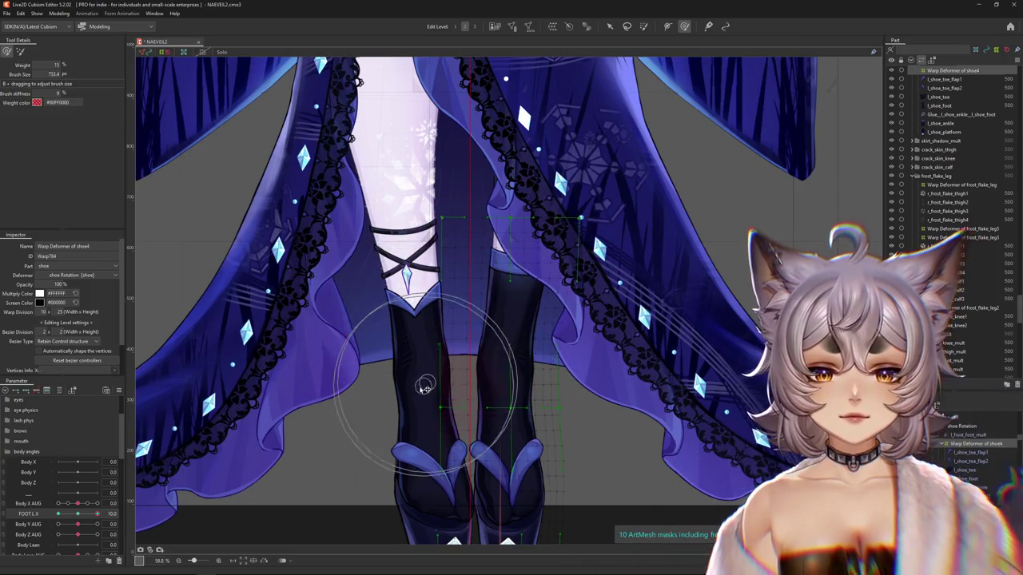
scroll(427, 421, down, 2)
scroll(471, 456, down, 2)
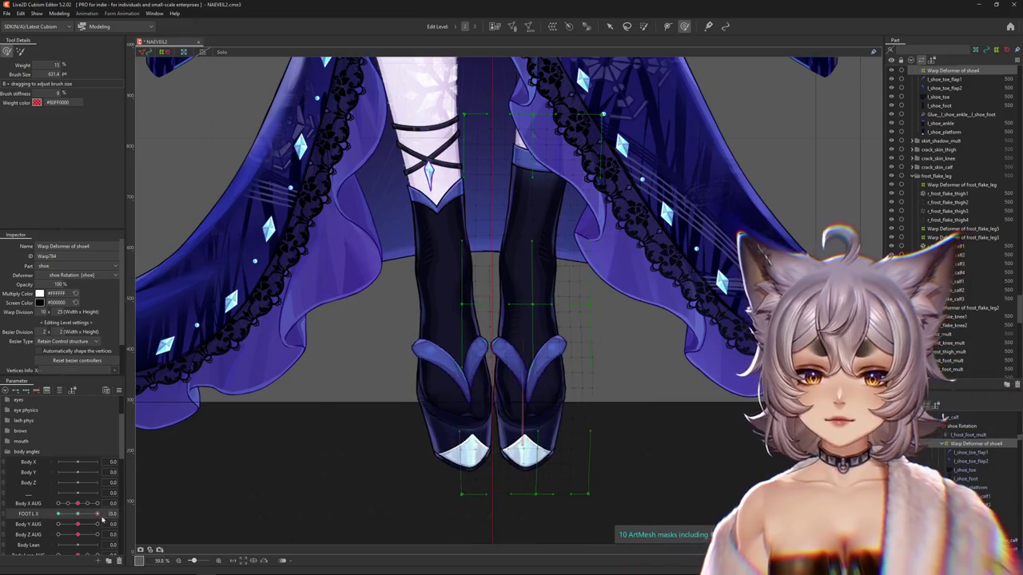
mouse_move(485, 515)
mouse_down()
mouse_move(529, 507)
mouse_move(530, 491)
mouse_up()
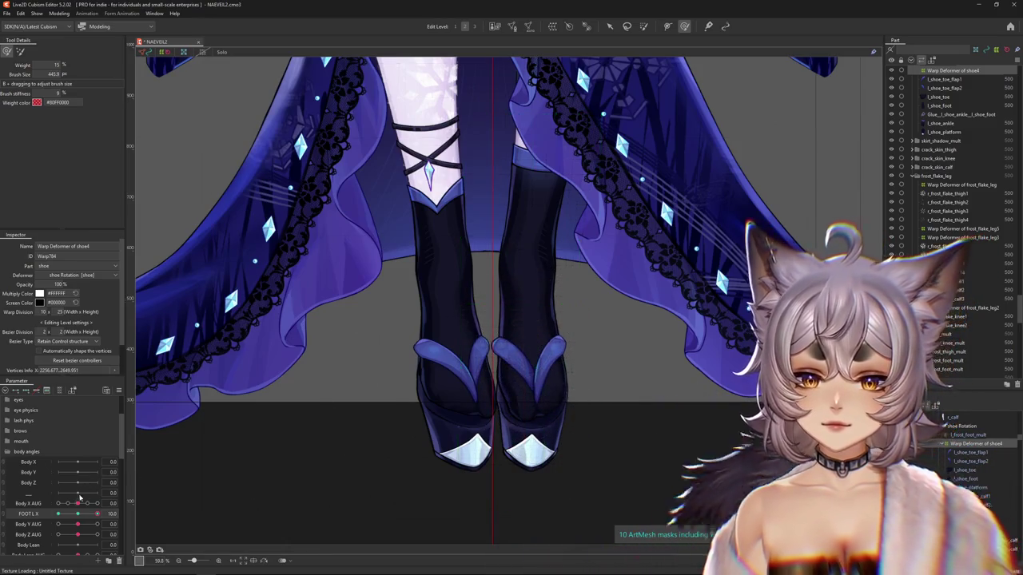
Leave the deformer, preview FOOT L X at 10, then reselect the shoe warp deformer.
click(78, 516)
drag(78, 517, 100, 515)
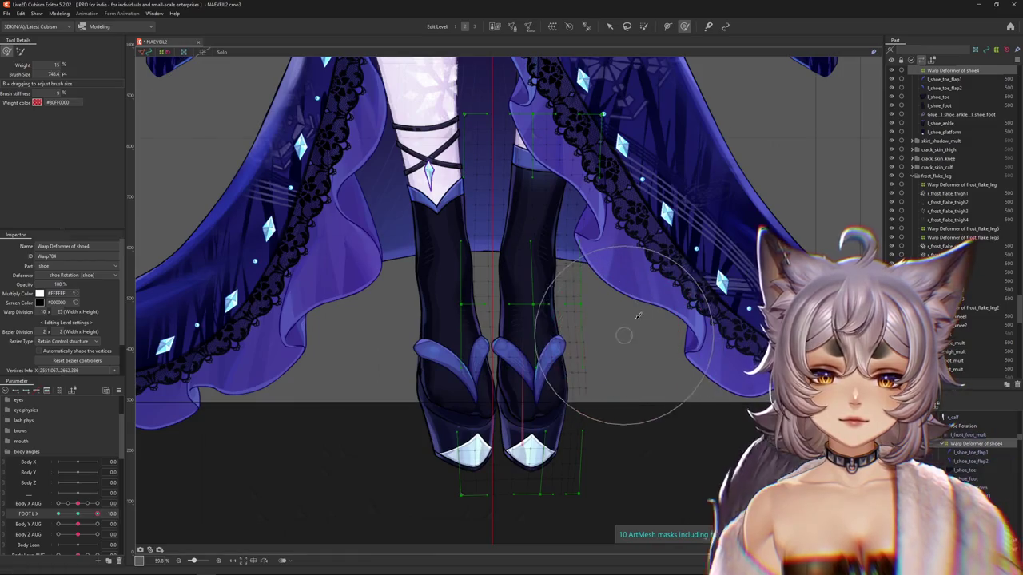
scroll(611, 296, up, 2)
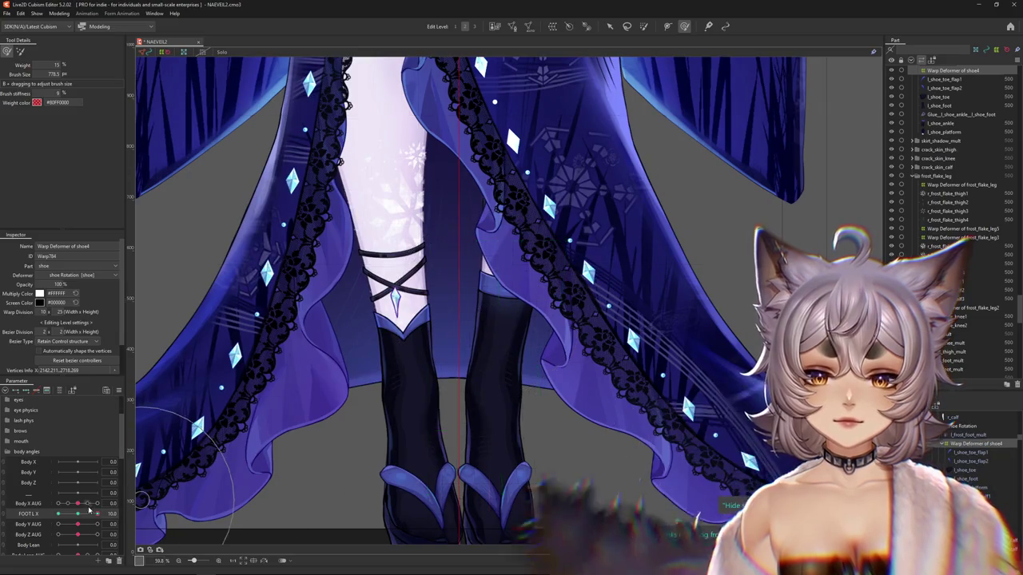
mouse_move(98, 514)
mouse_down()
mouse_move(2, 517)
mouse_move(133, 513)
mouse_up()
scroll(419, 367, down, 3)
click(480, 394)
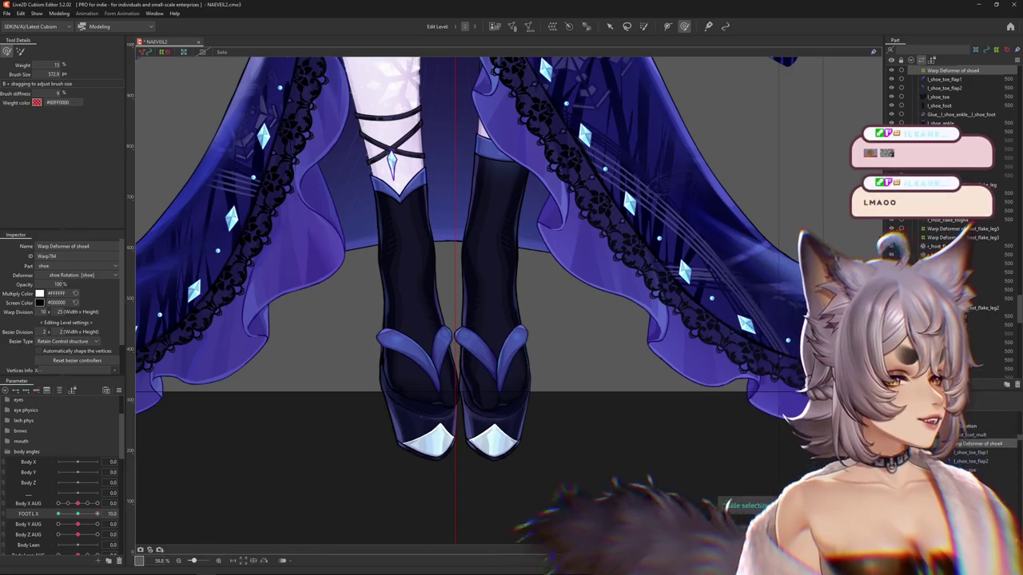
click(721, 497)
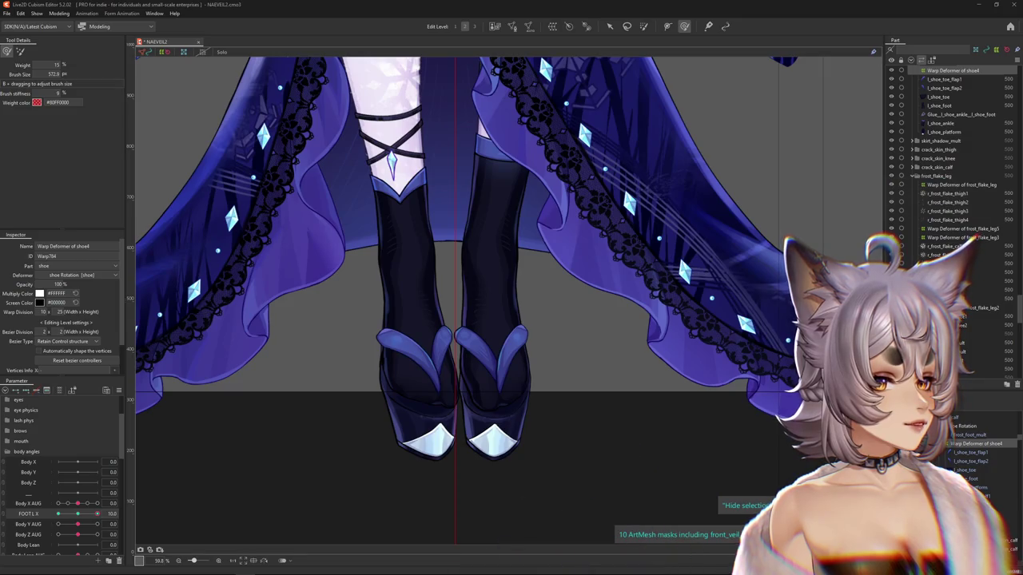
Set FOOT L X to -10 and reshape the sandal straps and toes.
drag(97, 514, 14, 512)
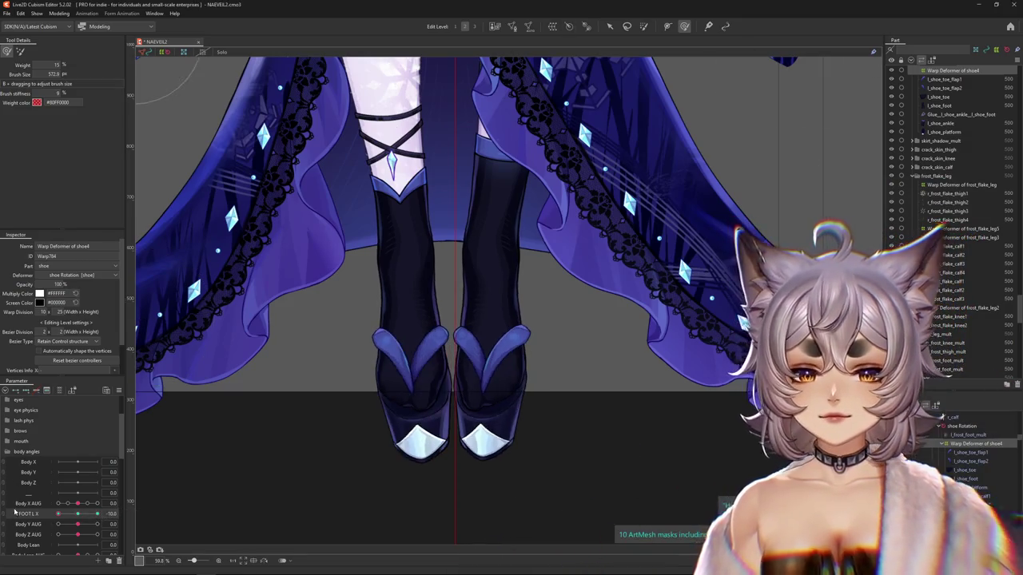
scroll(454, 505, up, 2)
scroll(461, 365, down, 2)
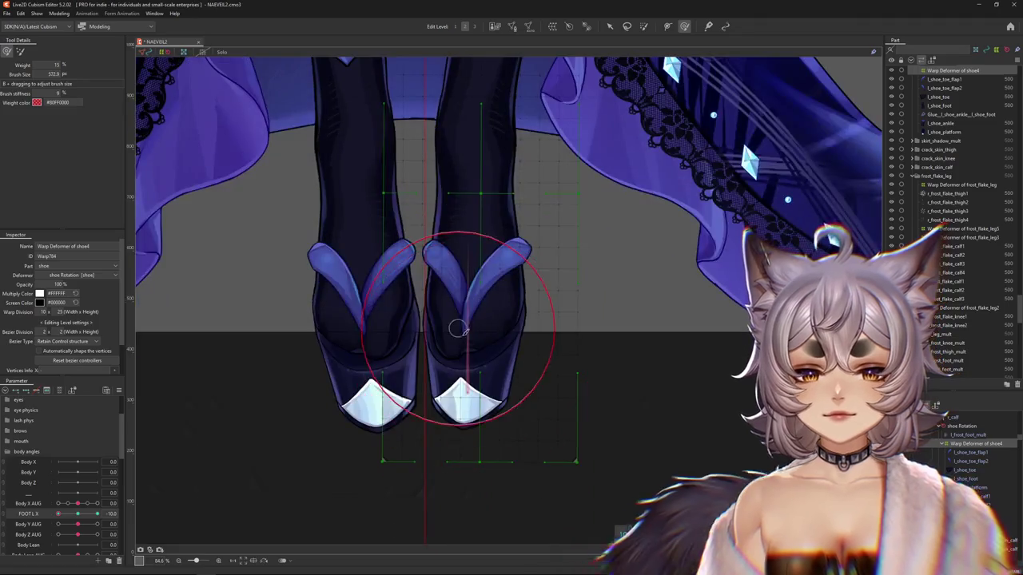
drag(457, 327, 449, 334)
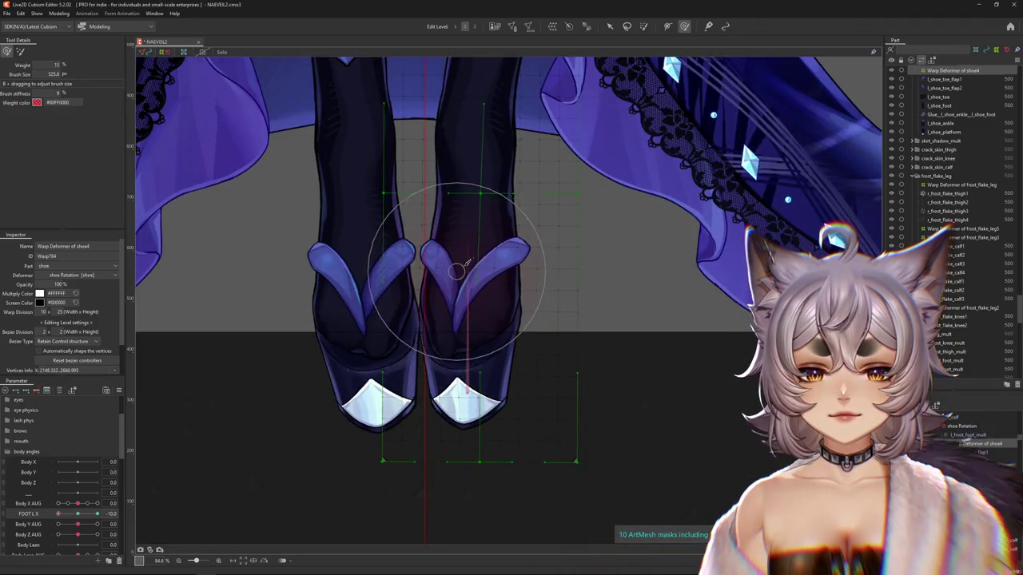
mouse_move(460, 270)
mouse_down()
mouse_move(452, 364)
mouse_move(437, 352)
mouse_up()
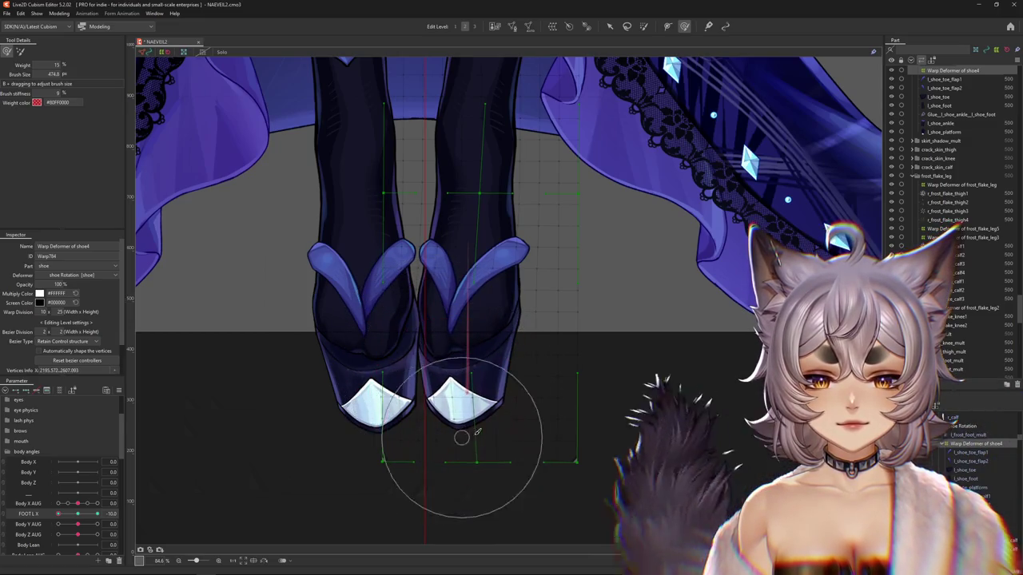
mouse_move(464, 439)
mouse_down()
mouse_move(399, 411)
mouse_move(449, 443)
mouse_move(416, 449)
mouse_up()
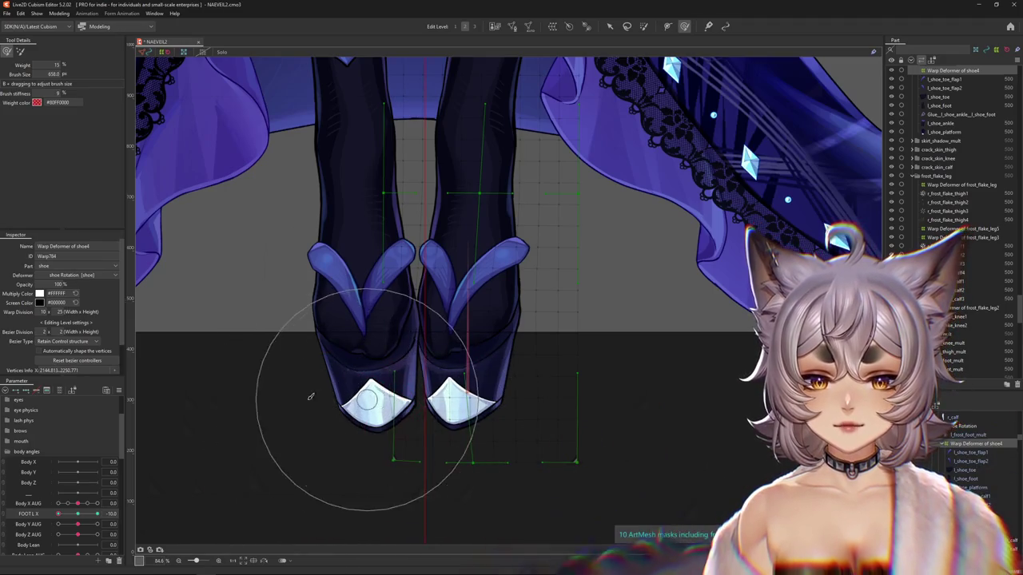
Compare at 0, return to -10, and refine the toe straps, lower legs and left toe.
click(76, 514)
drag(76, 517, 28, 513)
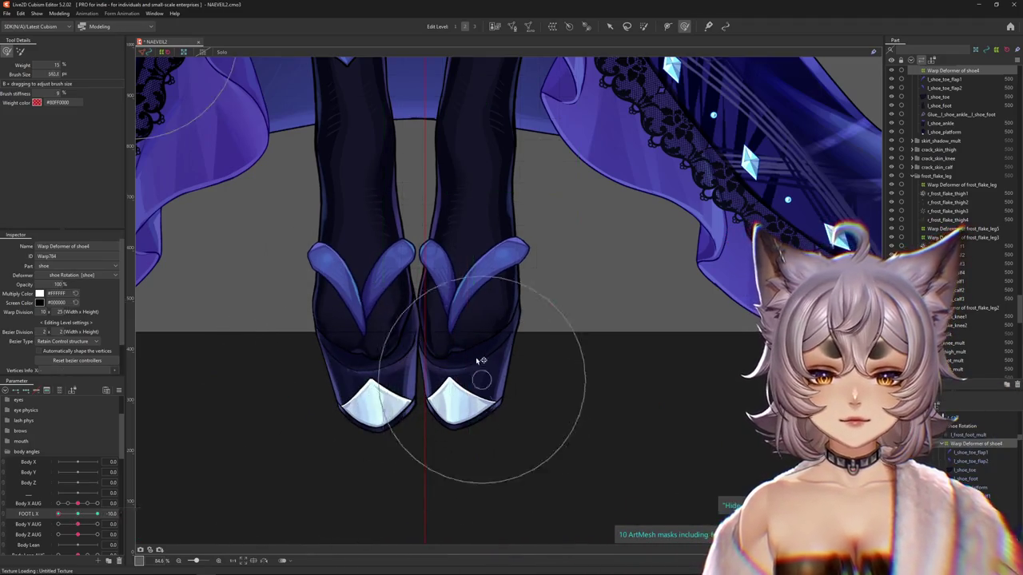
drag(567, 390, 548, 392)
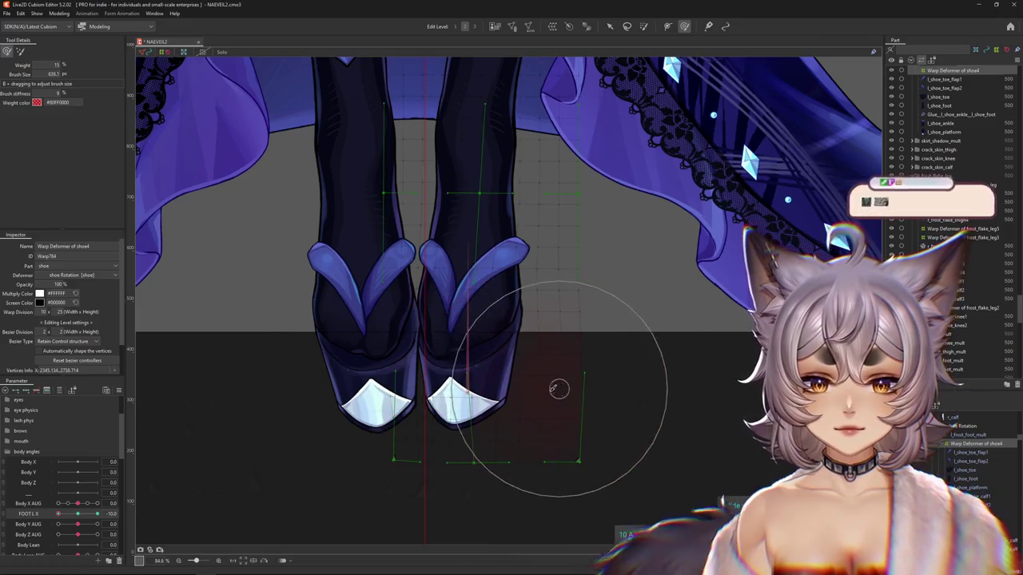
drag(58, 513, 29, 514)
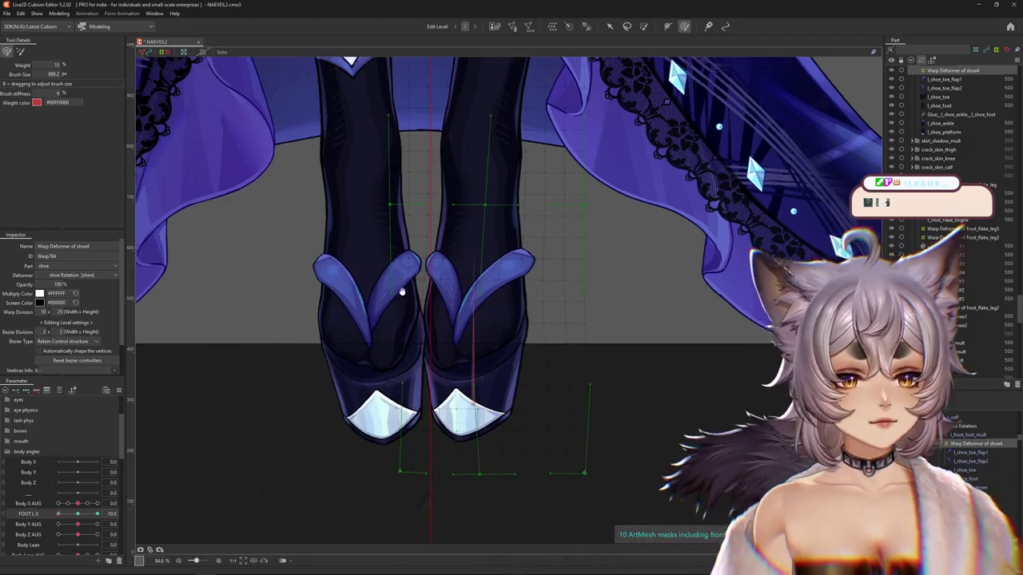
drag(481, 278, 495, 318)
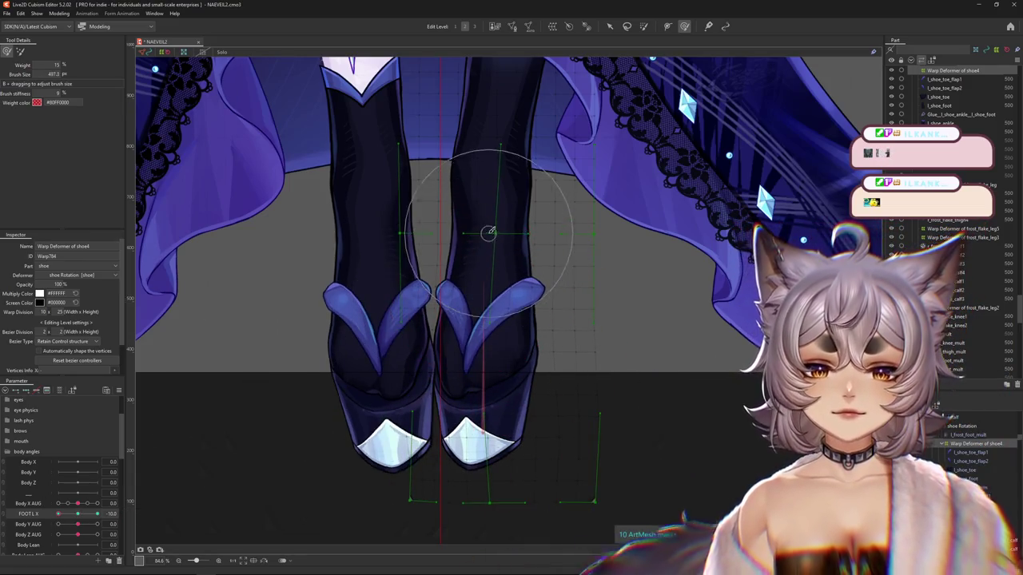
drag(488, 228, 487, 250)
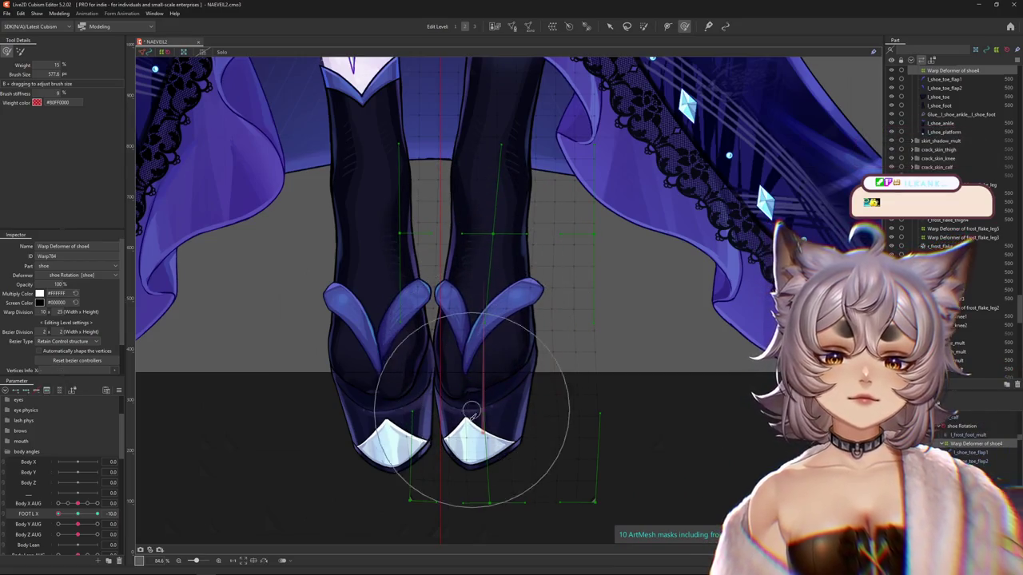
drag(450, 400, 420, 400)
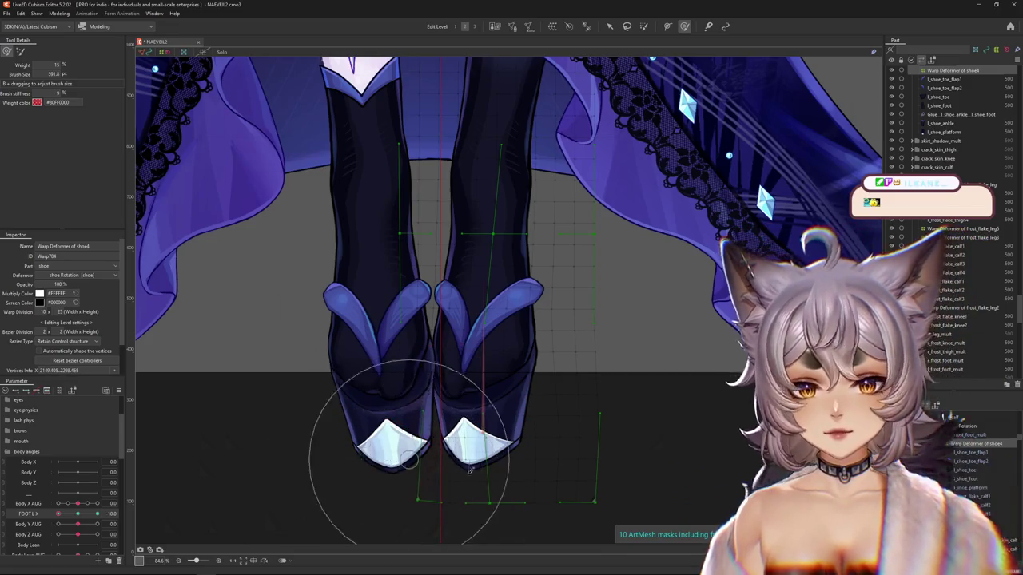
drag(469, 471, 490, 422)
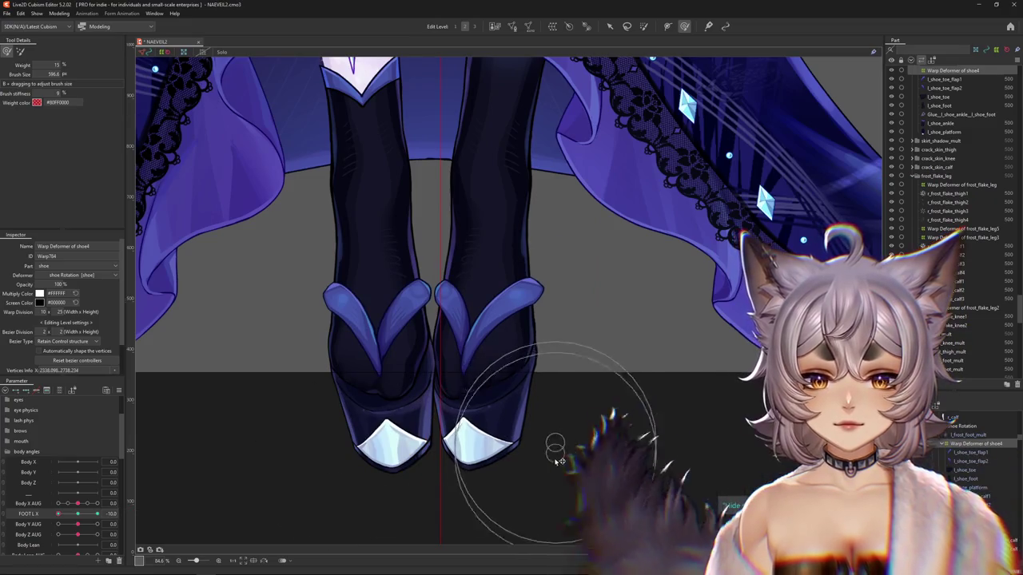
scroll(548, 392, down, 5)
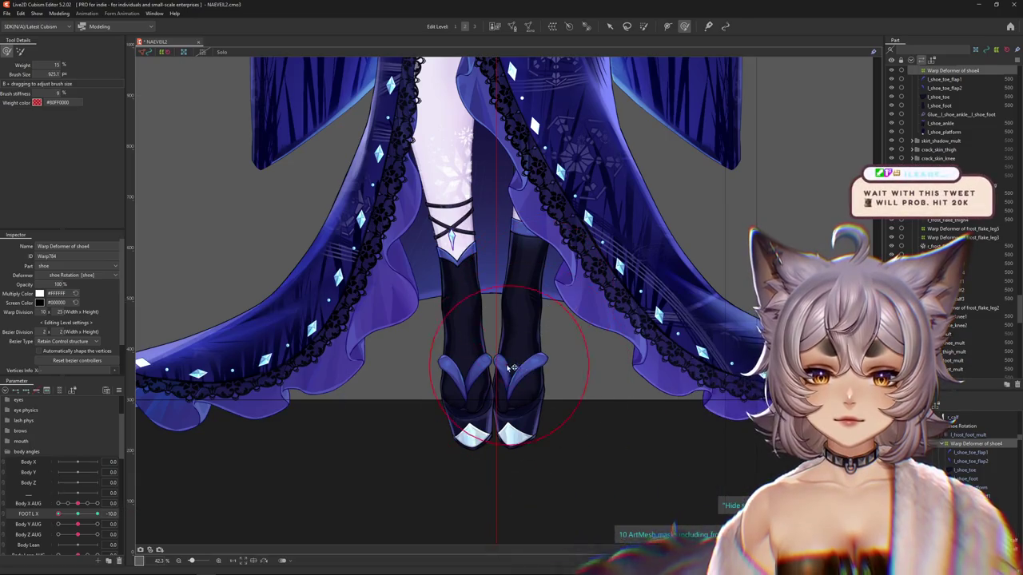
Reshape the boots around the ankles at the wider 42.3% view.
drag(507, 274, 579, 319)
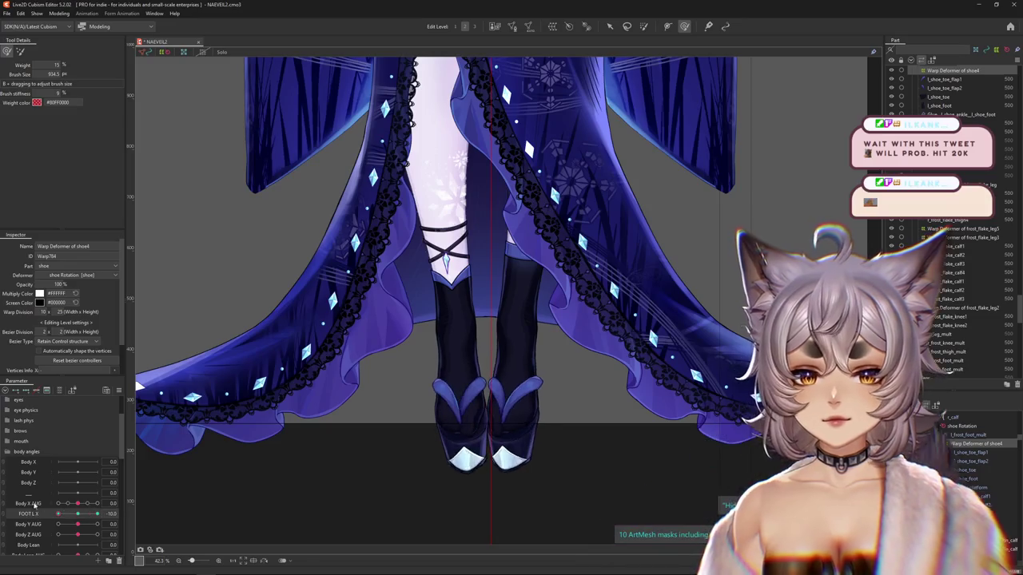
drag(501, 243, 500, 384)
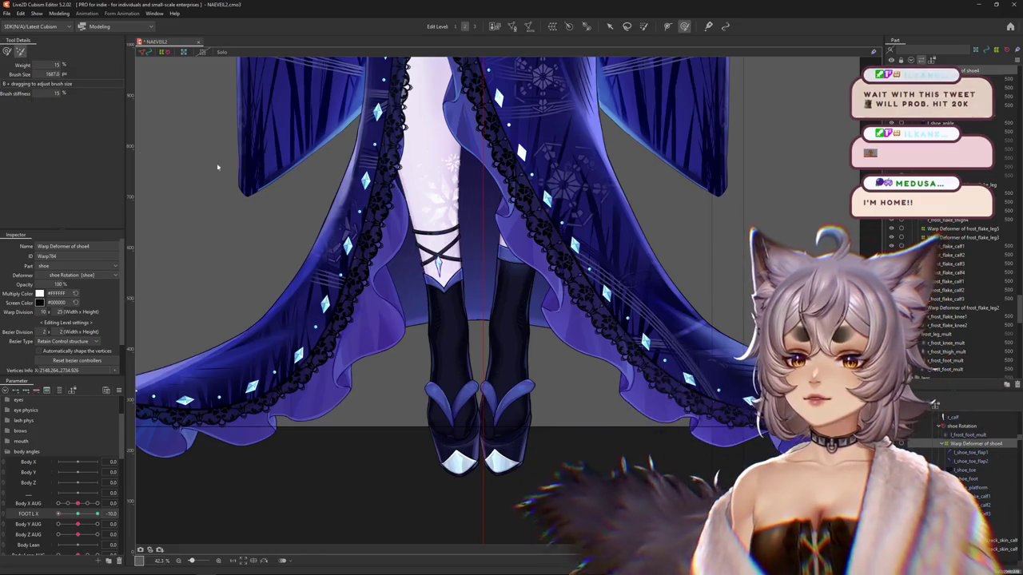
drag(559, 456, 507, 323)
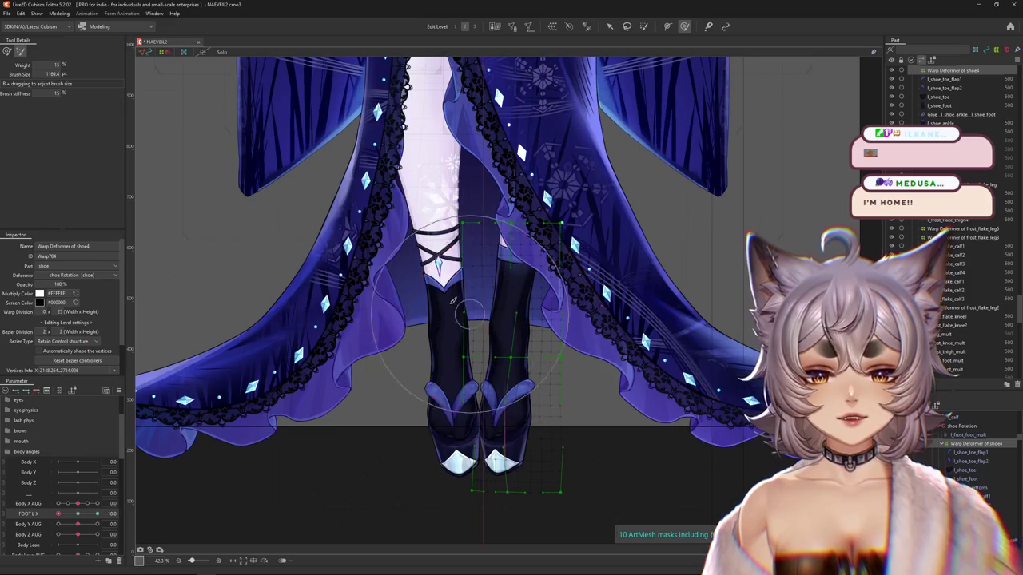
Reshape the boots with a wide stroke, undo a change, and toggle the shoe deformer selection.
scroll(594, 456, down, 2)
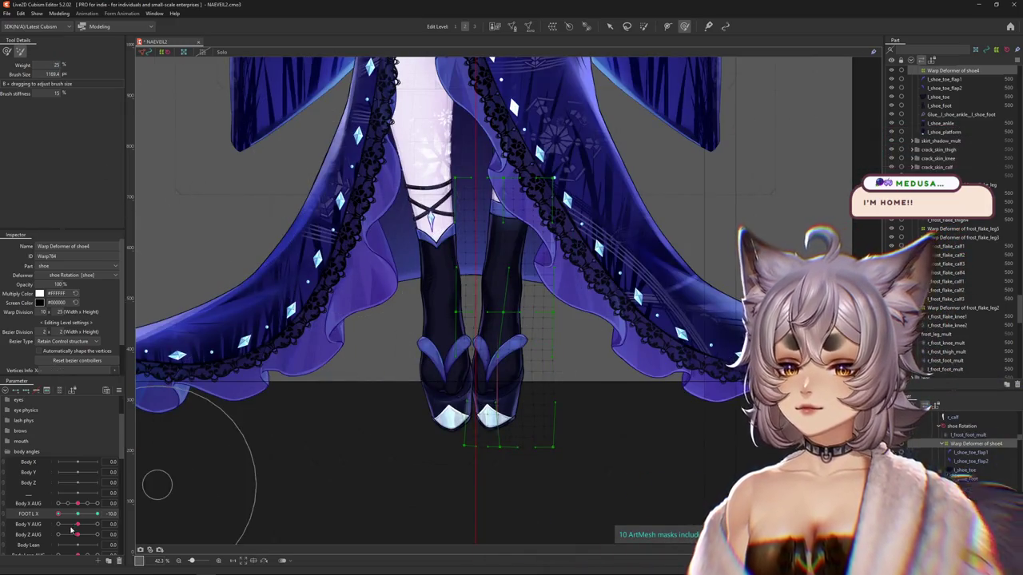
drag(473, 417, 357, 467)
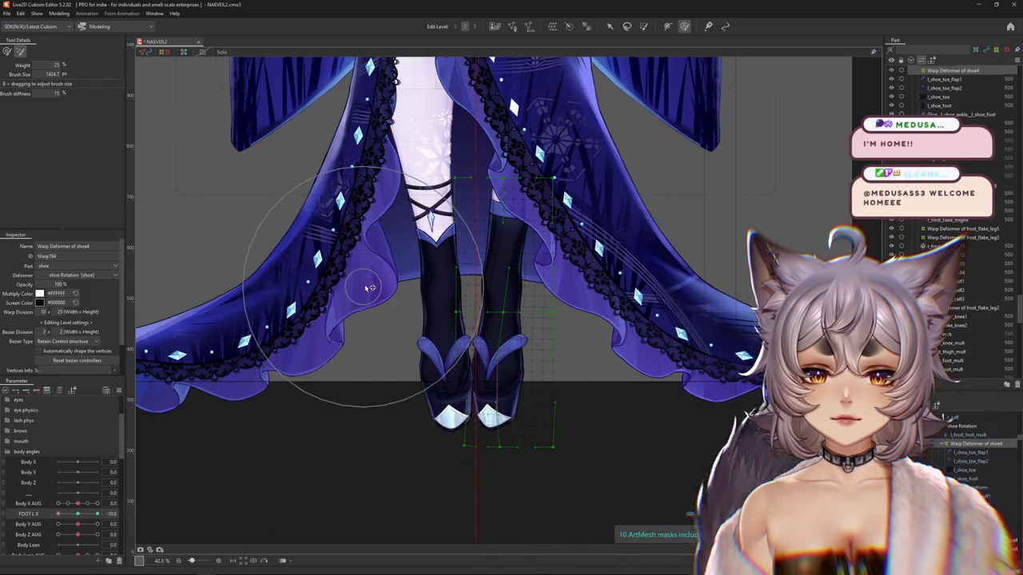
click(16, 513)
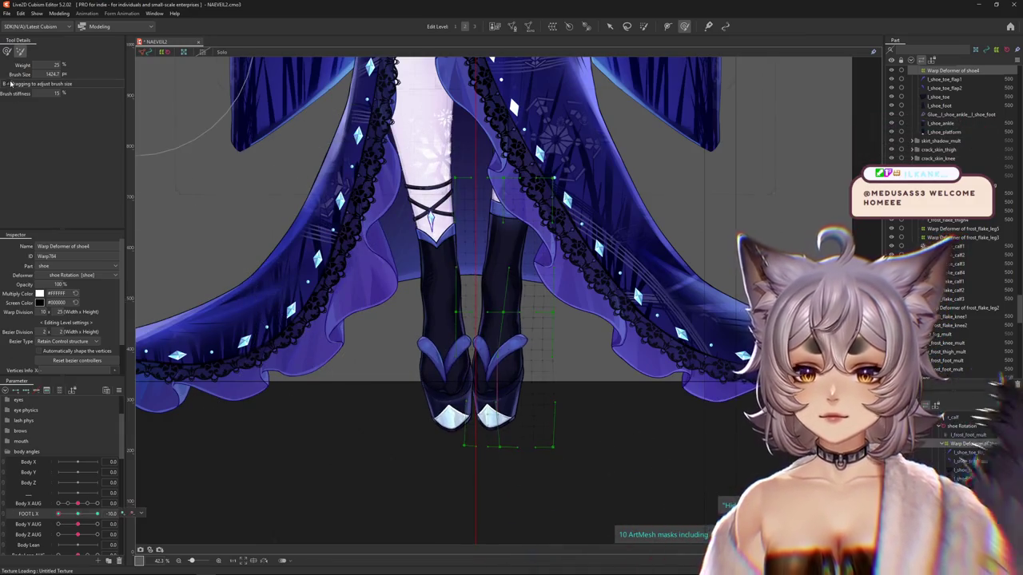
scroll(447, 352, up, 3)
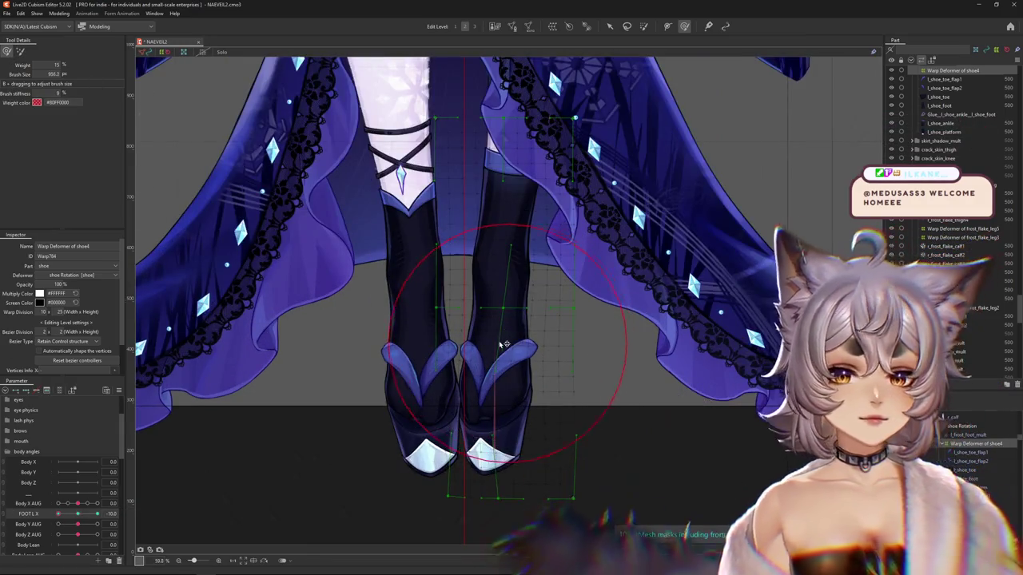
key(ctrl+z)
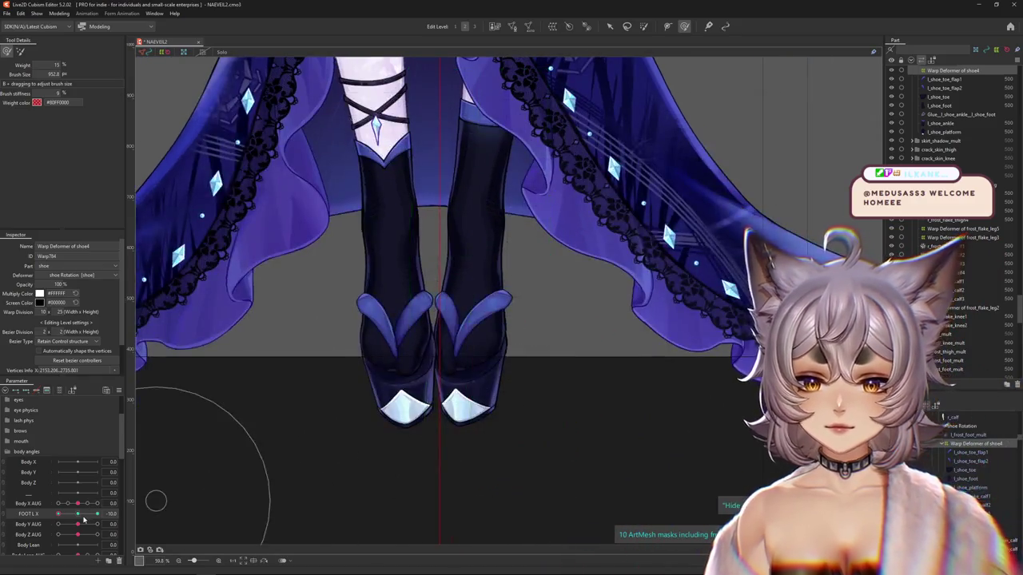
click(77, 518)
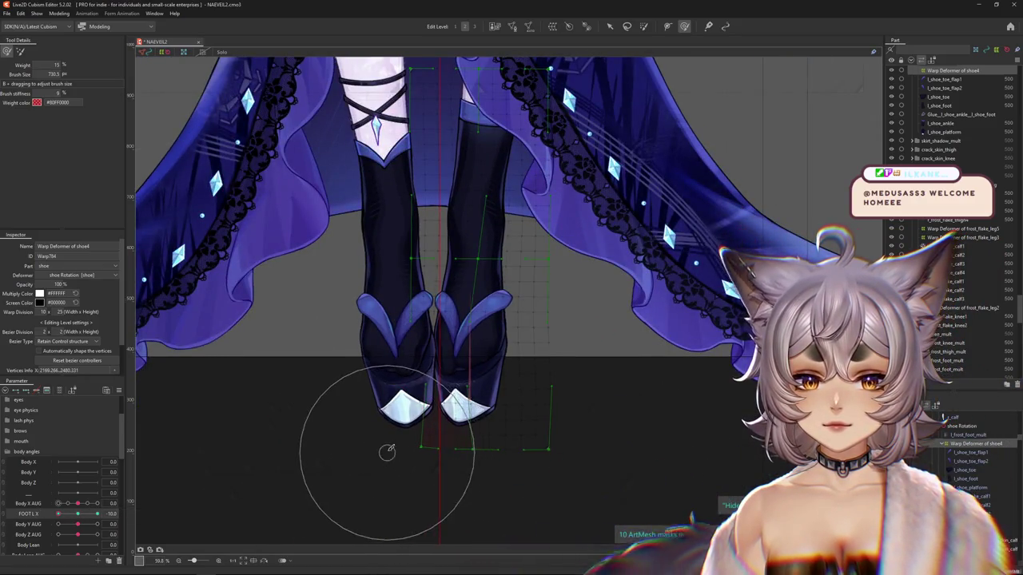
click(102, 514)
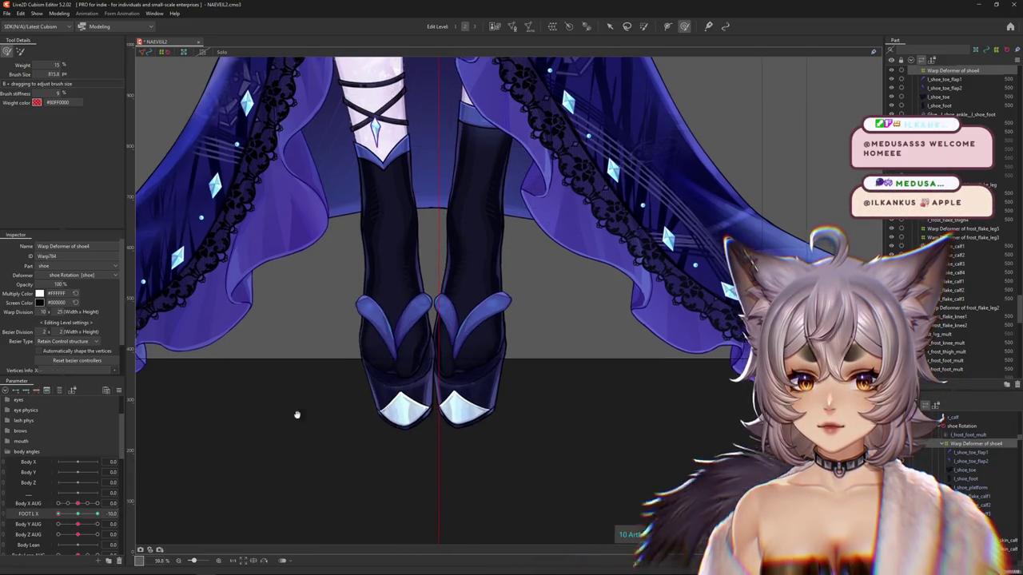
Test FOOT L X at its far end, refine the boots, then set FOOT L X to -10.
scroll(300, 400, up, 2)
drag(59, 514, 130, 507)
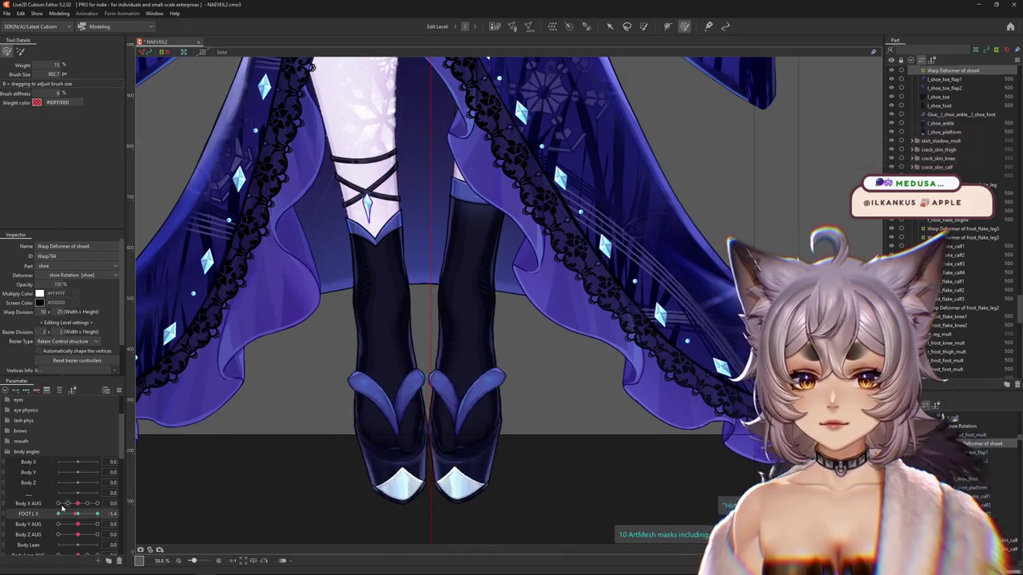
drag(389, 320, 467, 297)
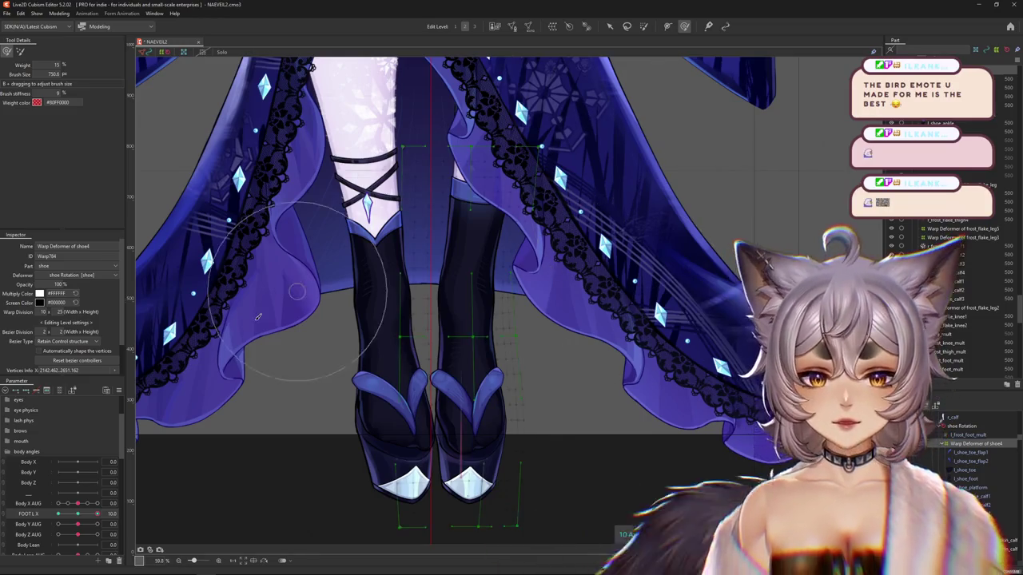
drag(80, 516, 58, 513)
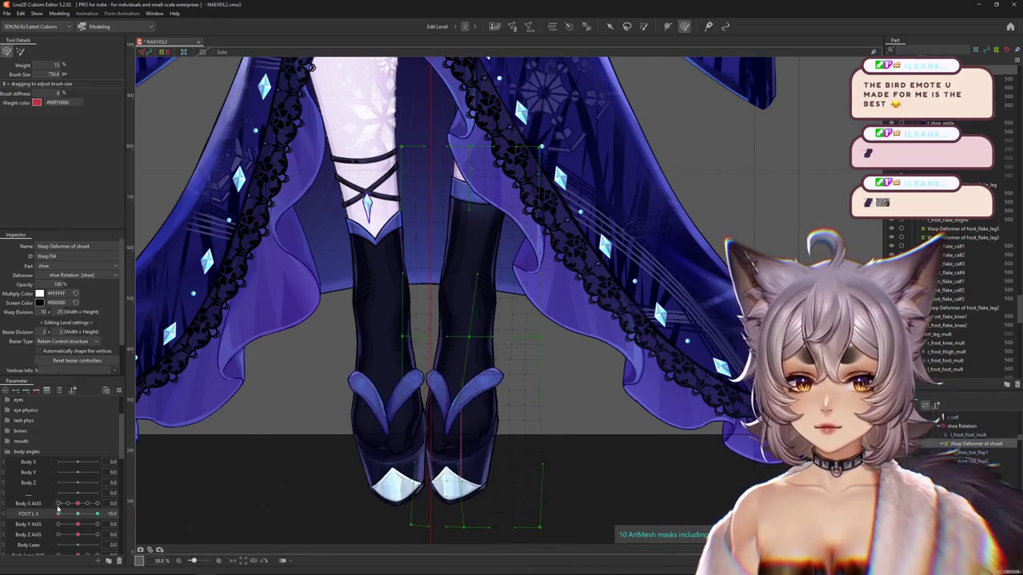
scroll(281, 414, down, 3)
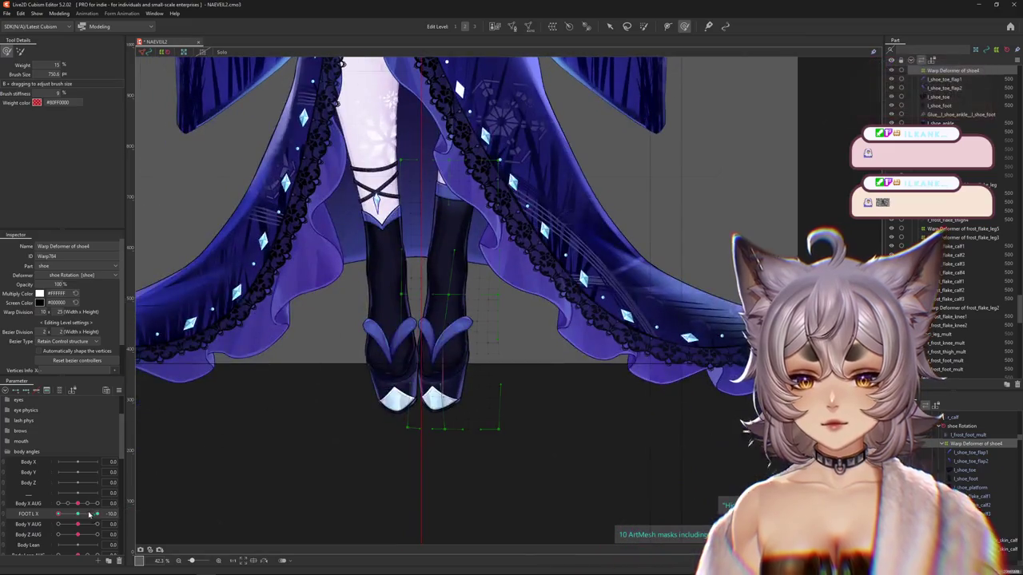
Preview the sandals at FOOT L X -10, enlarge the weight brush, then move toward 0.
drag(78, 517, 54, 515)
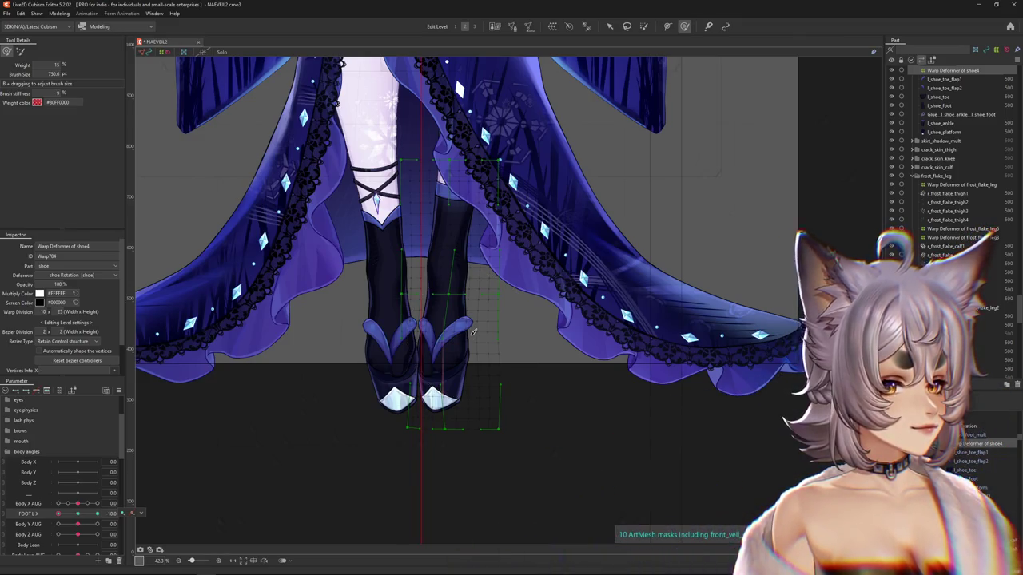
scroll(471, 331, up, 2)
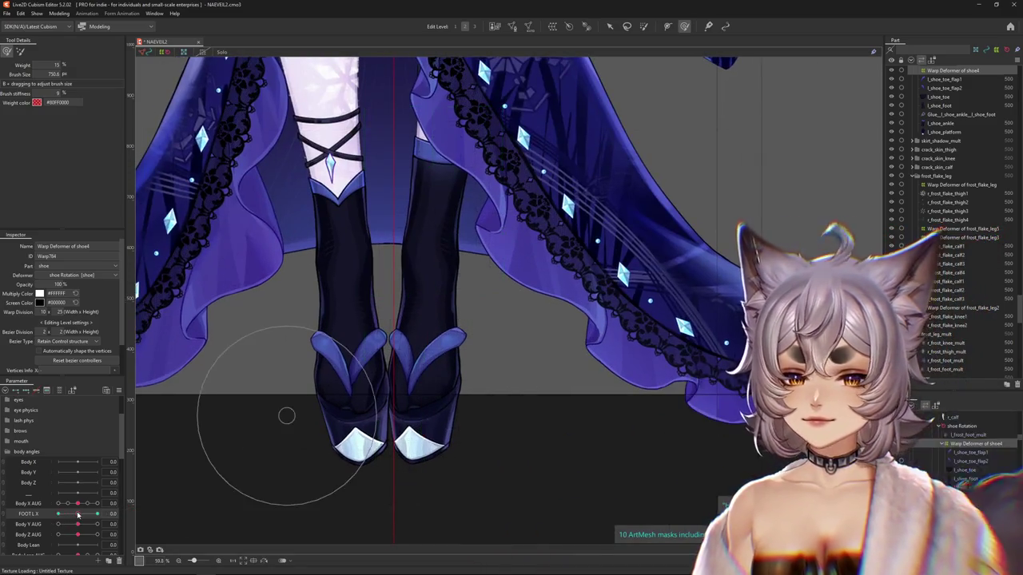
drag(389, 250, 416, 330)
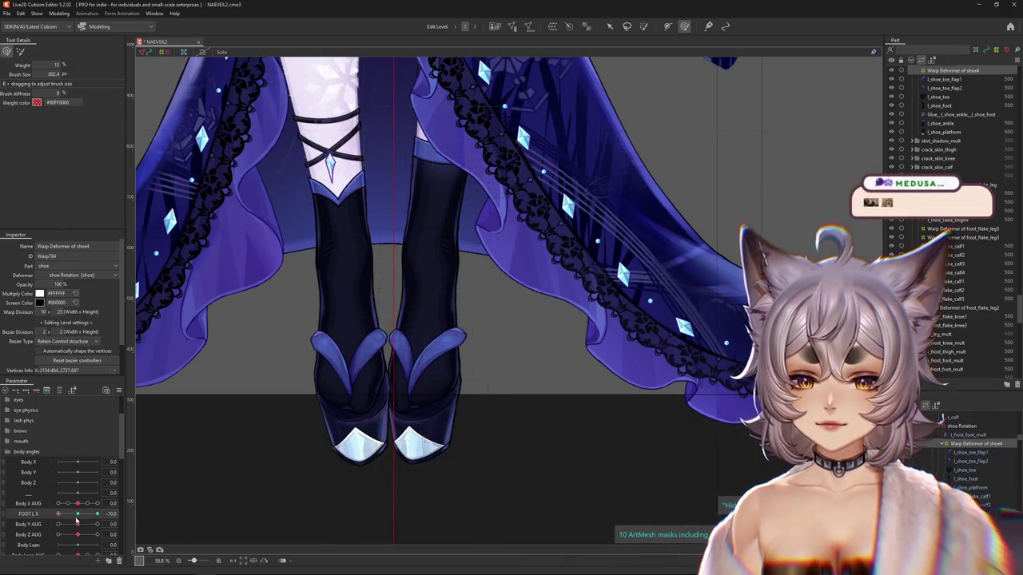
drag(382, 449, 391, 429)
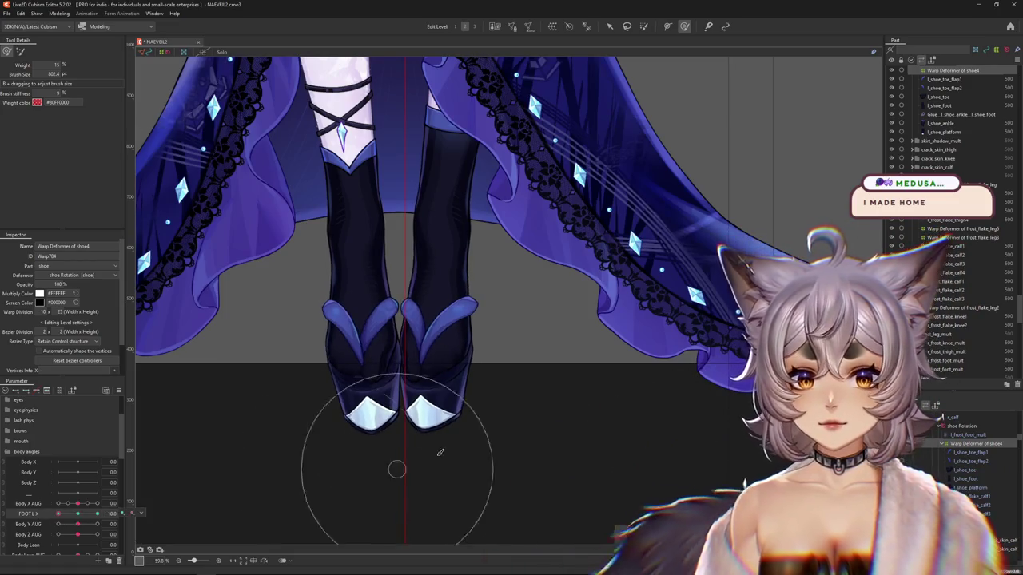
scroll(384, 384, up, 5)
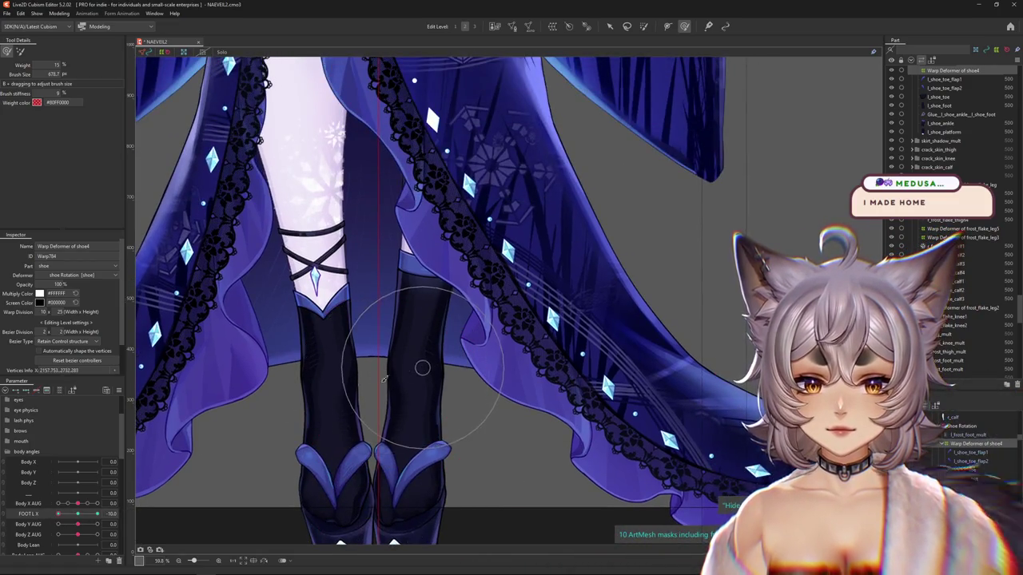
scroll(384, 379, down, 3)
drag(58, 514, 83, 504)
scroll(365, 400, up, 3)
scroll(387, 403, up, 2)
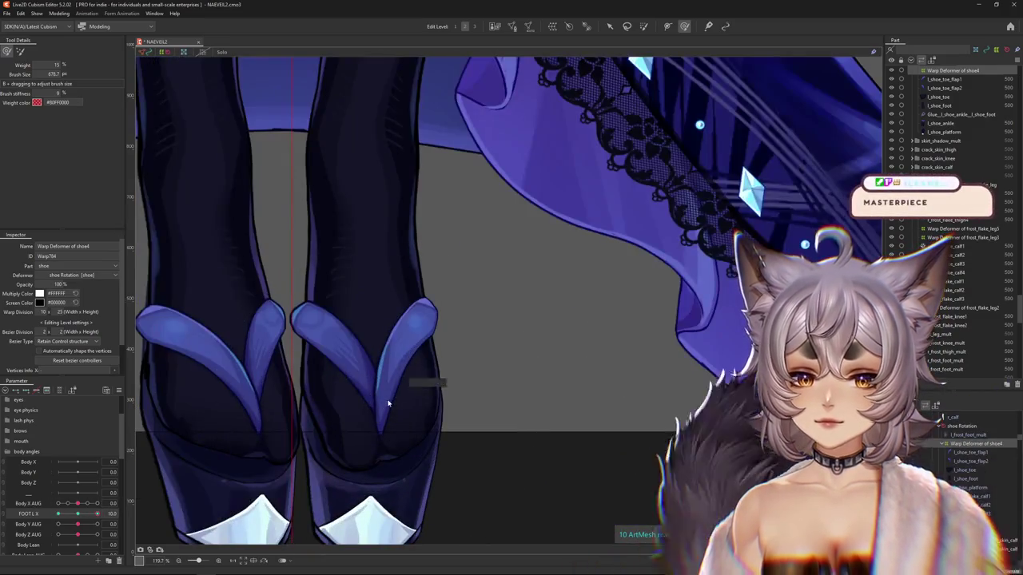
Pick l_shoe_toe_flap1 from the meshes under the toe strap and enter Mesh Edit mode.
right_click(401, 417)
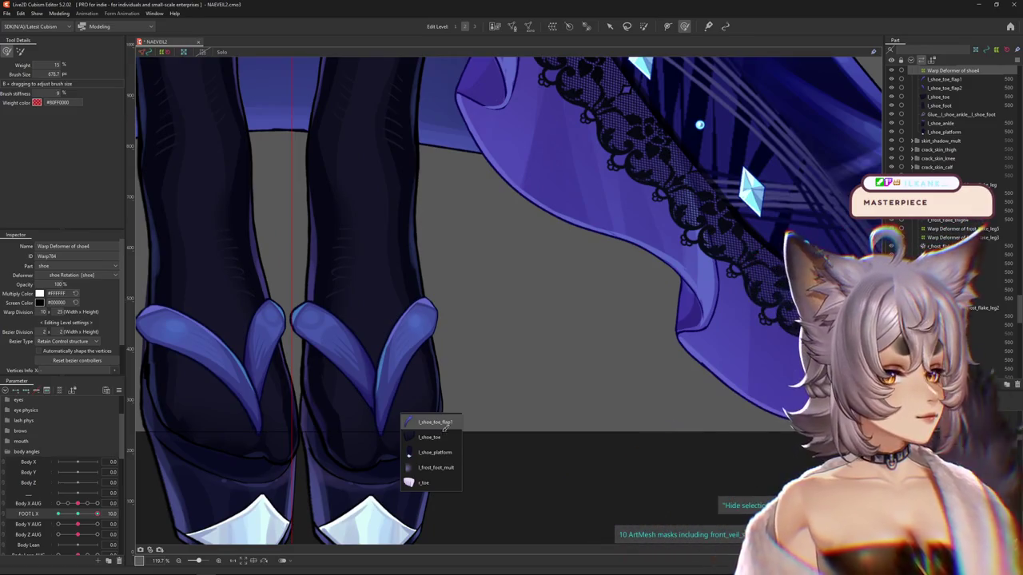
click(445, 423)
scroll(444, 423, down, 2)
scroll(452, 320, down, 1)
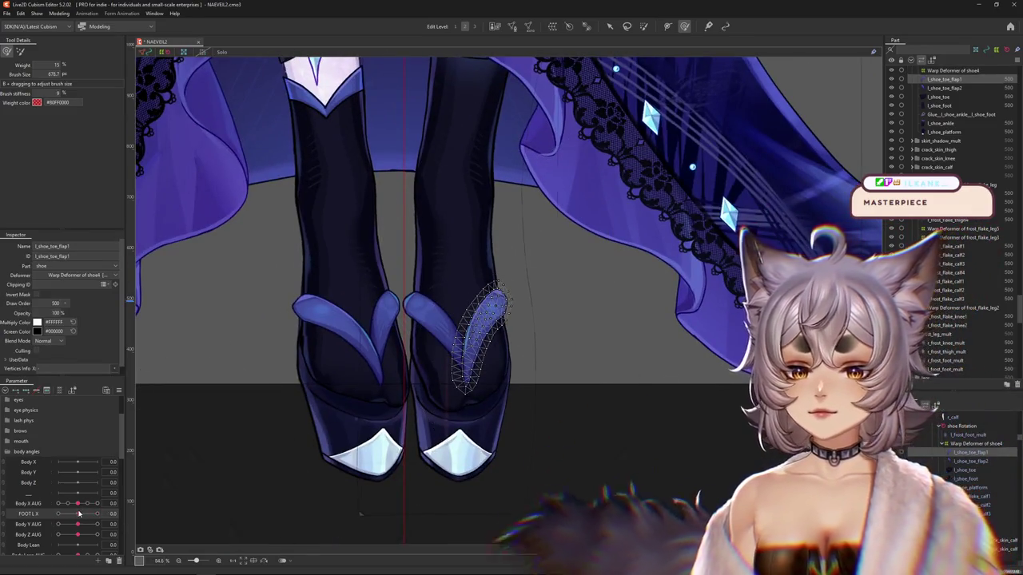
double_click(477, 340)
scroll(471, 340, up, 5)
scroll(467, 336, up, 5)
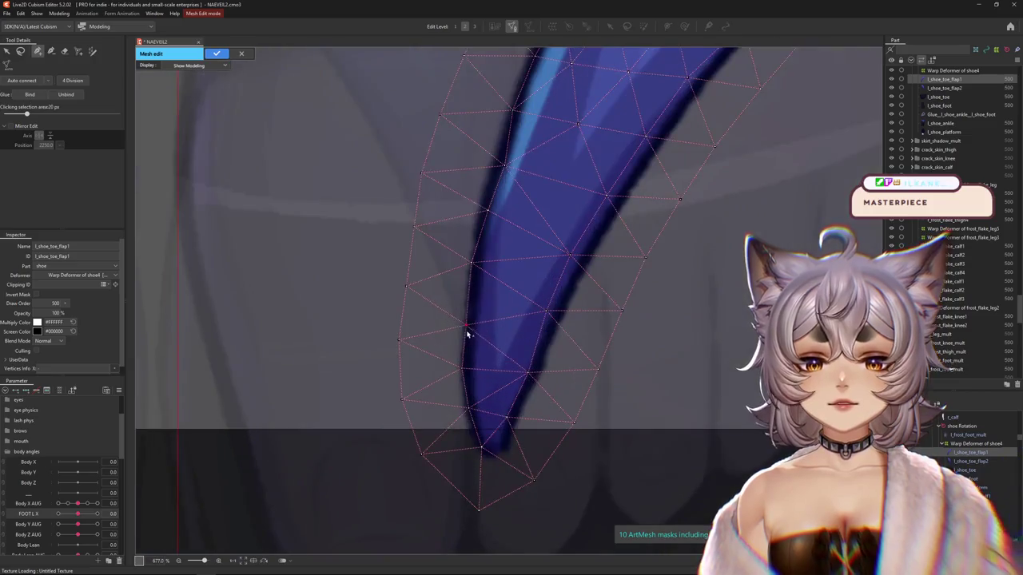
Move the strap mesh's right-edge vertices outward along the strap outline.
click(484, 208)
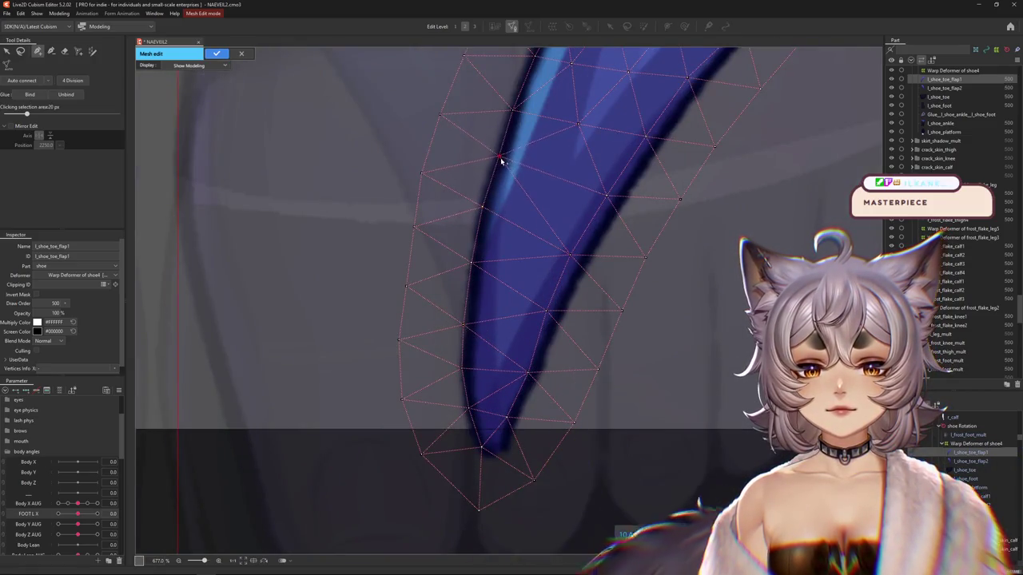
drag(502, 163, 443, 413)
drag(452, 335, 379, 402)
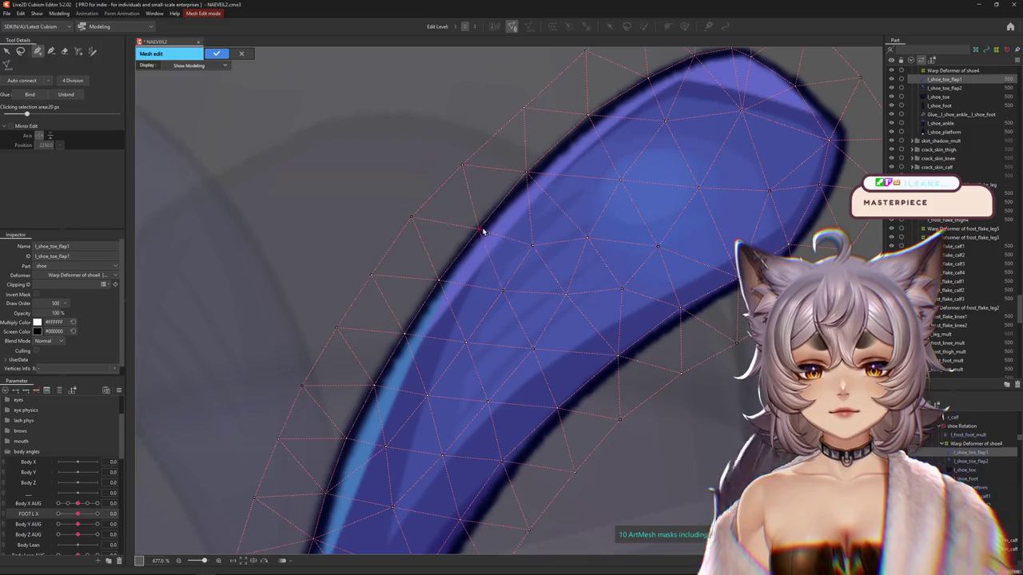
drag(483, 231, 312, 426)
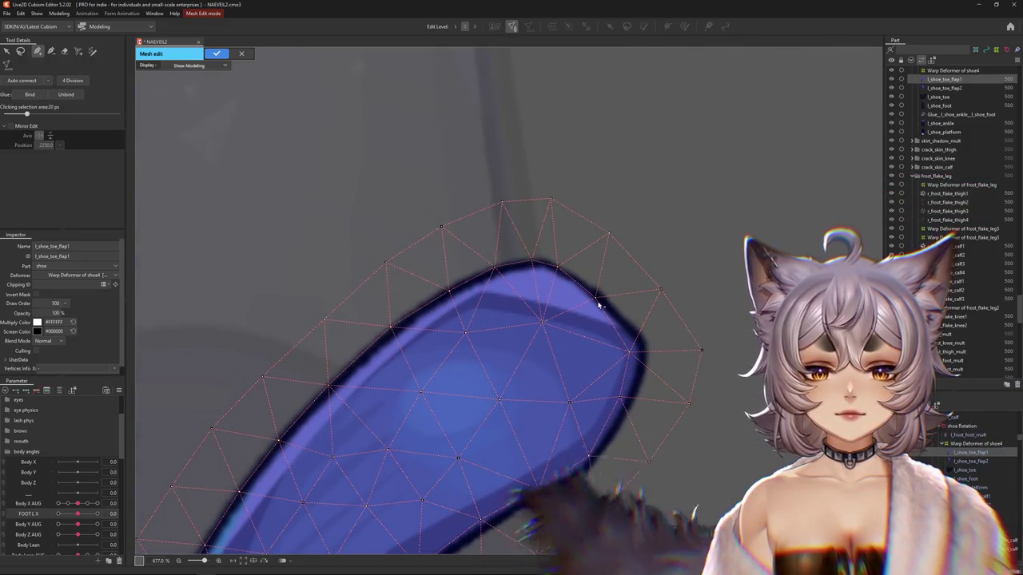
drag(630, 351, 645, 345)
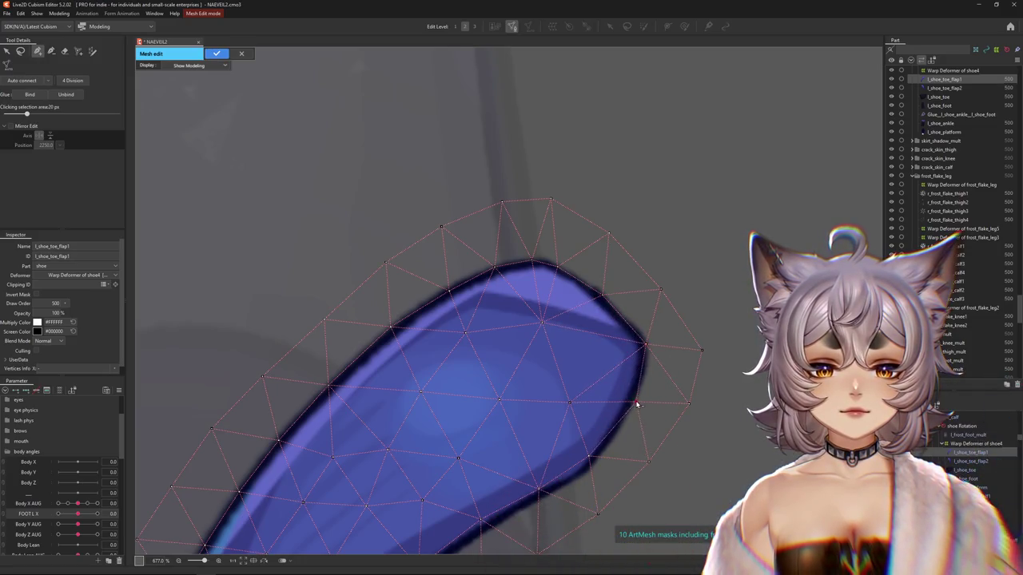
drag(579, 483, 566, 343)
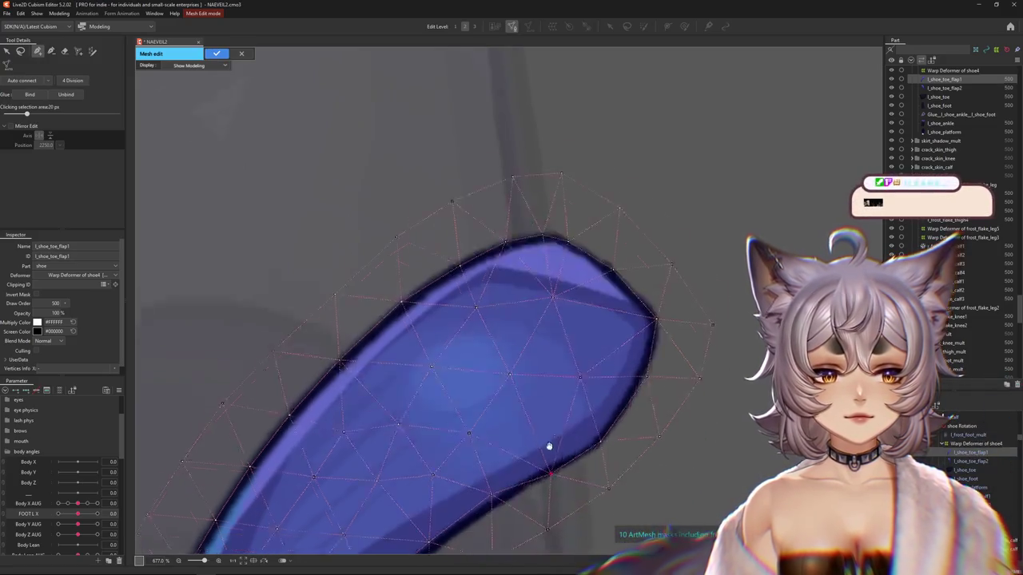
click(559, 354)
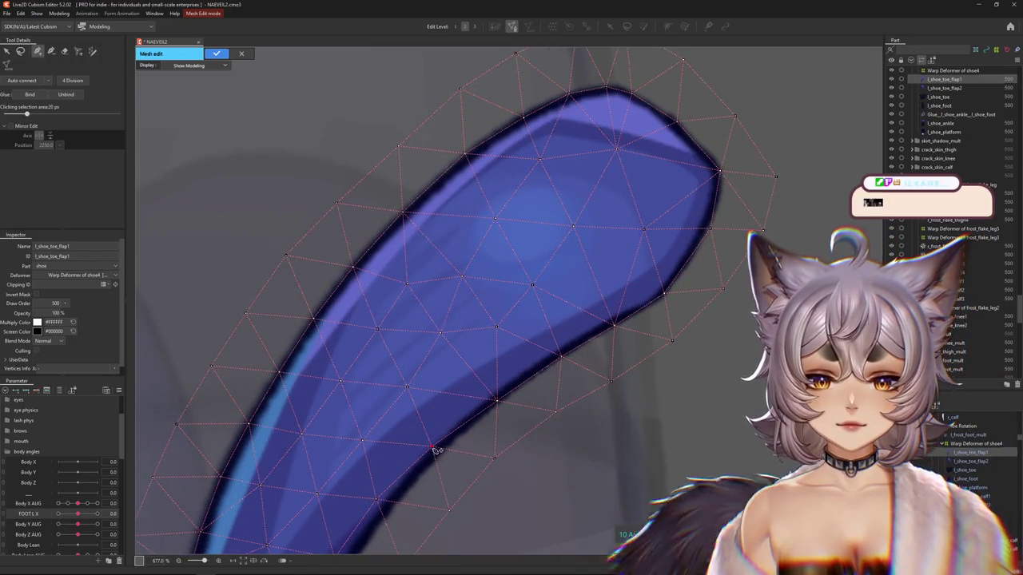
drag(388, 514, 428, 377)
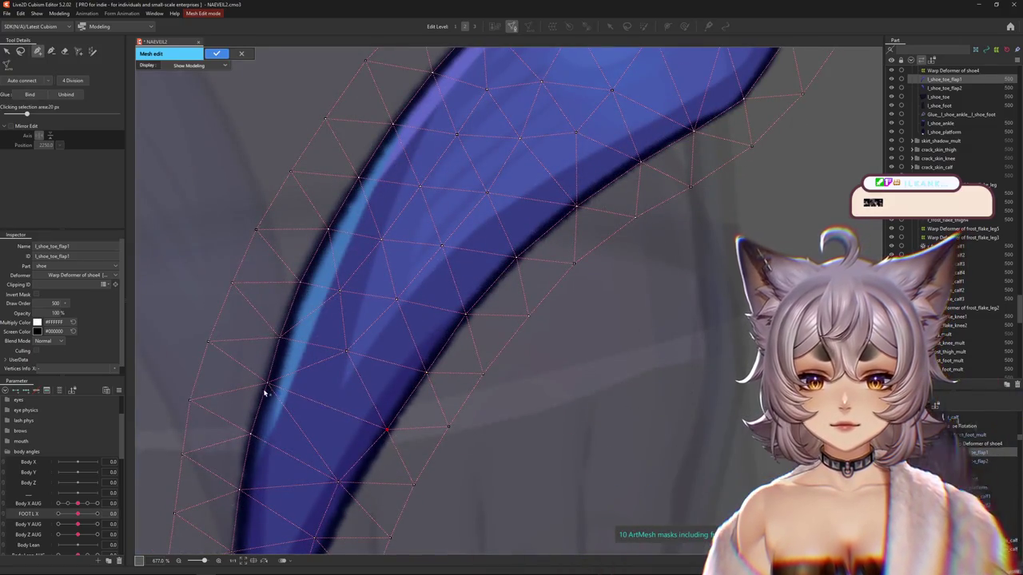
scroll(350, 496, down, 2)
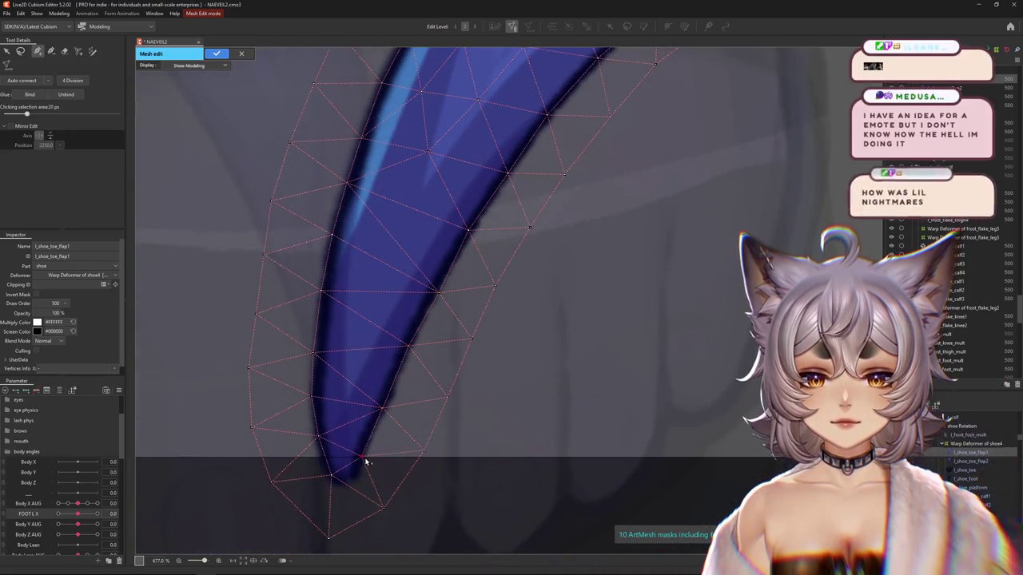
Pull the tip vertices onto the strap's rounded tip and apply the mesh edits.
mouse_move(361, 457)
mouse_down()
mouse_move(356, 478)
mouse_move(329, 484)
mouse_up()
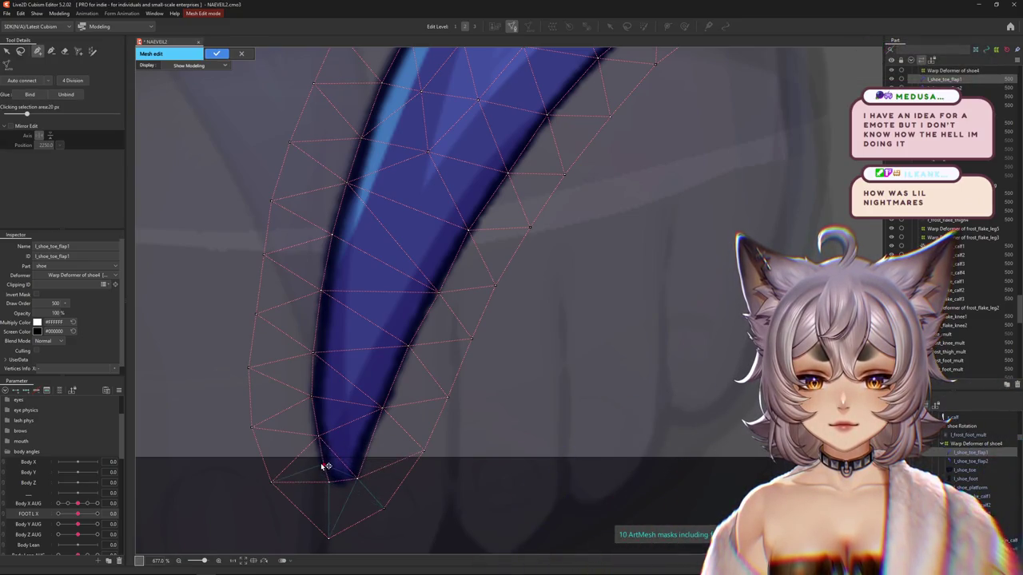
drag(328, 482, 333, 484)
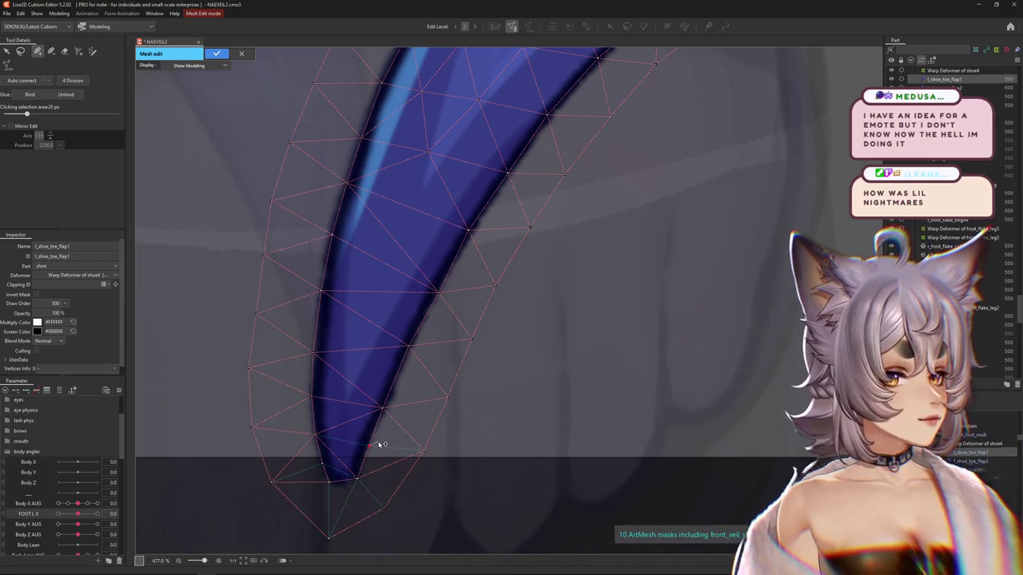
scroll(384, 448, down, 3)
scroll(387, 447, up, 3)
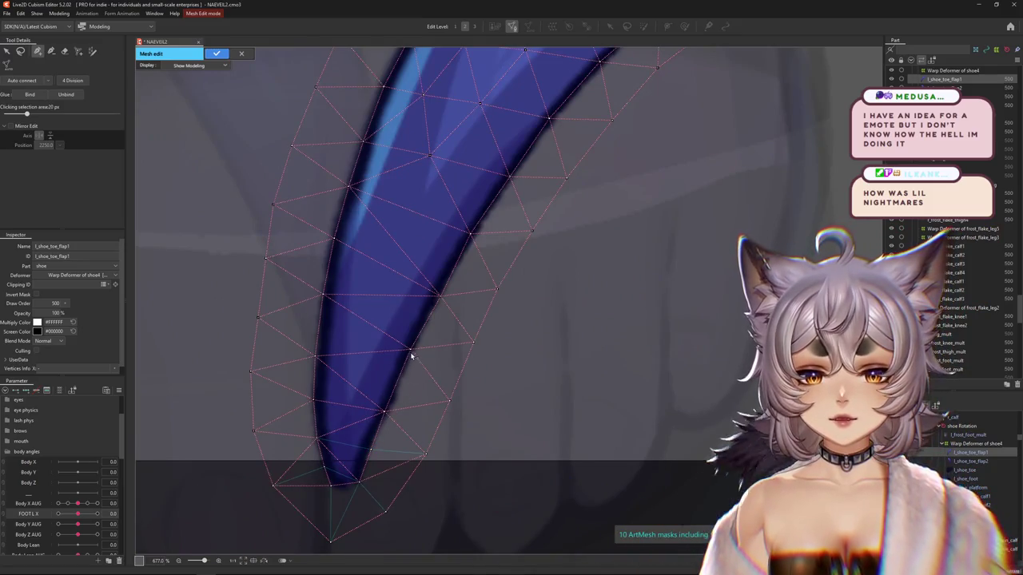
scroll(414, 335, down, 2)
scroll(406, 253, down, 2)
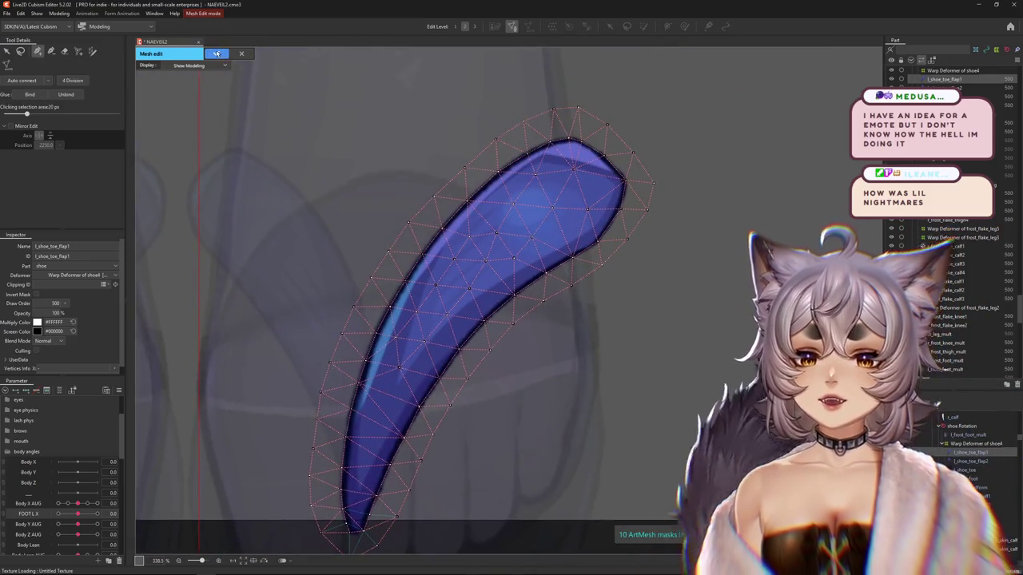
click(217, 53)
scroll(532, 167, down, 2)
Zoom out to both sandals and hide the selection outlines with Ctrl+H.
scroll(511, 207, down, 3)
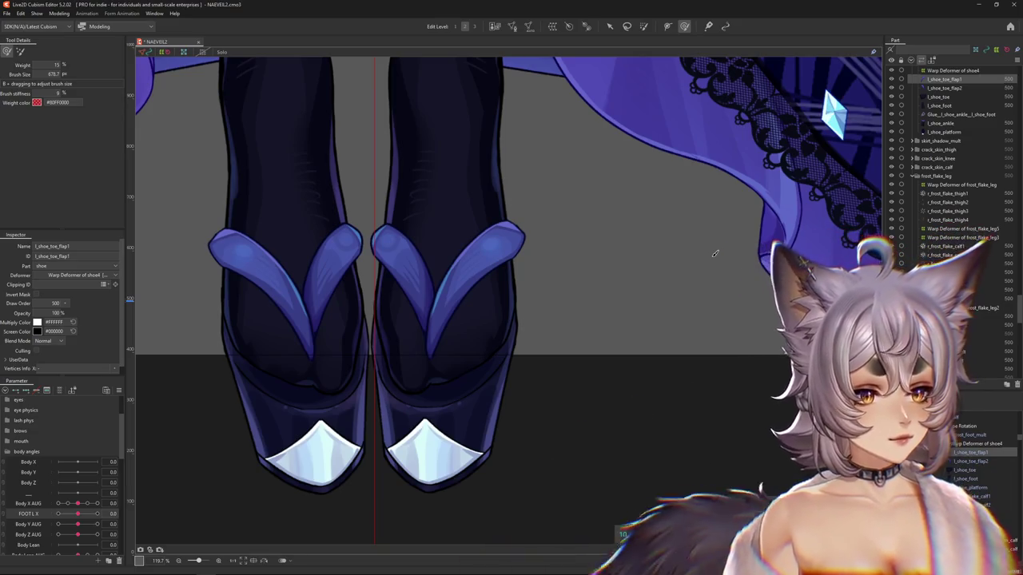
key(ctrl+h)
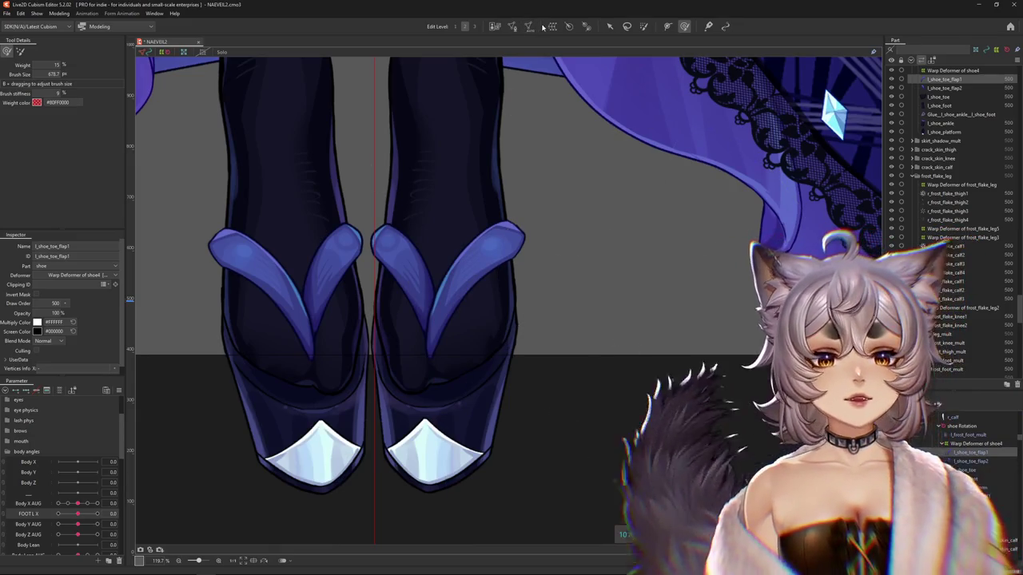
Wrap l_shoe_toe_flap1 in a new Warp Deformer of shoe5 divided 7 × 10, then shrink the brush.
click(512, 25)
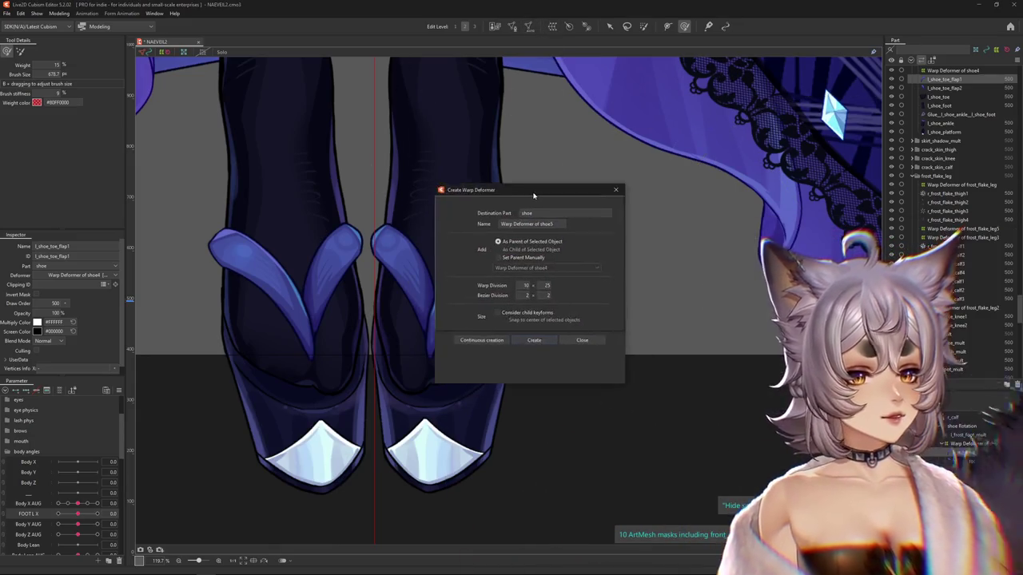
text(5)
key(Tab)
text(5)
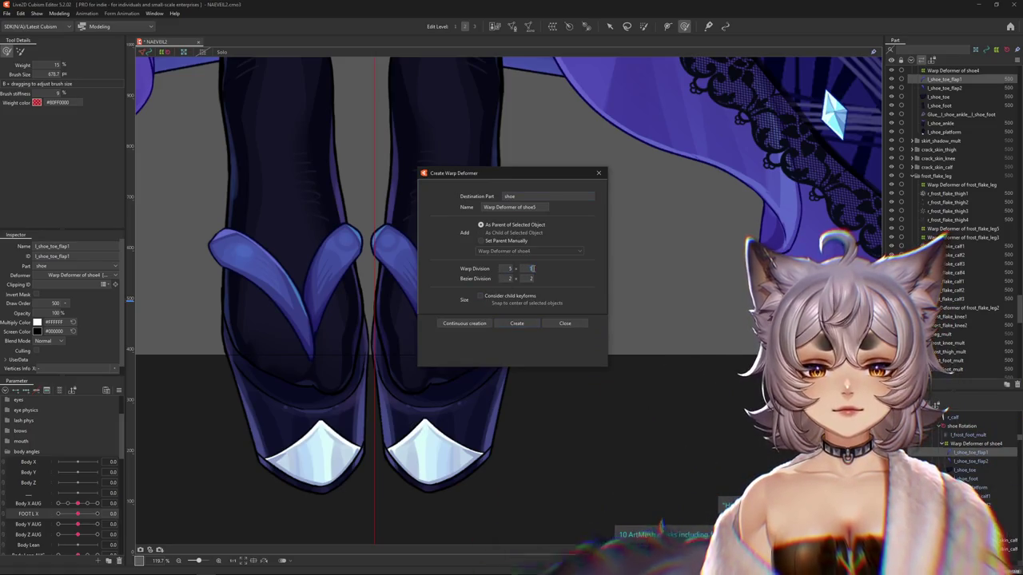
click(517, 324)
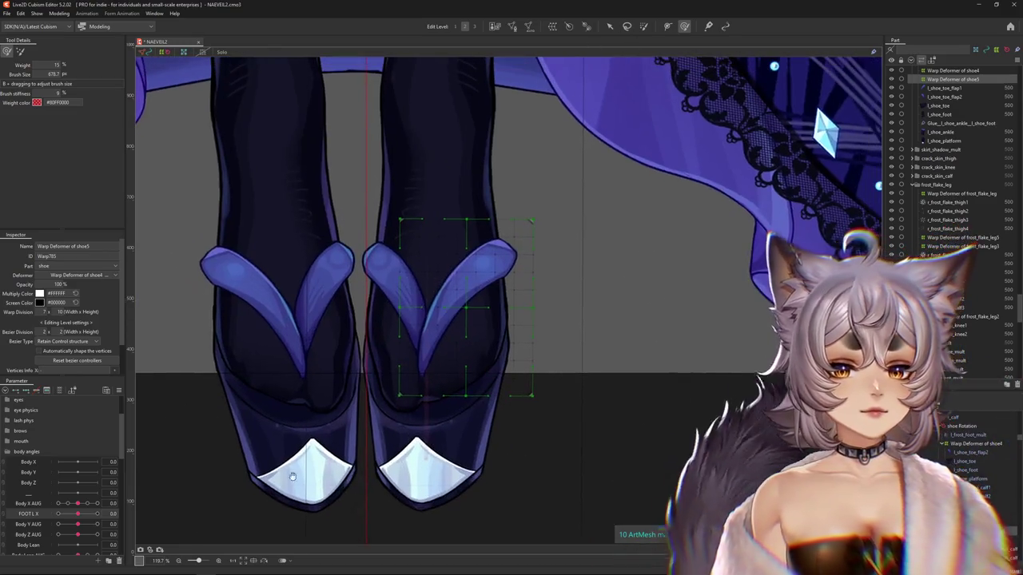
drag(583, 360, 174, 429)
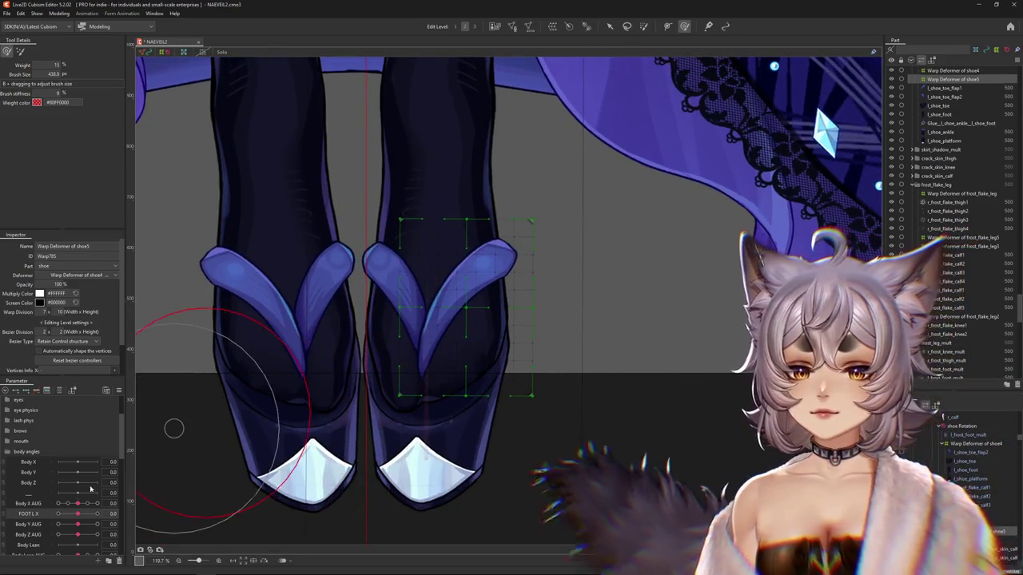
Set FOOT L X to 10 and shrink the weight brush to preview the sandals flexing.
key(Escape)
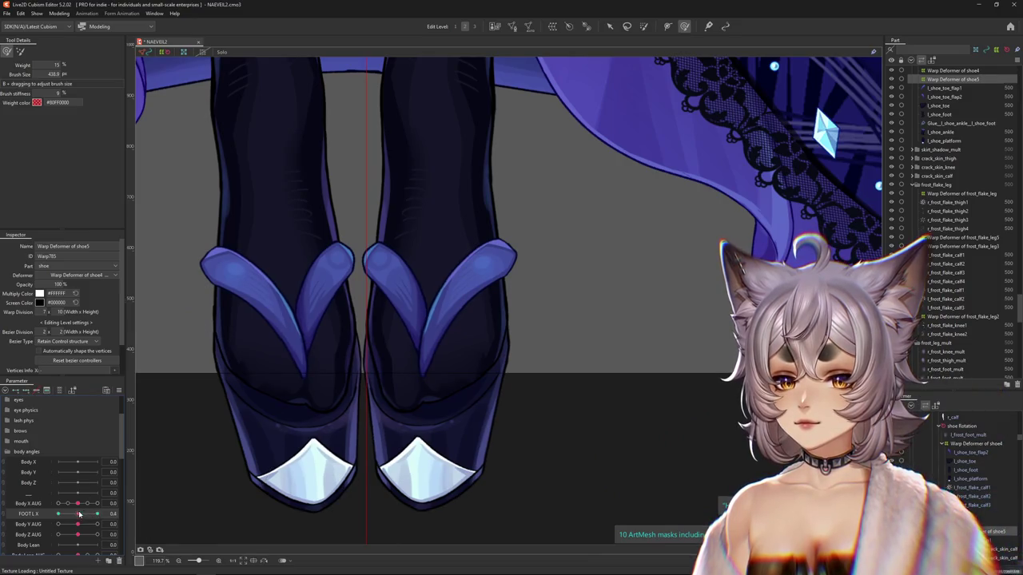
drag(79, 513, 96, 514)
mouse_move(427, 325)
mouse_down()
mouse_move(470, 306)
mouse_move(444, 334)
mouse_up()
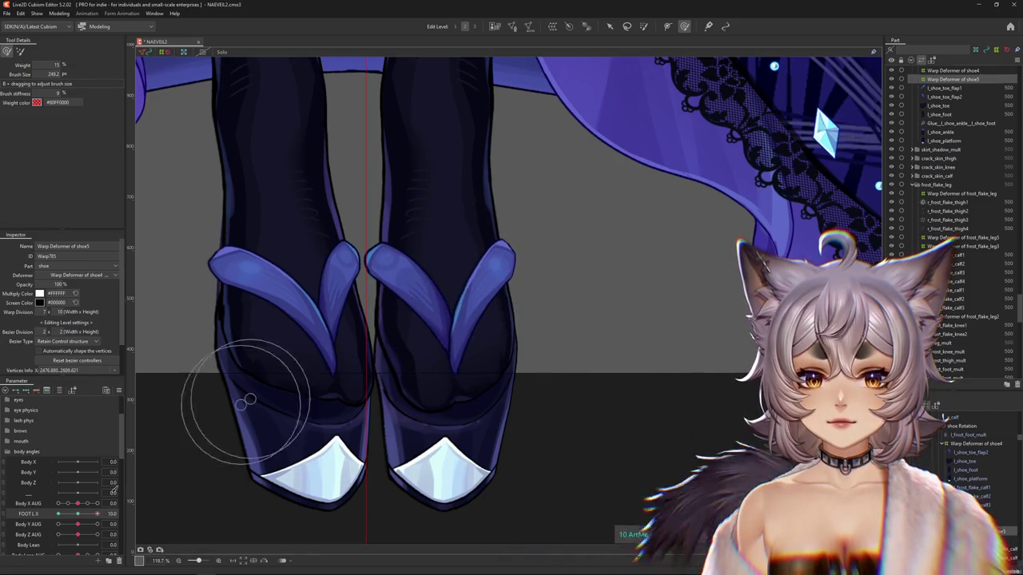
drag(78, 518, 77, 513)
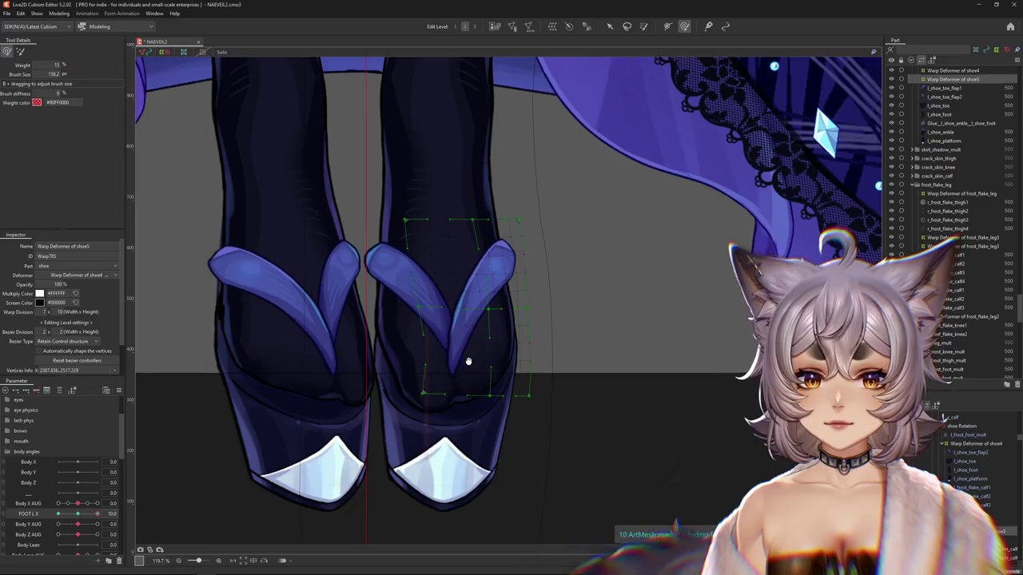
drag(469, 359, 462, 396)
Brush the right sandal's toe strap into shape on the shoe5 warp grid, then reset FOOT L X to 0.
click(20, 52)
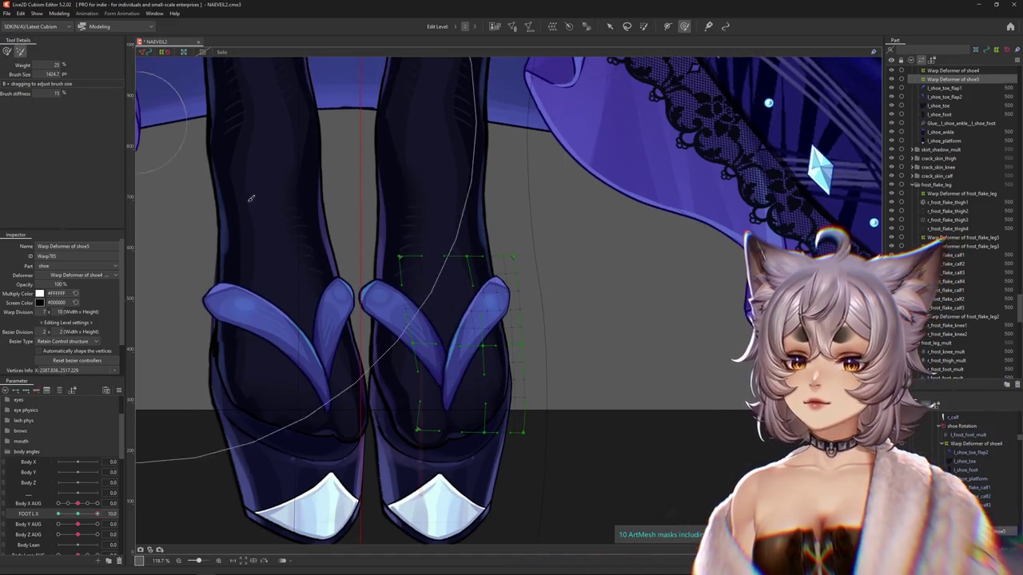
click(8, 51)
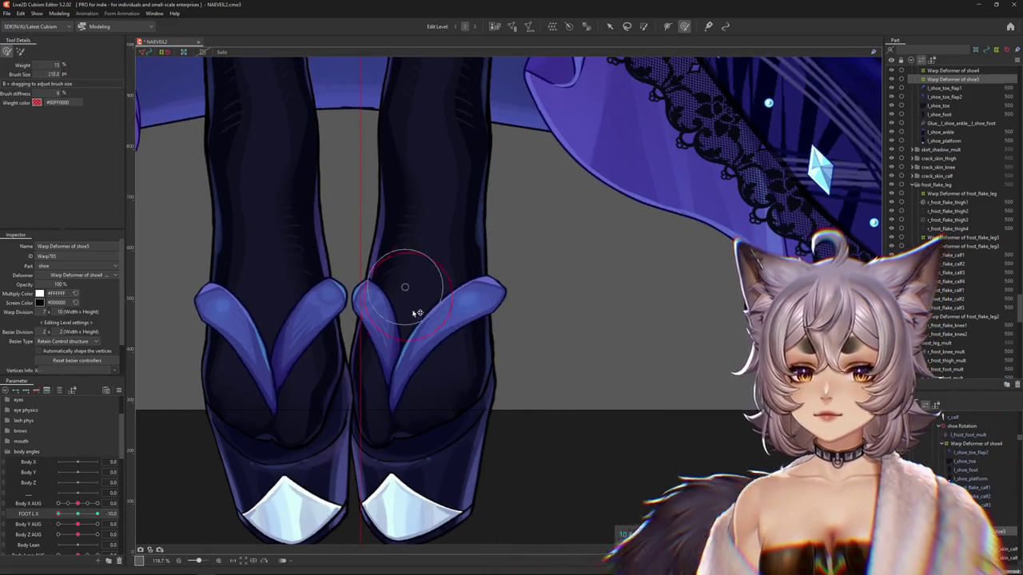
drag(437, 341, 429, 326)
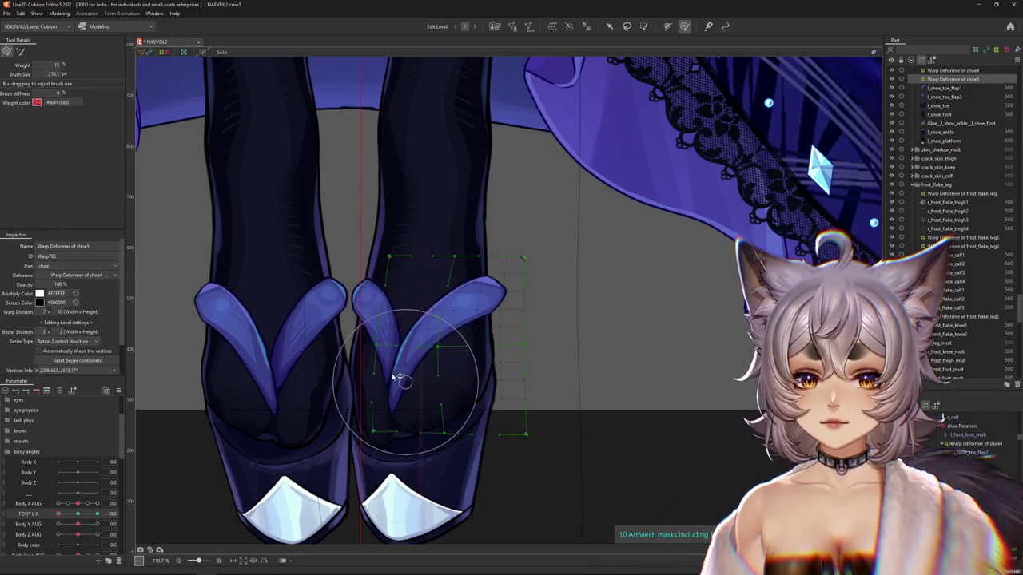
drag(400, 379, 415, 413)
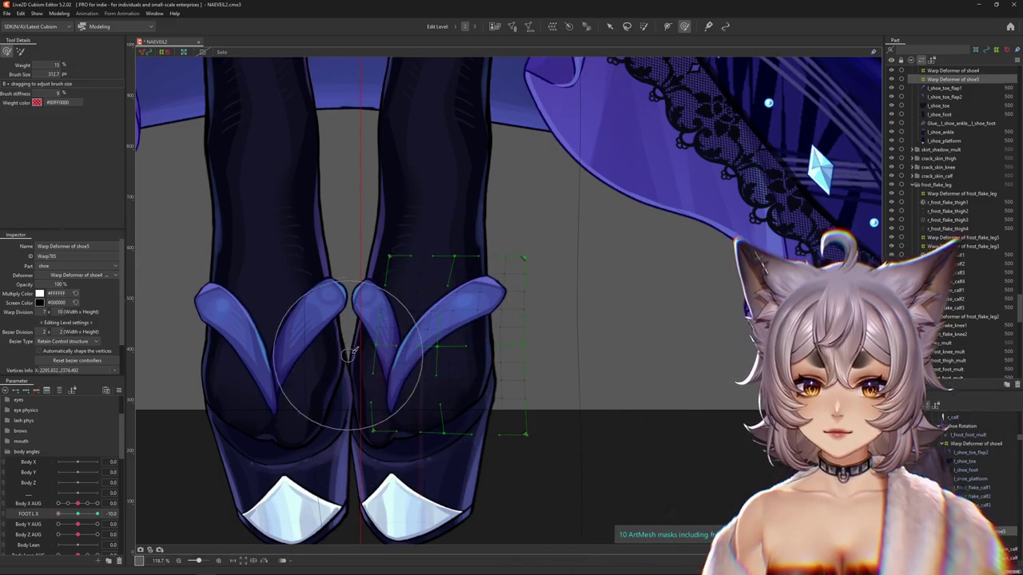
drag(524, 281, 527, 312)
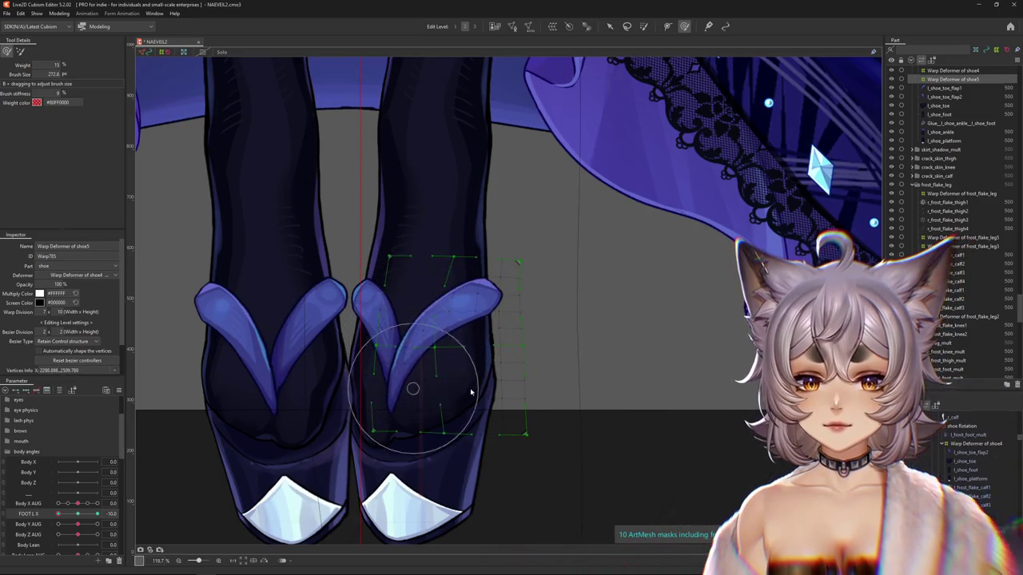
mouse_move(418, 429)
mouse_down()
mouse_move(390, 424)
mouse_move(129, 197)
mouse_up()
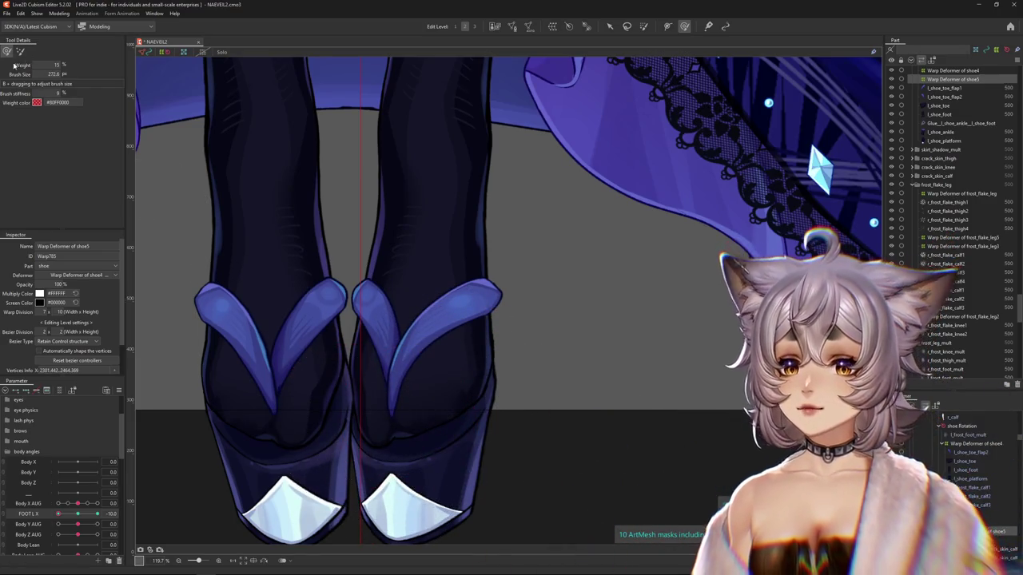
drag(301, 322, 196, 217)
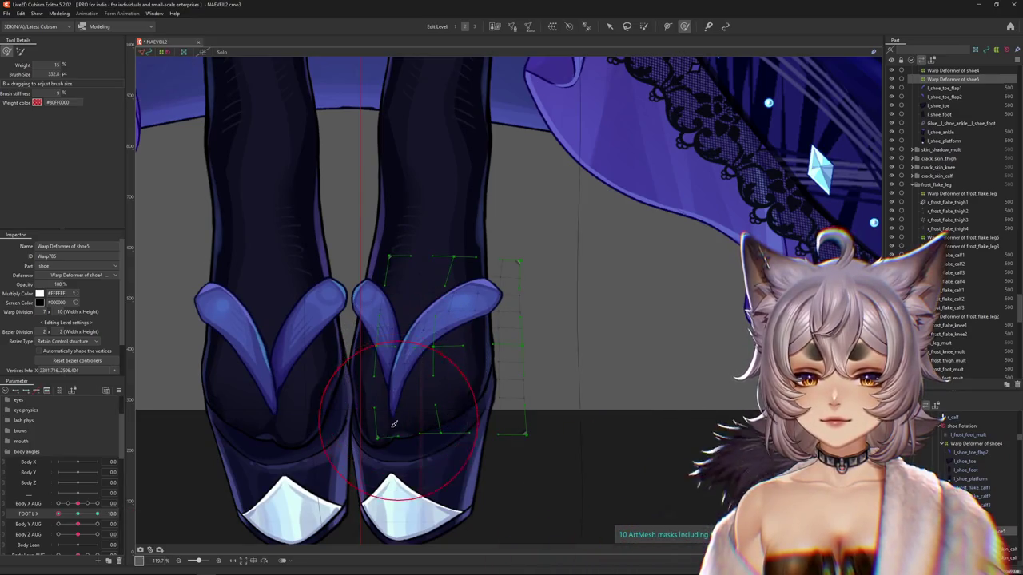
drag(377, 399, 381, 431)
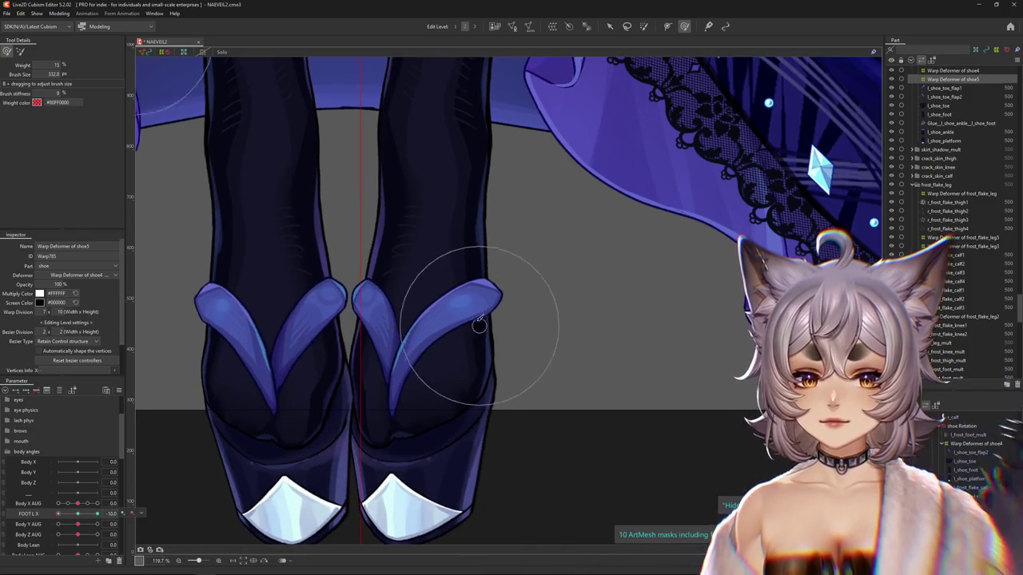
drag(67, 520, 77, 519)
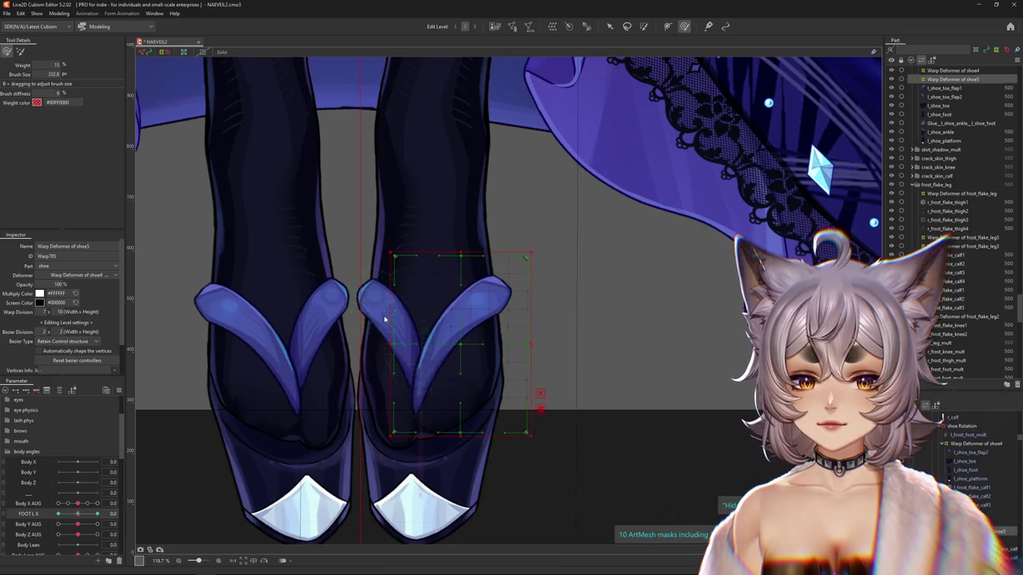
Choose l_shoe_toe_flap2 from the overlapping parts and enter its Mesh Edit mode.
click(410, 342)
click(443, 339)
double_click(400, 376)
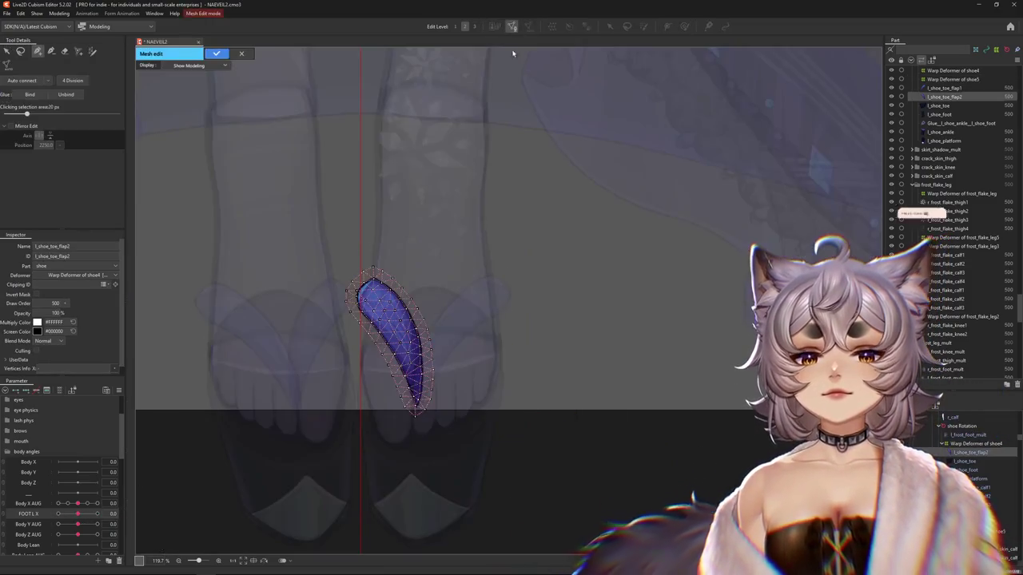
Add a vertex by hand on l_shoe_toe_flap2's rounded top edge, then apply the mesh edit.
scroll(416, 411, up, 5)
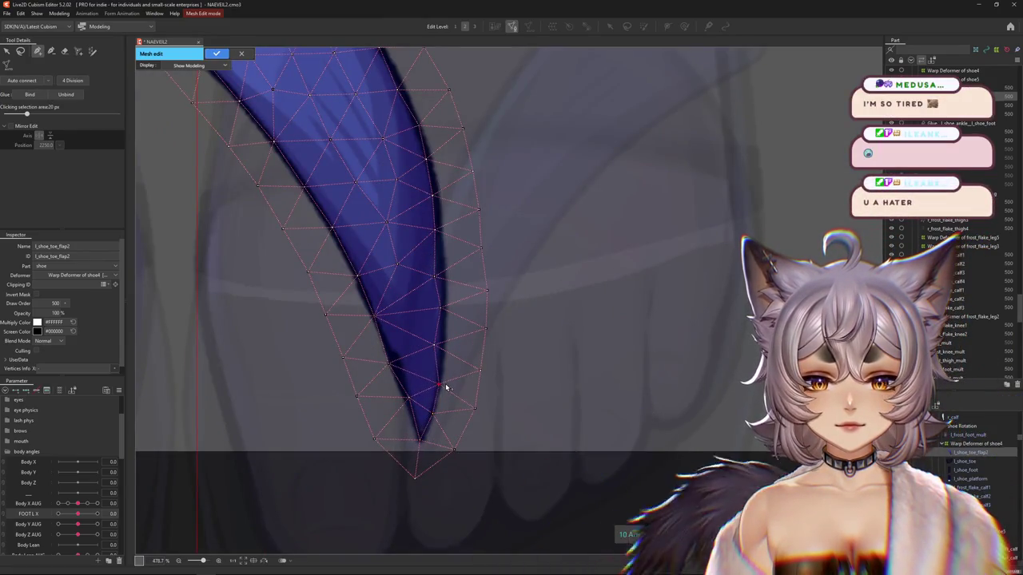
drag(440, 383, 475, 429)
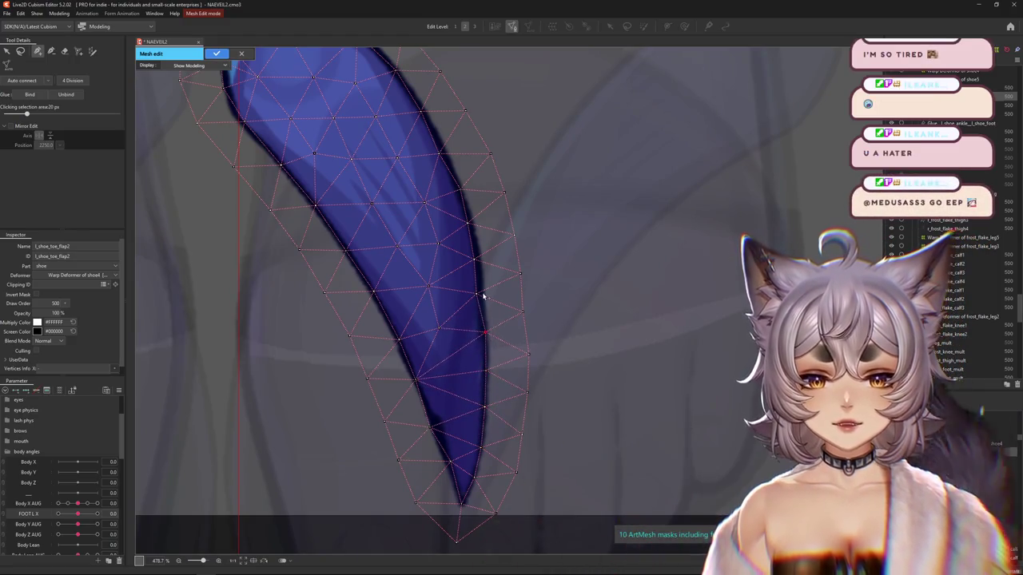
key(ctrl+z)
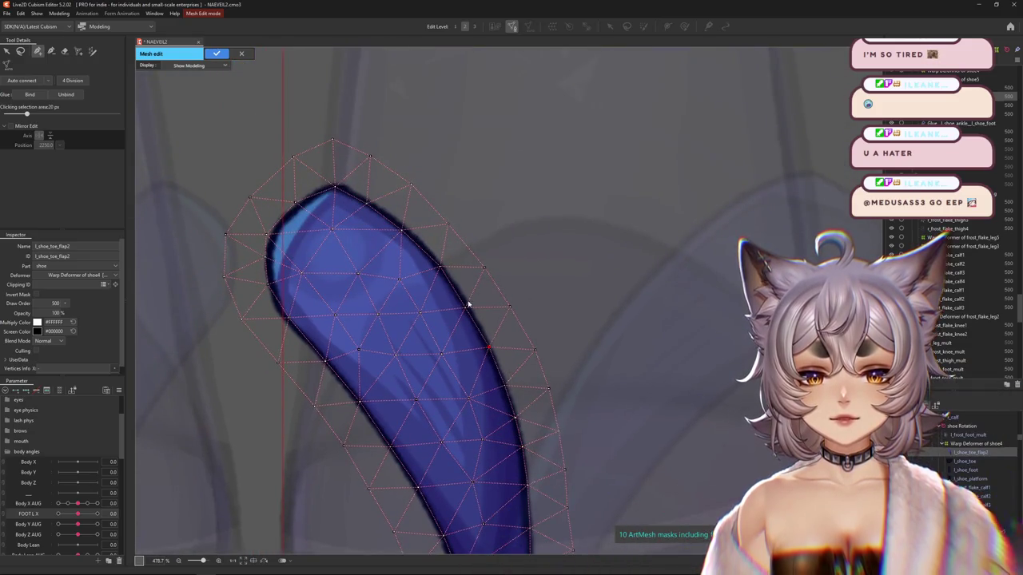
drag(390, 231, 441, 281)
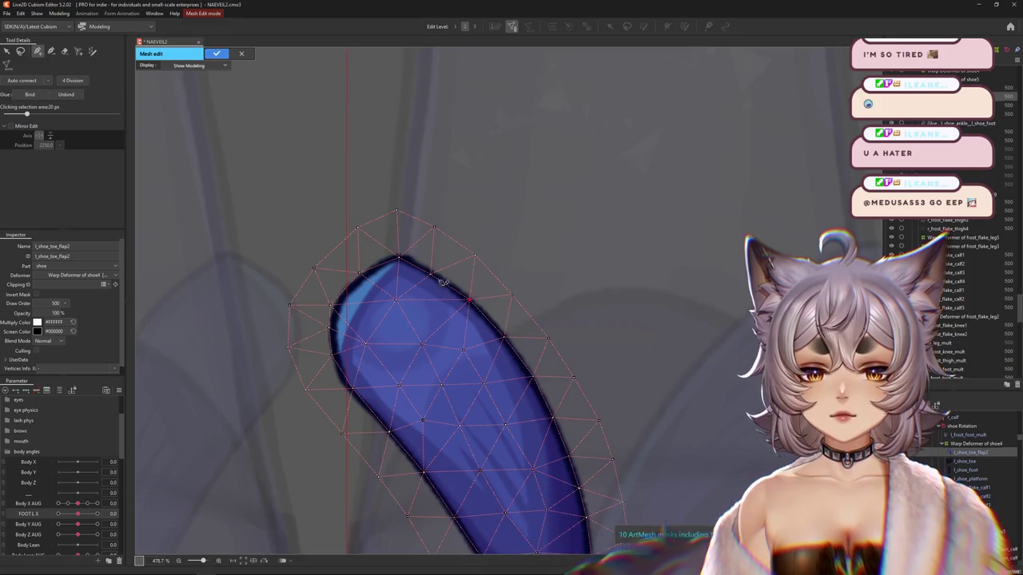
click(366, 267)
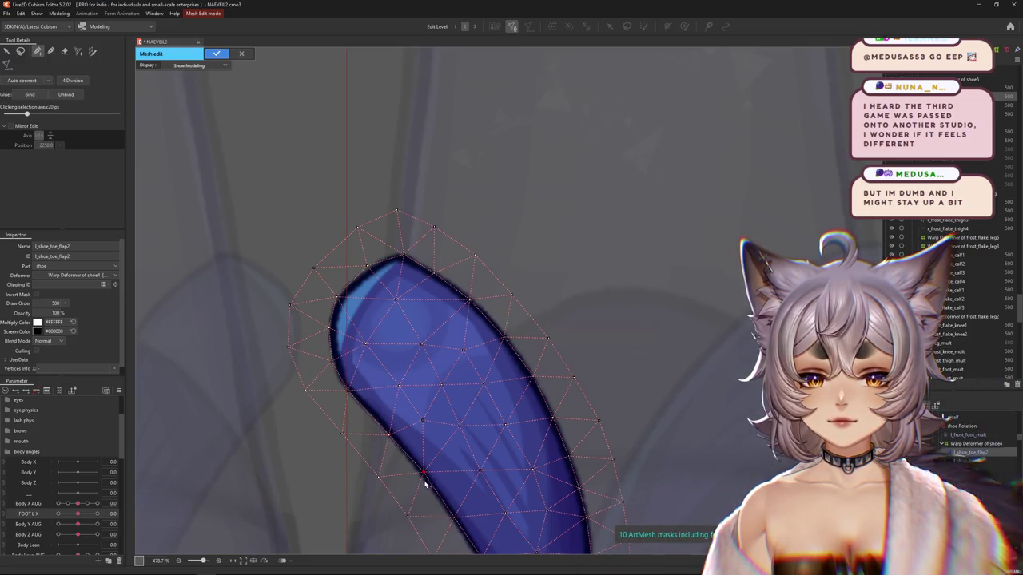
drag(450, 530, 428, 414)
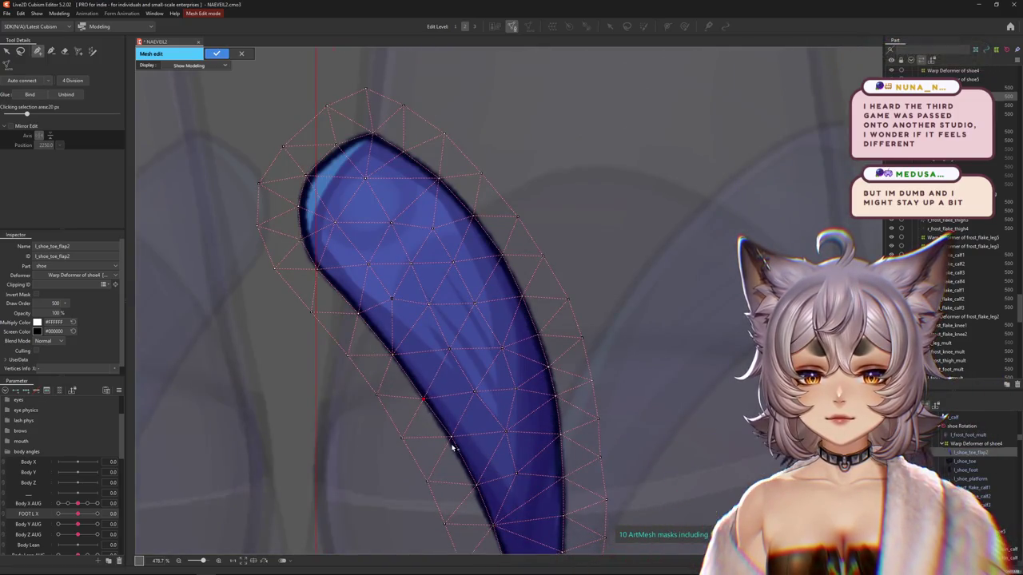
drag(475, 495, 445, 398)
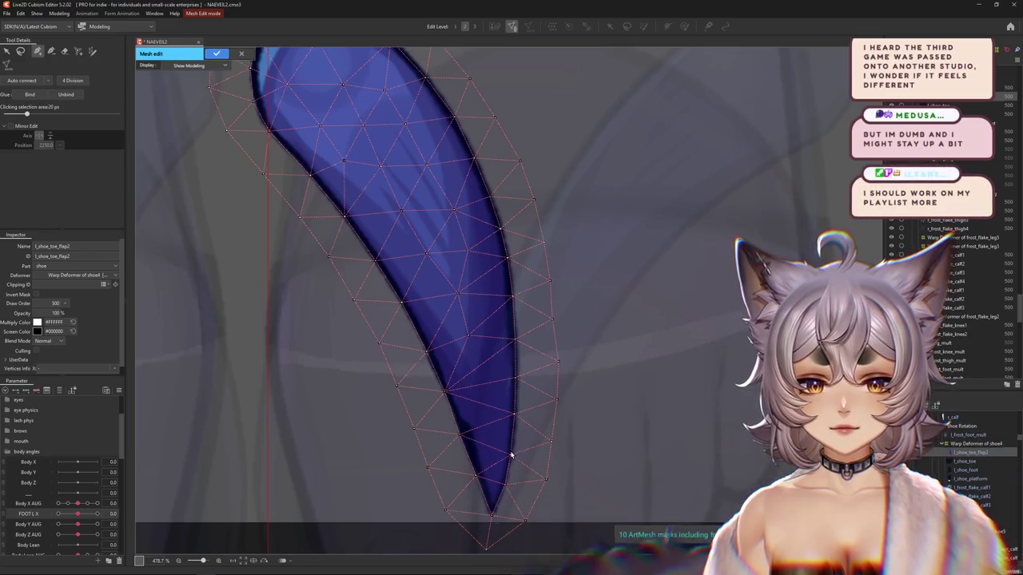
scroll(501, 495, down, 5)
click(214, 54)
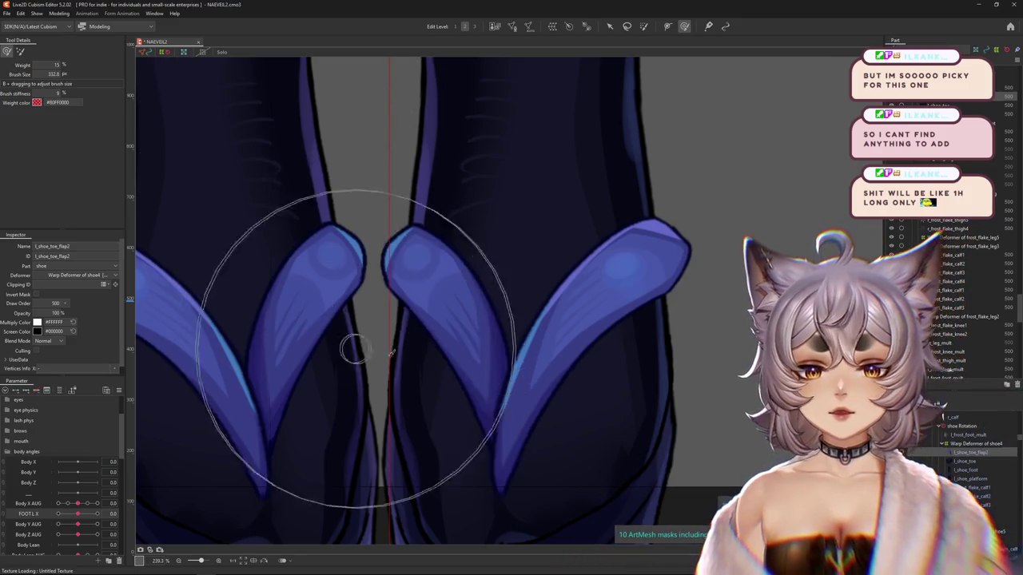
Sweep FOOT L X to test the toe flap, then start a warp deformer for l_shoe_toe_flap2.
scroll(354, 347, down, 3)
mouse_move(77, 514)
mouse_down()
mouse_move(84, 521)
mouse_move(83, 496)
mouse_up()
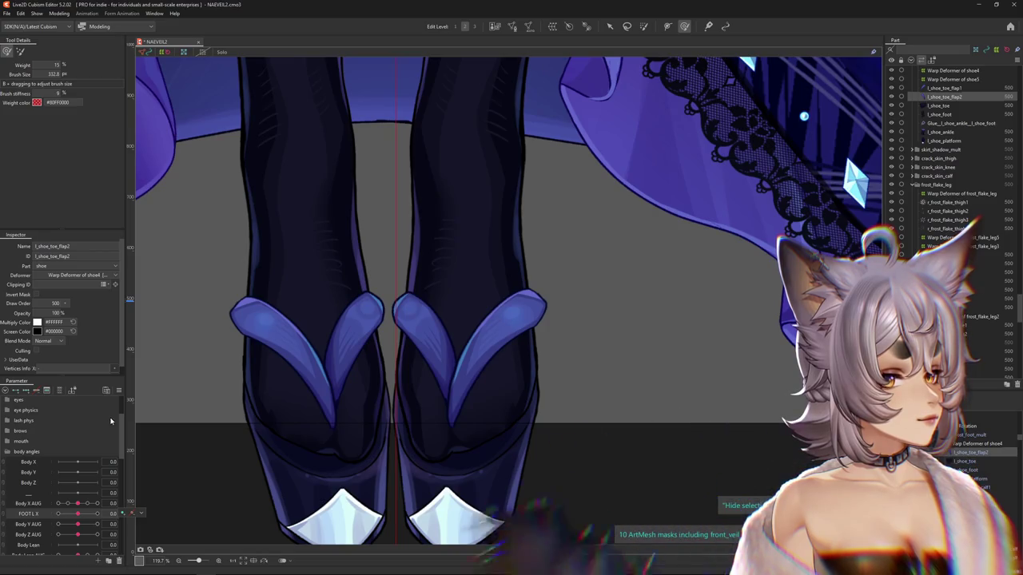
scroll(205, 426, down, 3)
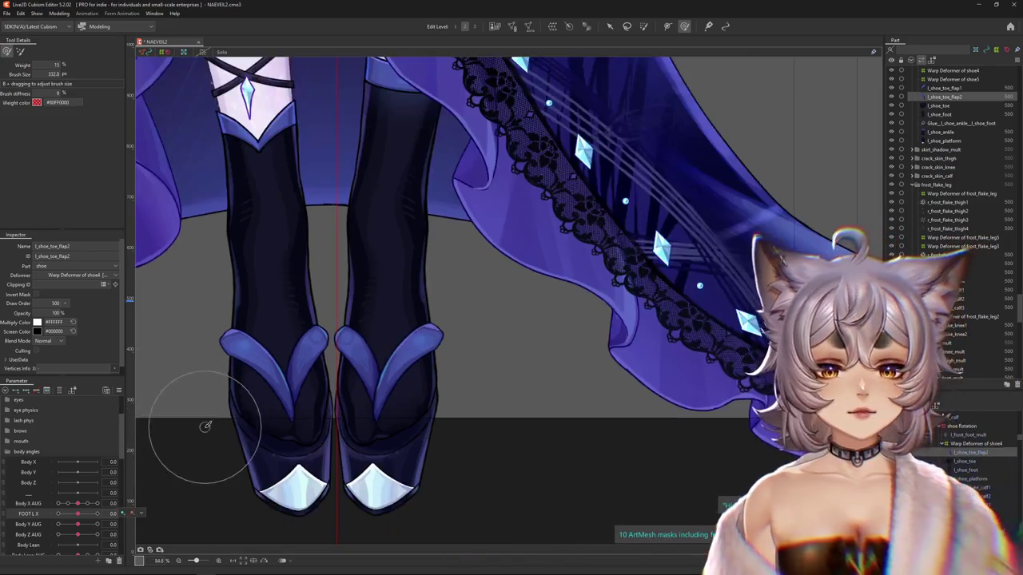
drag(76, 514, 78, 513)
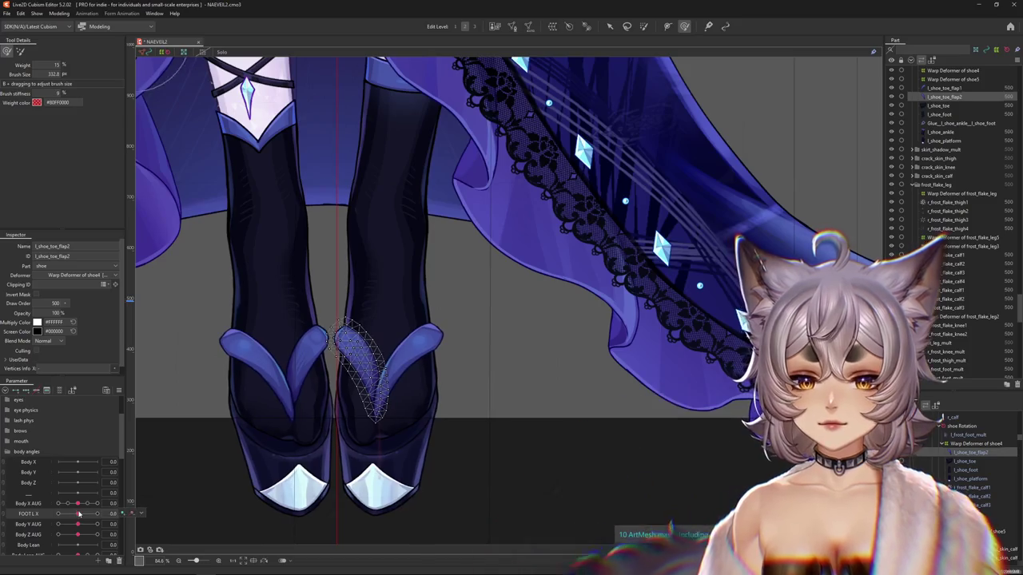
scroll(563, 388, up, 3)
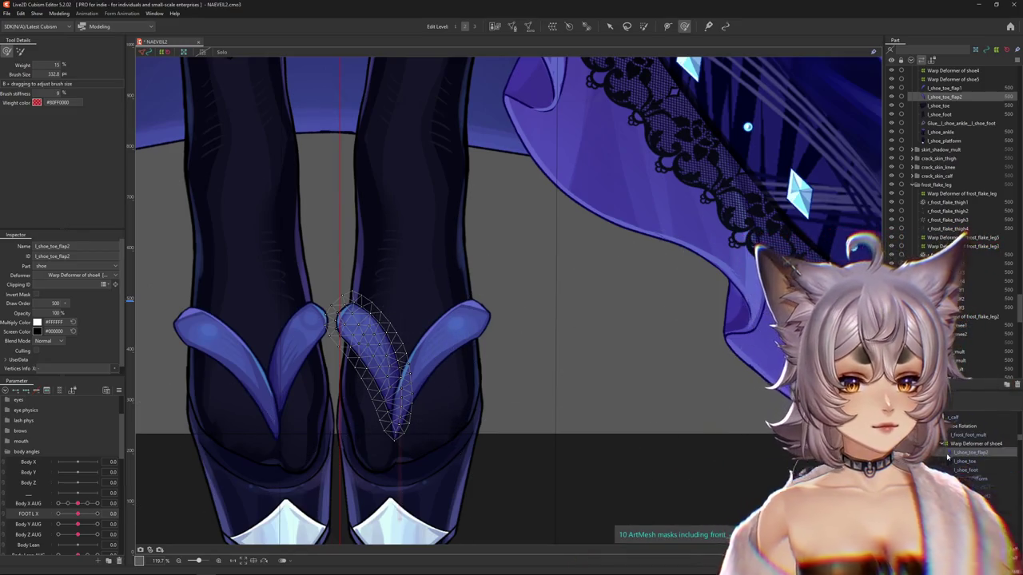
click(495, 26)
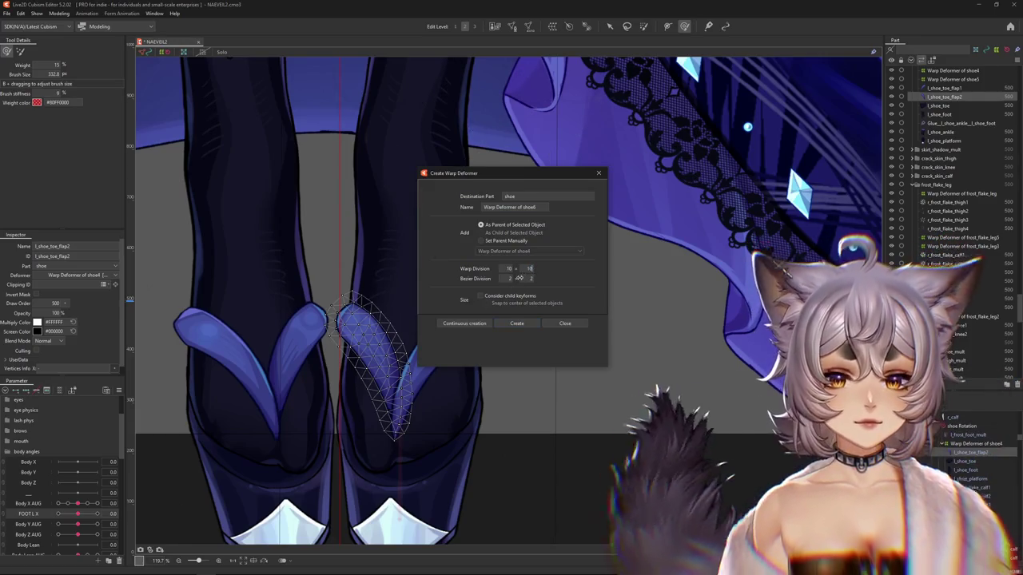
Create Warp Deformer of shoe6 around l_shoe_toe_flap2 at 7 × 10 and set FOOT L X to 10.
click(517, 323)
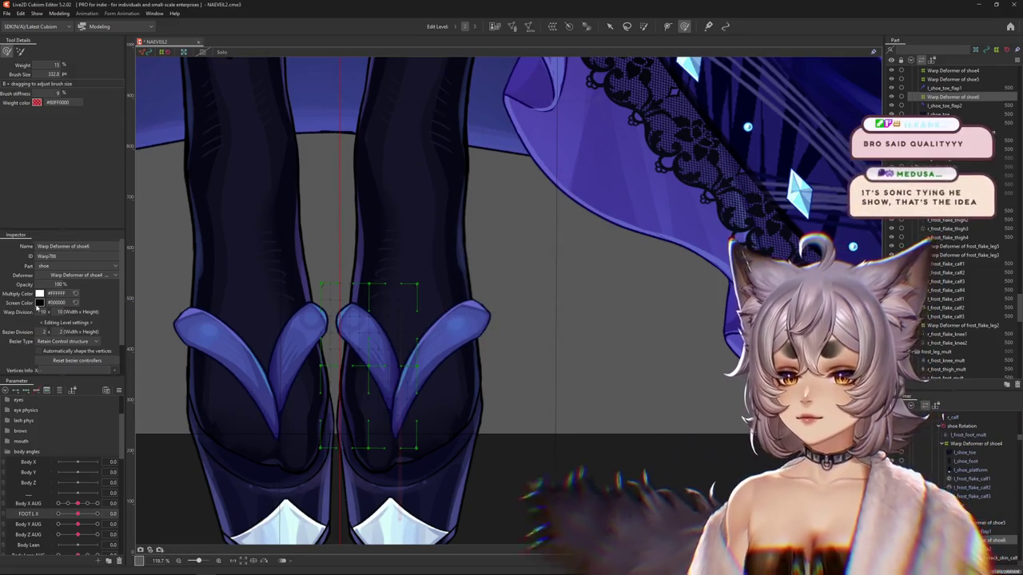
click(42, 311)
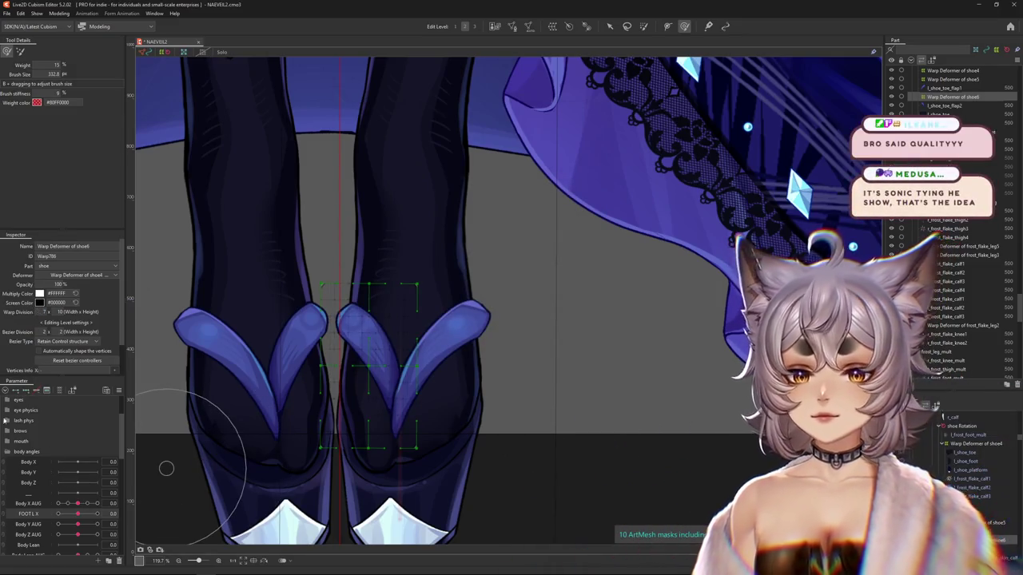
click(96, 513)
Push the toe flap into the FOOT L X 10 pose with the Deform Brush, comparing against 0.
mouse_move(341, 348)
mouse_down()
mouse_move(351, 361)
mouse_move(326, 381)
mouse_up()
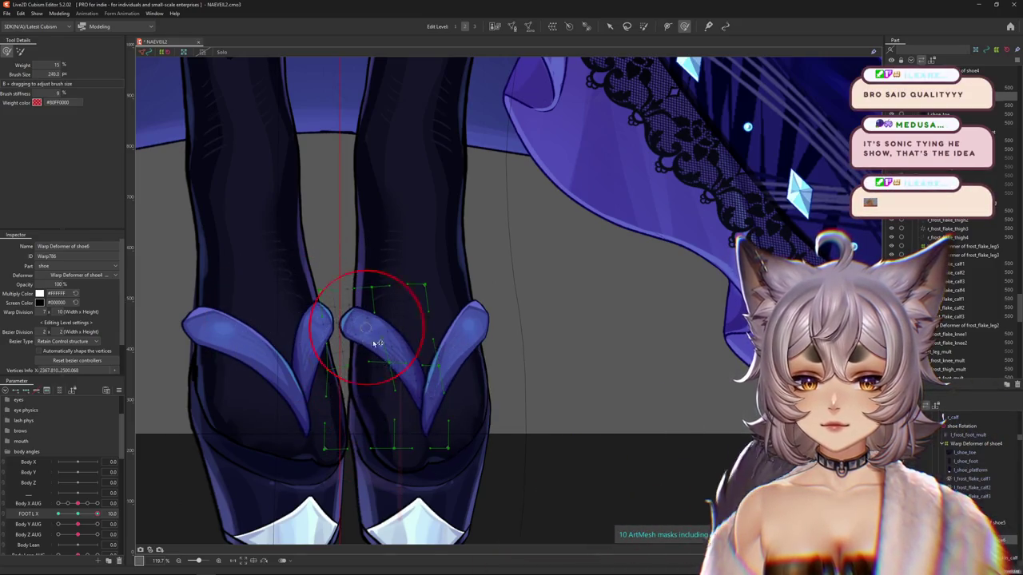
drag(378, 344, 347, 334)
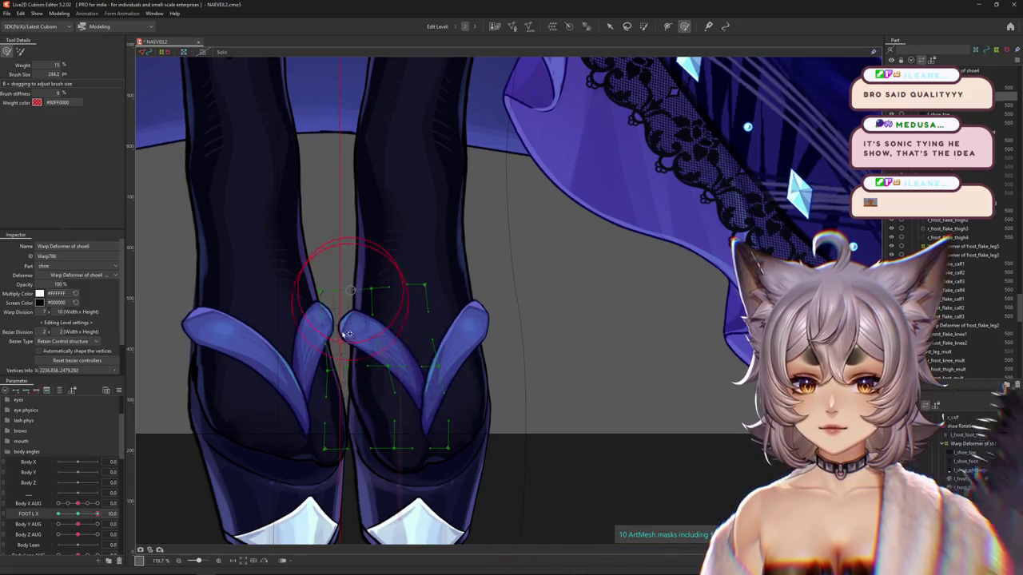
click(78, 514)
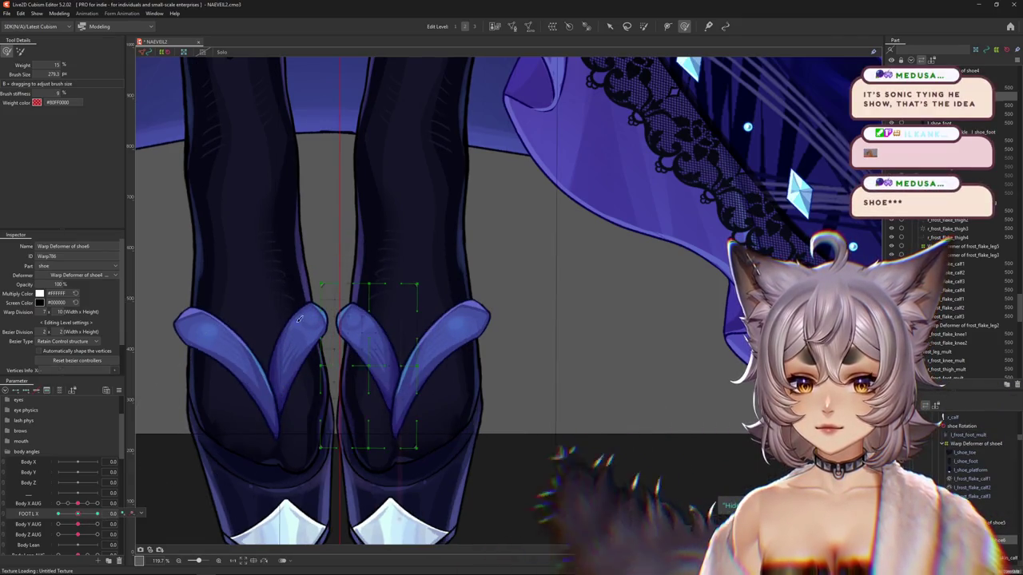
key(ctrl+z)
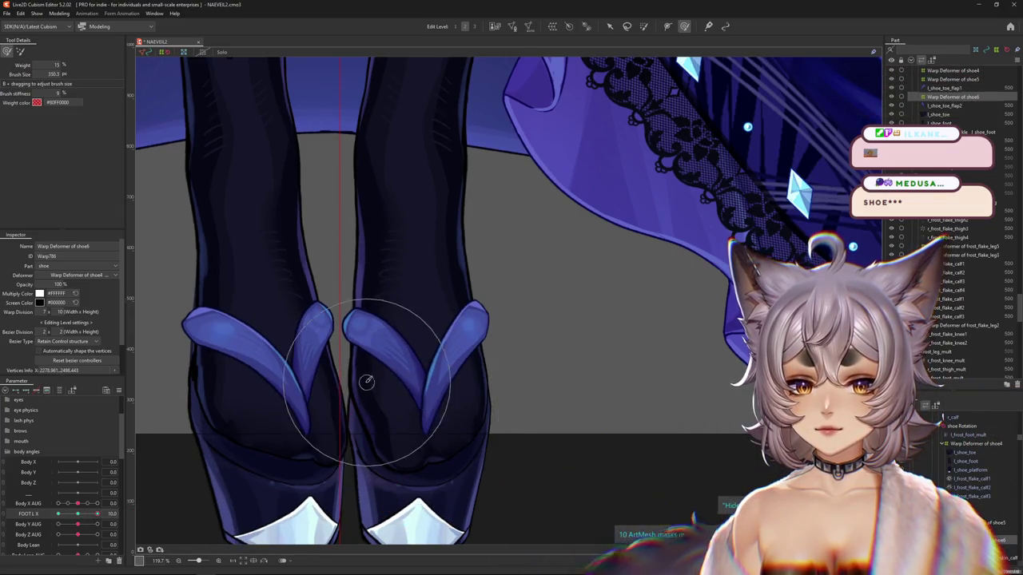
drag(431, 395, 360, 283)
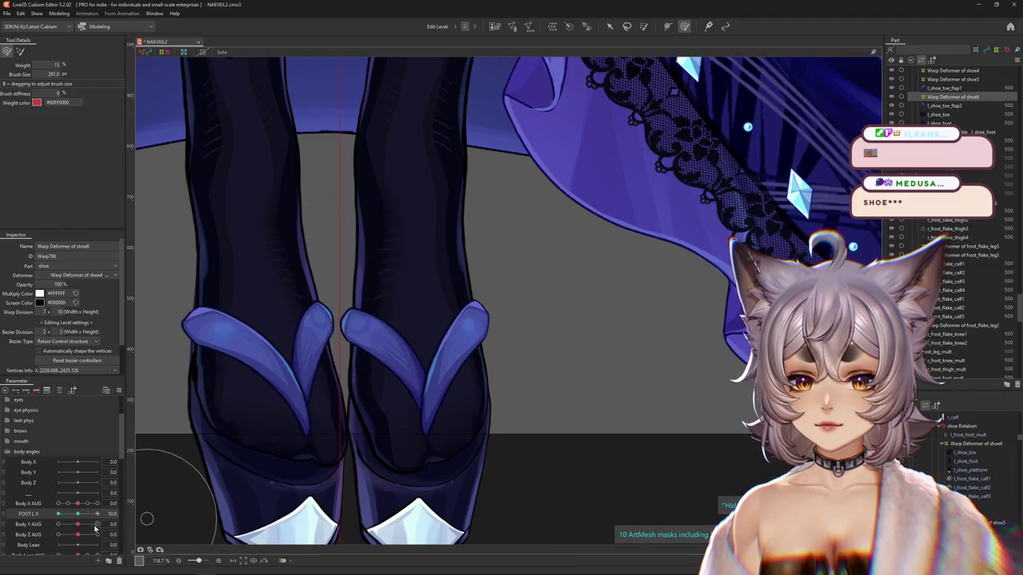
drag(95, 528, 274, 365)
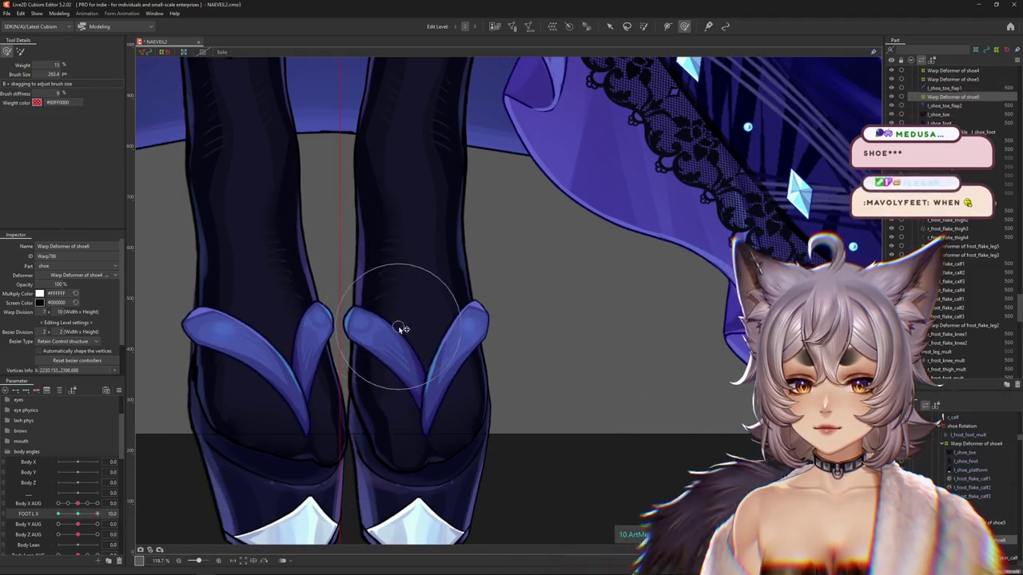
mouse_move(58, 514)
mouse_down()
mouse_move(97, 513)
mouse_move(58, 515)
mouse_up()
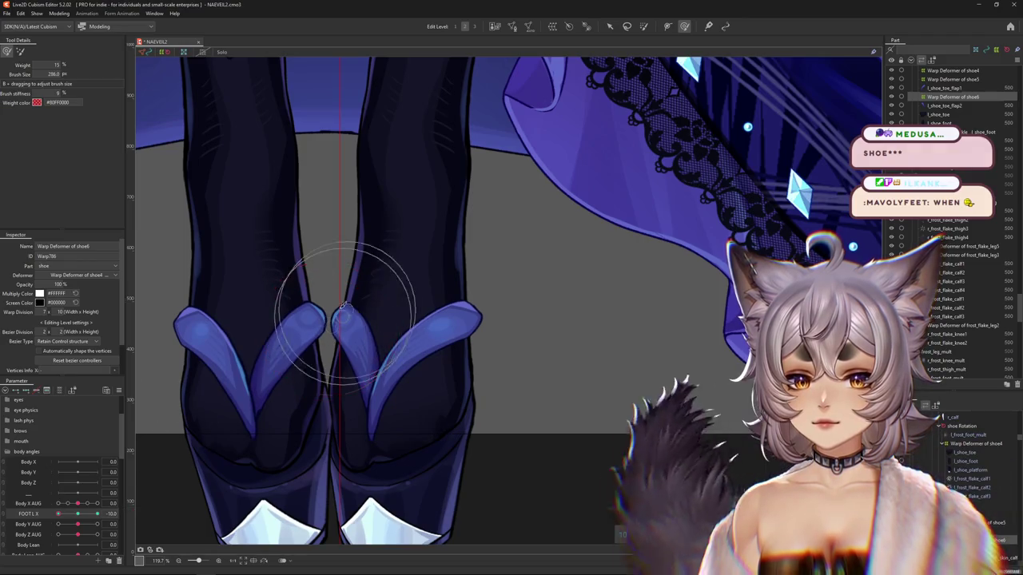
Resize the Deform Brush and reshape the toe straps and feet further.
drag(332, 312, 360, 330)
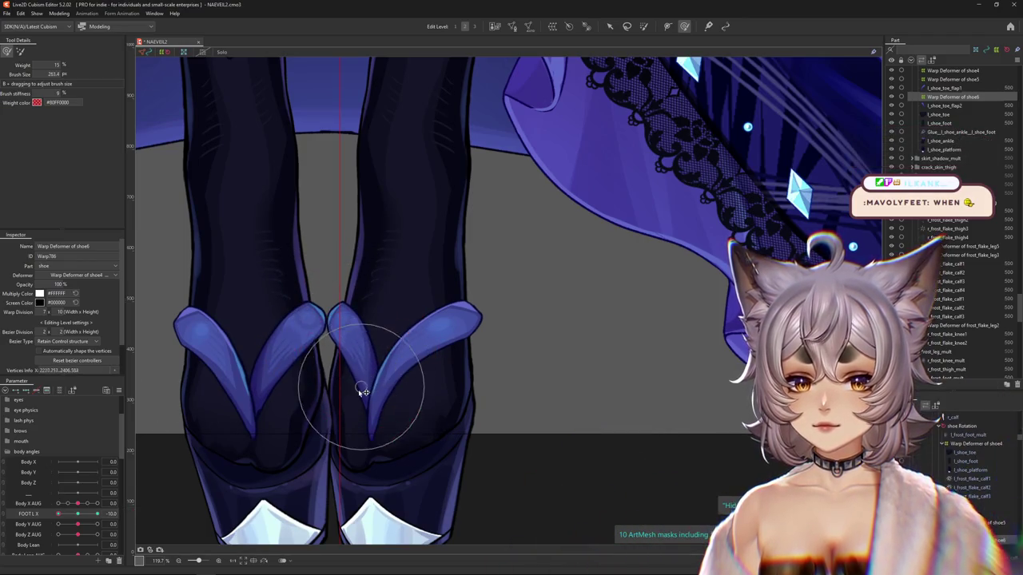
drag(345, 431, 285, 342)
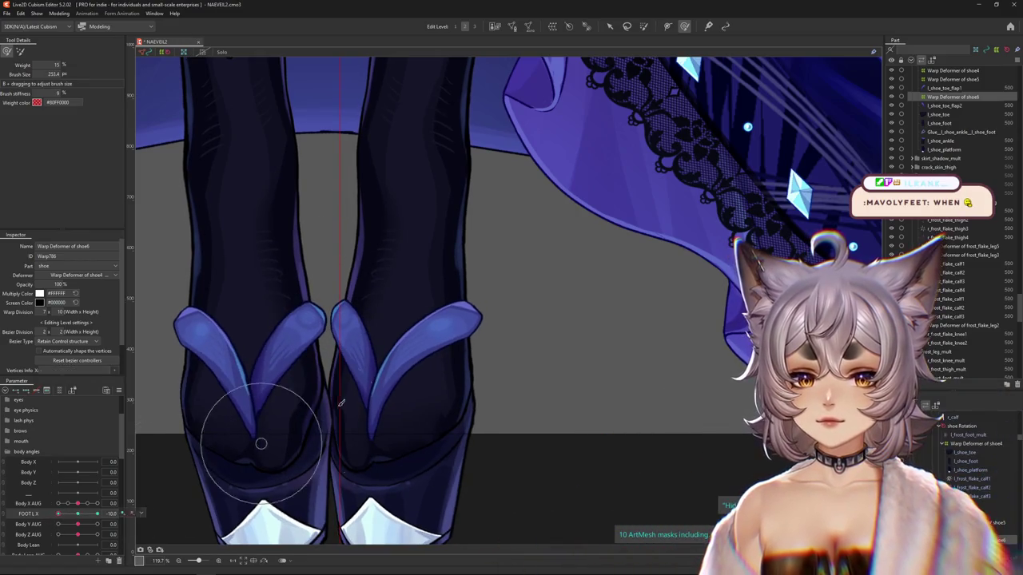
drag(387, 317, 344, 301)
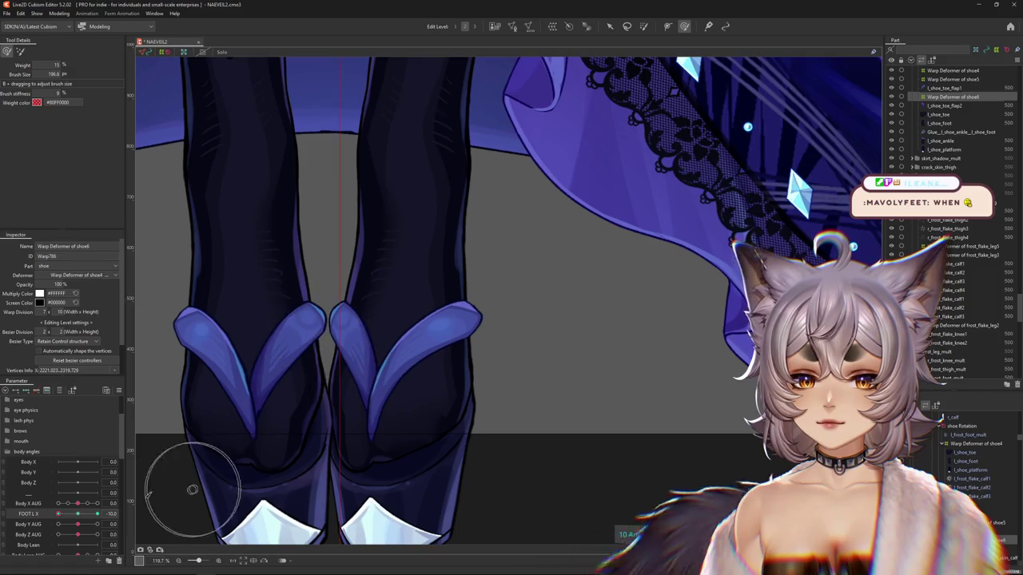
drag(171, 475, 258, 444)
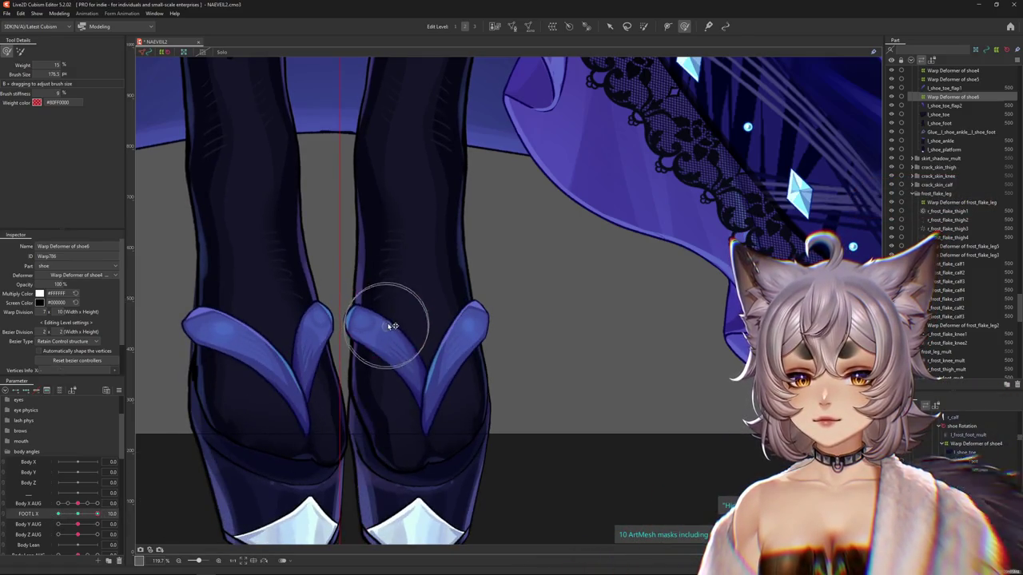
drag(393, 326, 452, 394)
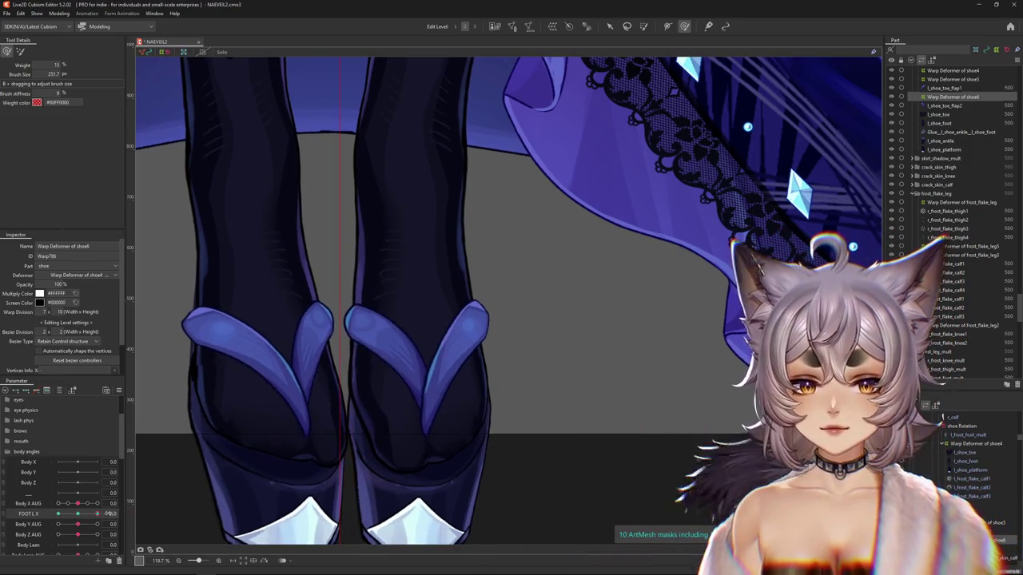
Set FOOT L X to 10, select the shoe6 deformer points and preview with the grid hidden.
drag(83, 517, 160, 497)
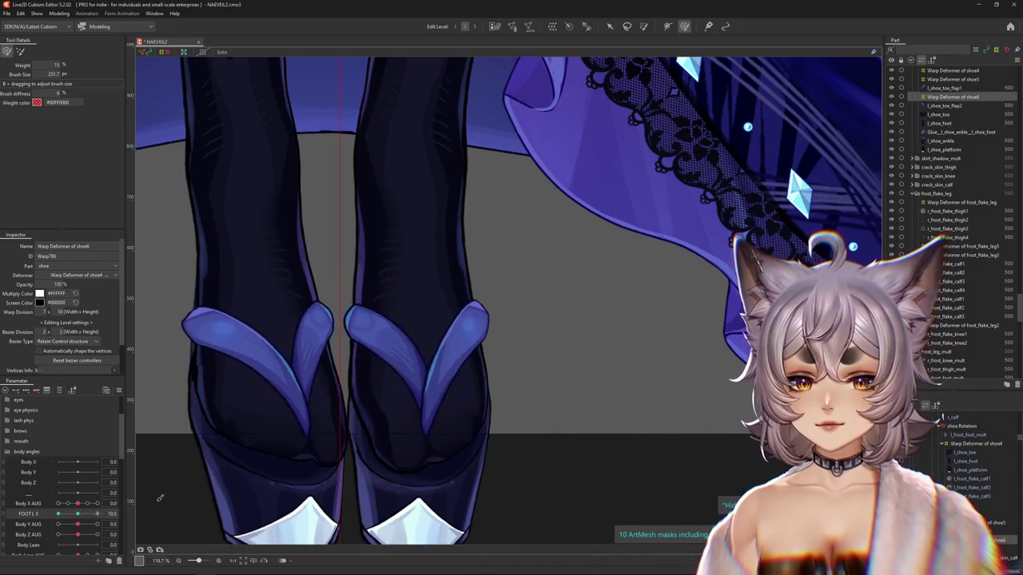
click(384, 335)
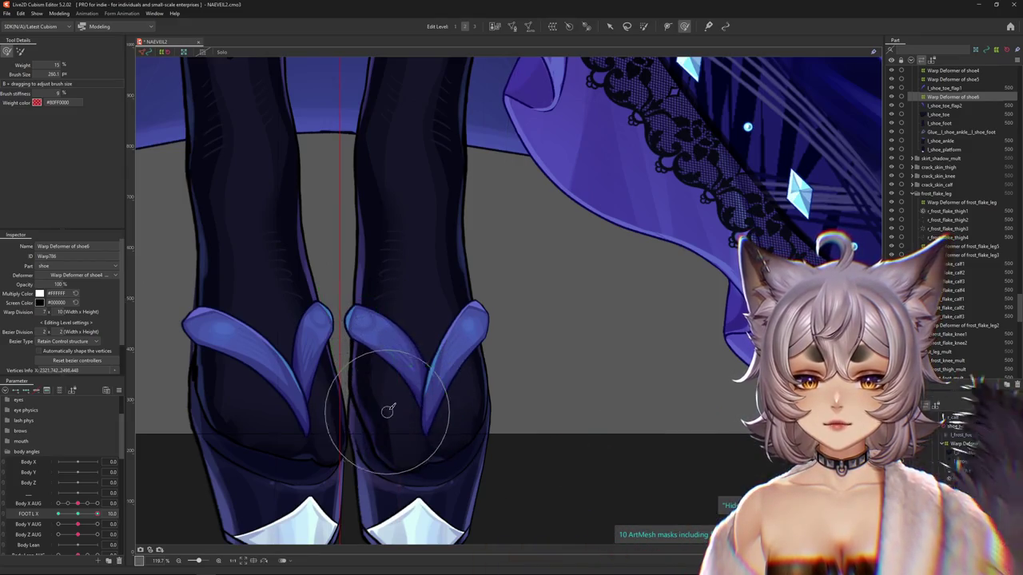
key(ctrl+h)
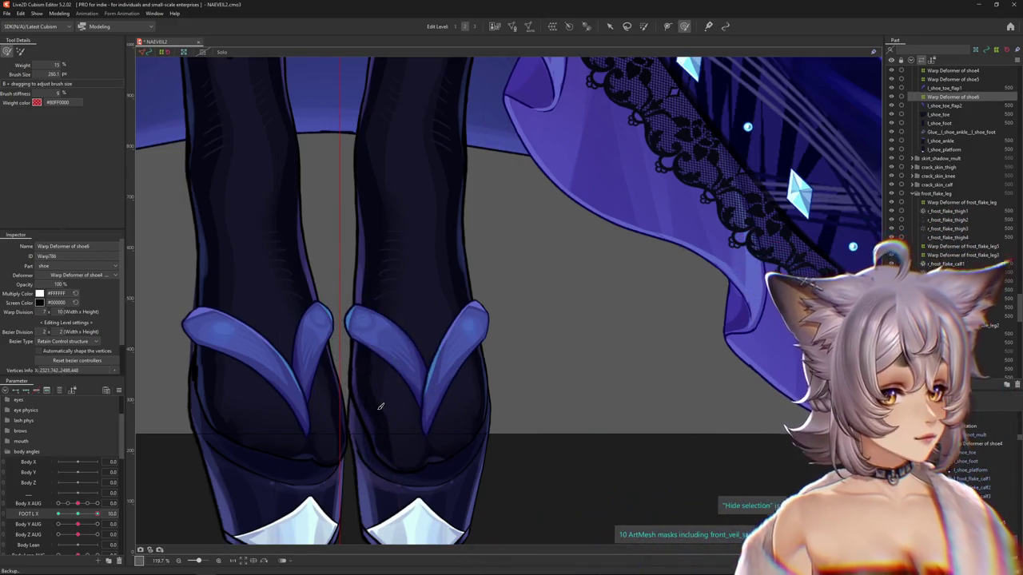
click(391, 268)
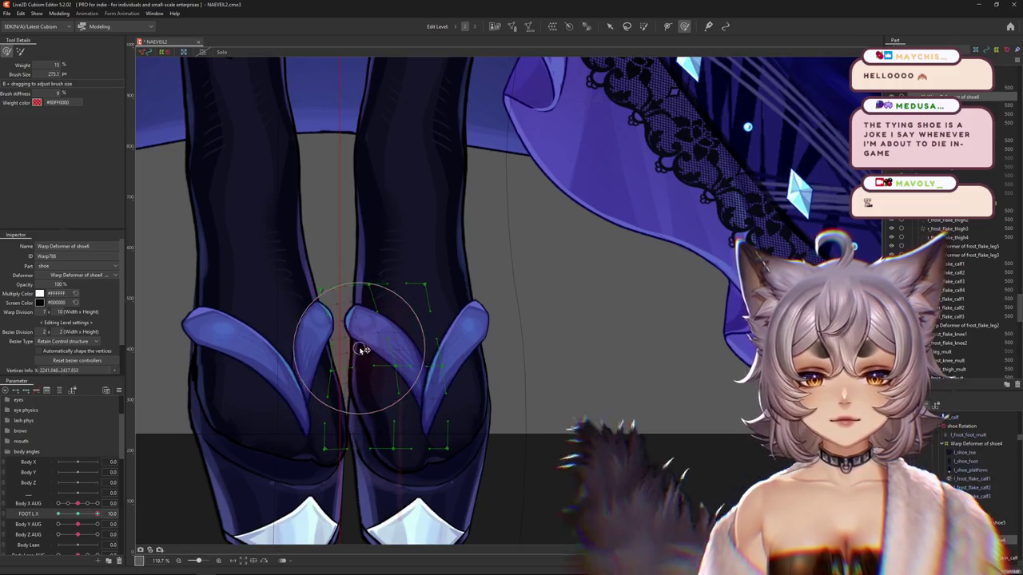
drag(356, 348, 354, 304)
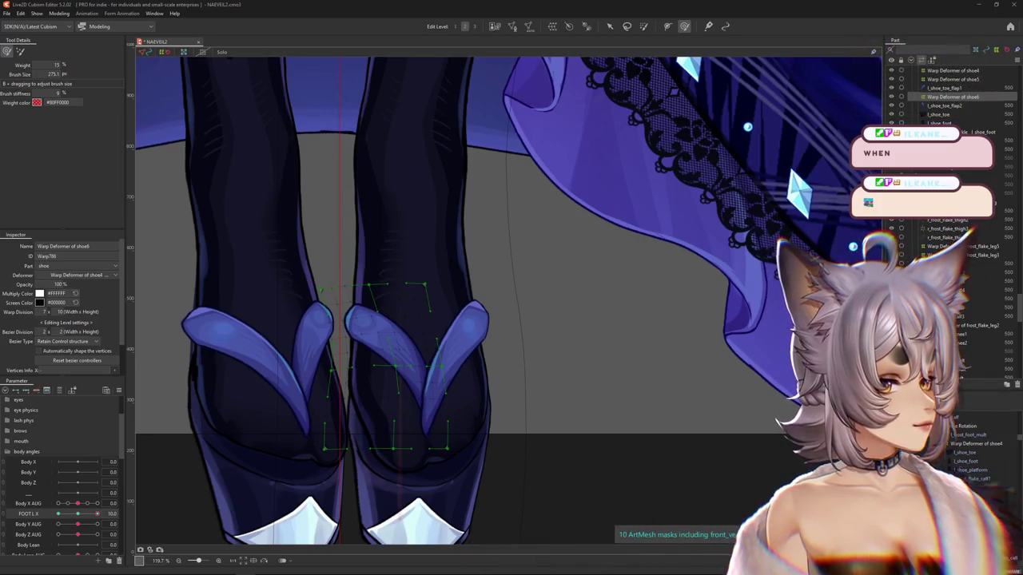
Lower FOOT L X to check the strap motion and set the brush size to 284.2.
drag(98, 514, 98, 514)
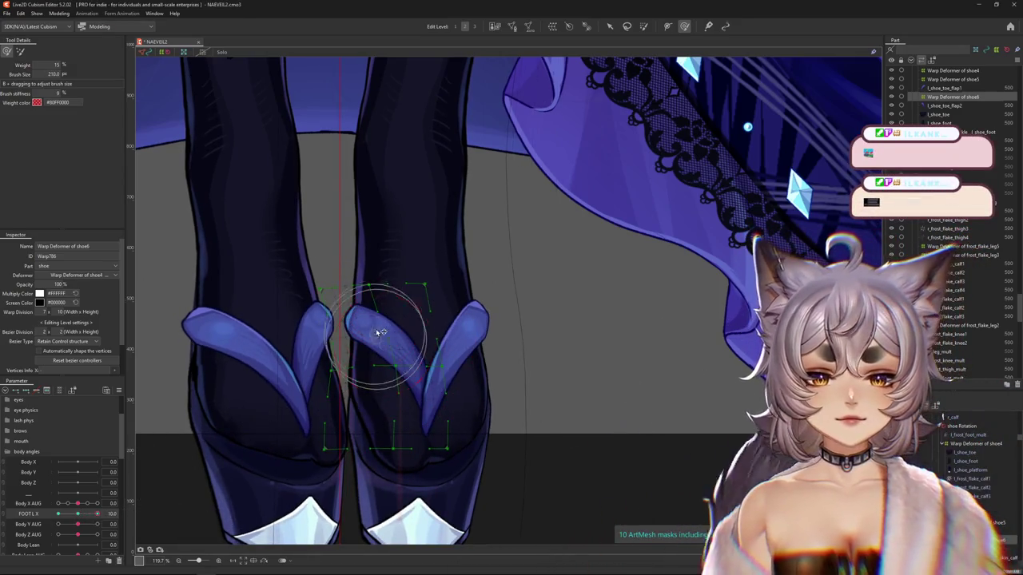
mouse_move(98, 514)
mouse_down()
mouse_move(82, 517)
mouse_move(117, 513)
mouse_move(98, 513)
mouse_up()
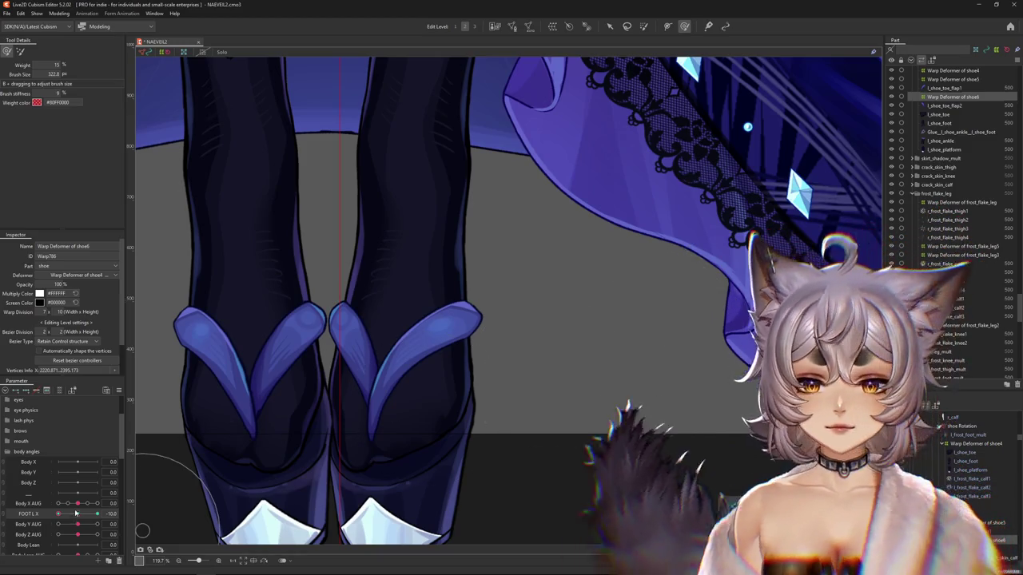
drag(215, 497, 394, 388)
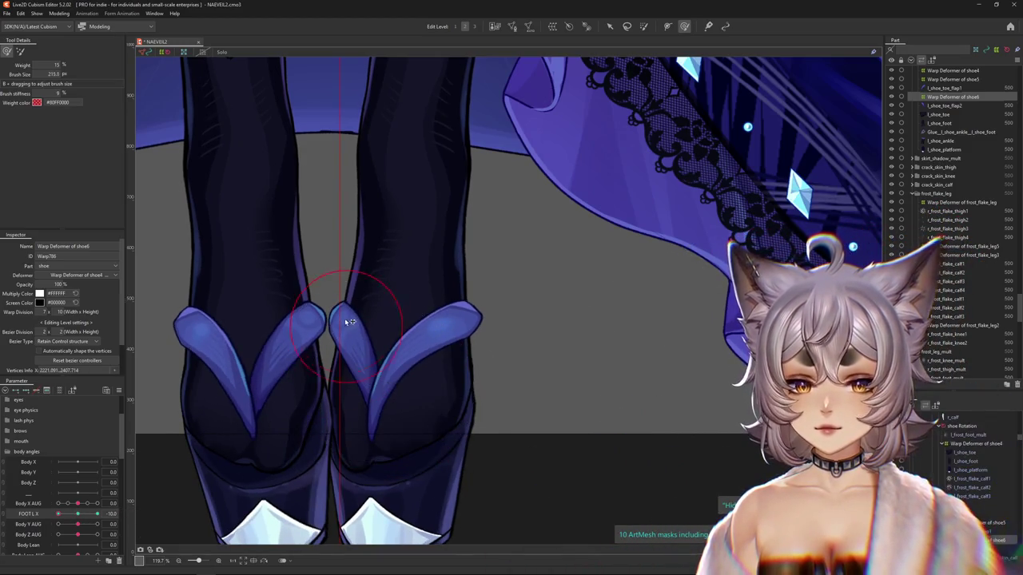
mouse_move(319, 299)
mouse_down()
mouse_move(366, 388)
mouse_move(306, 306)
mouse_up()
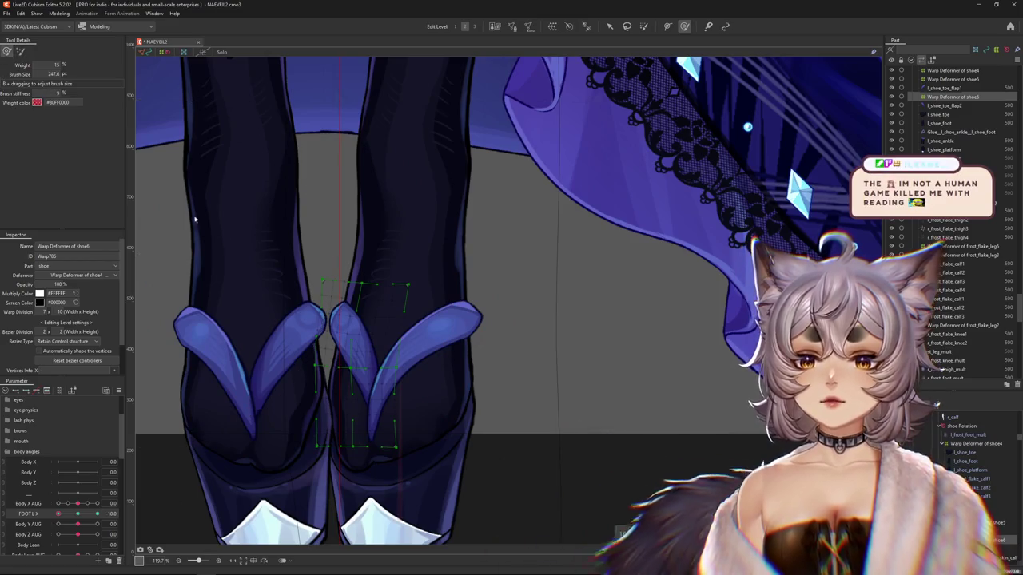
scroll(305, 306, up, 2)
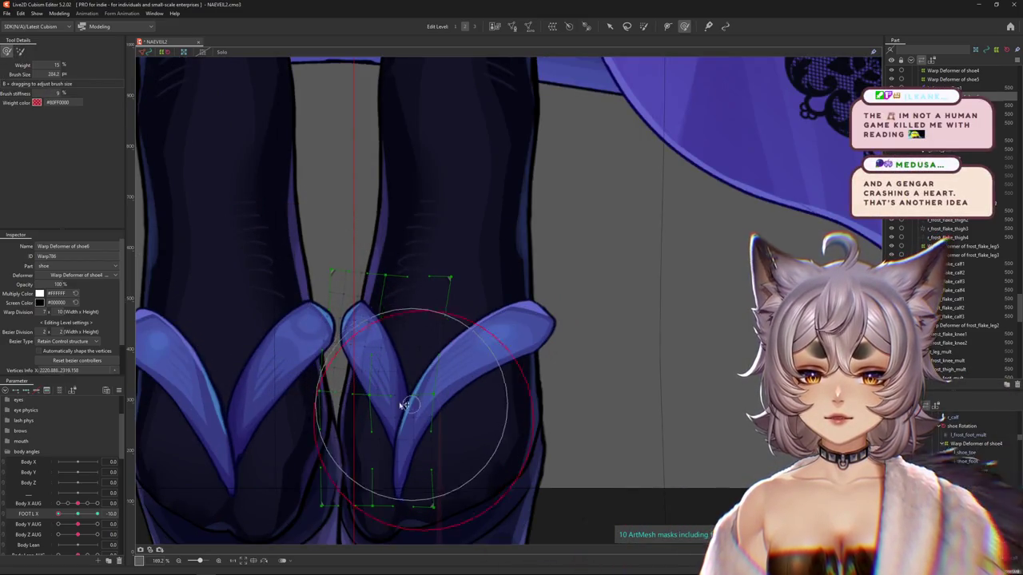
Preview the sandals by swinging FOOT L X from -10 to 10 and undo the last deformation.
key(Escape)
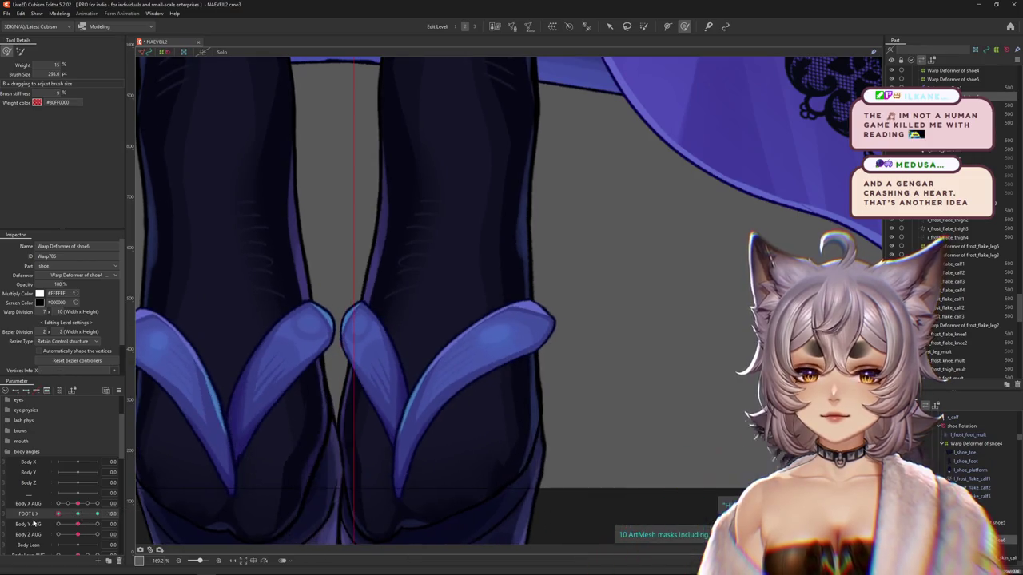
drag(57, 514, 97, 514)
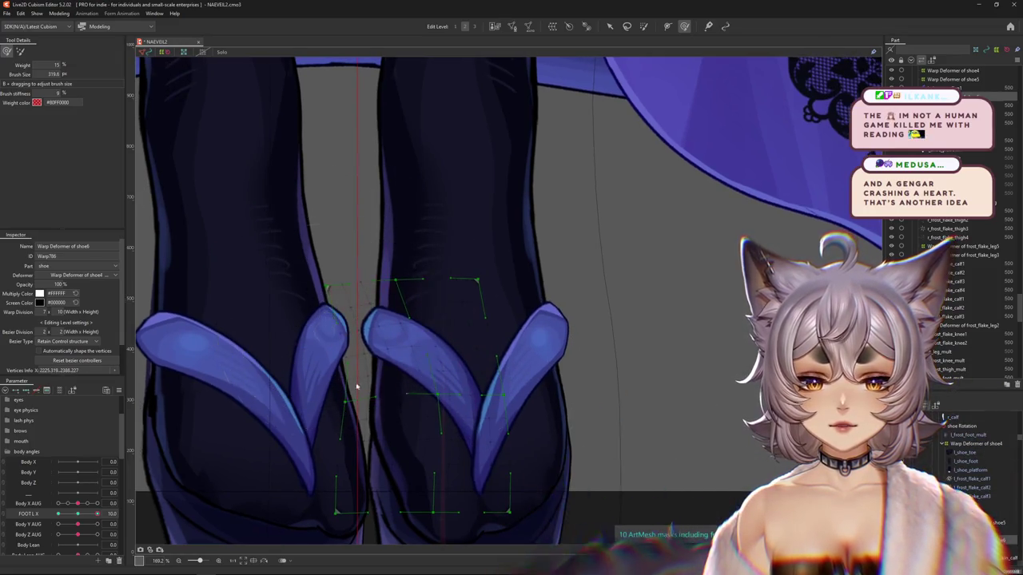
scroll(336, 376, down, 2)
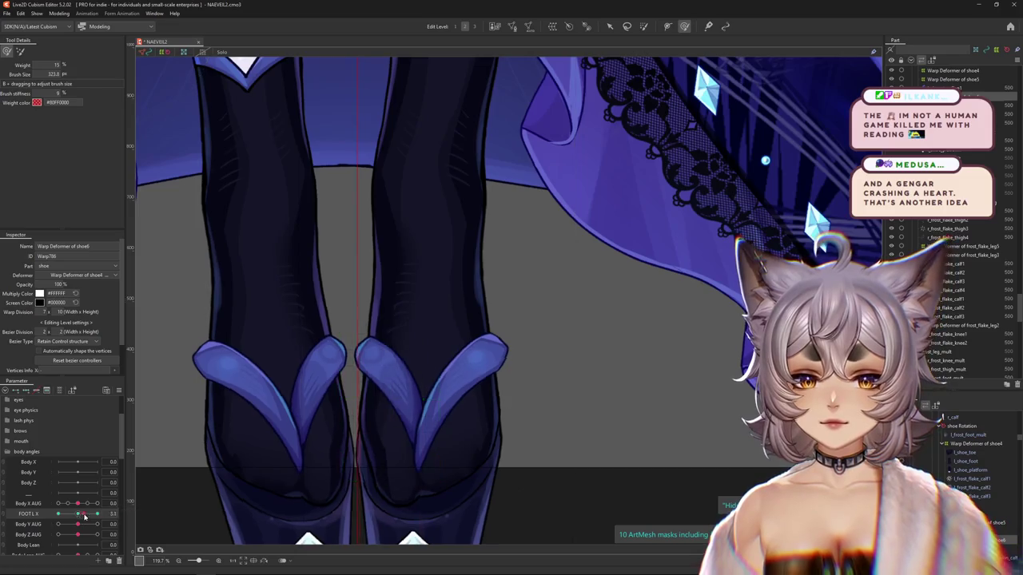
drag(245, 432, 338, 309)
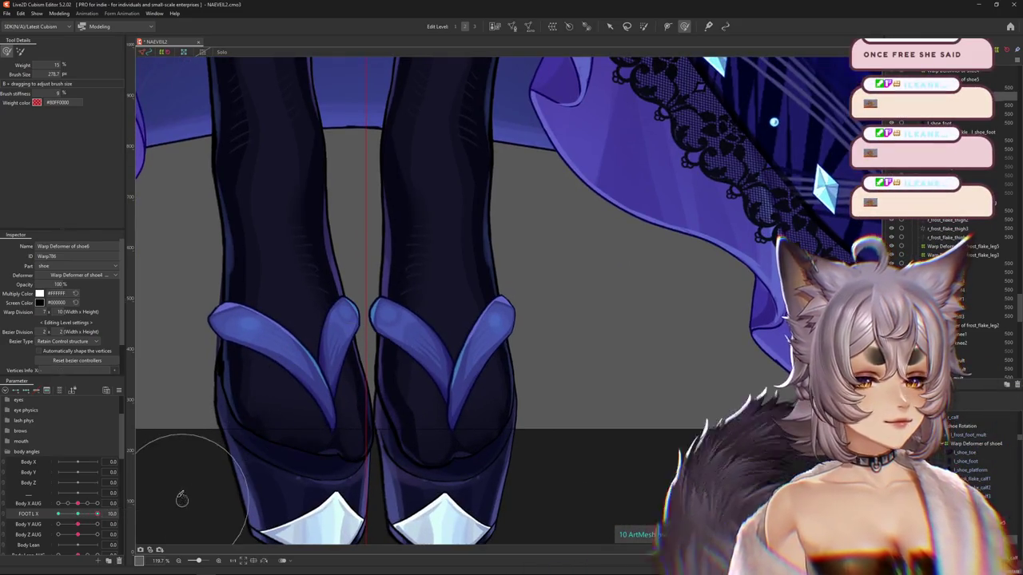
key(ctrl+z)
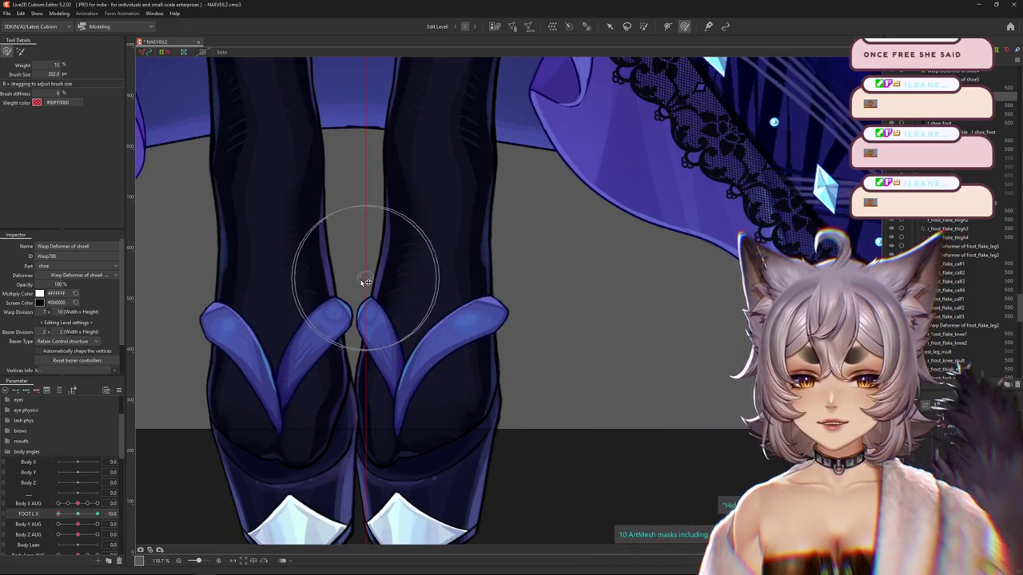
Sculpt the sandals and leg with a 256.6 brush, then recheck across FOOT L X.
drag(329, 355, 299, 334)
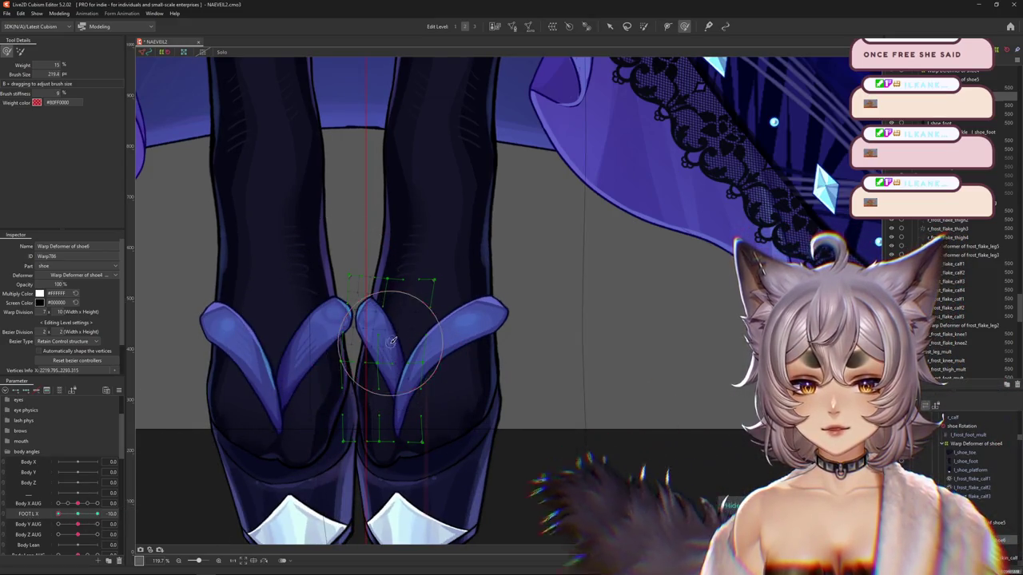
drag(216, 274, 220, 269)
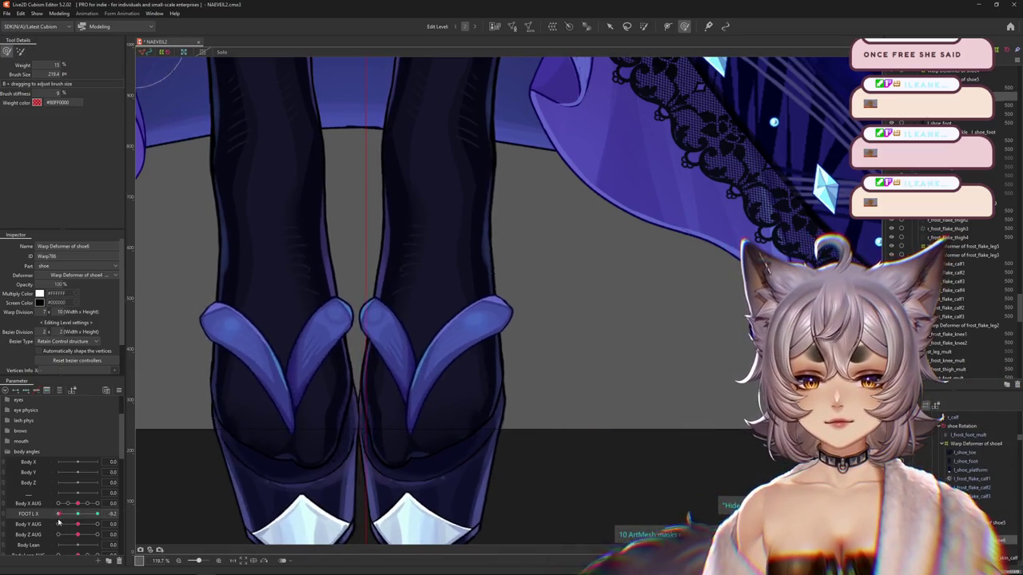
drag(356, 393, 361, 390)
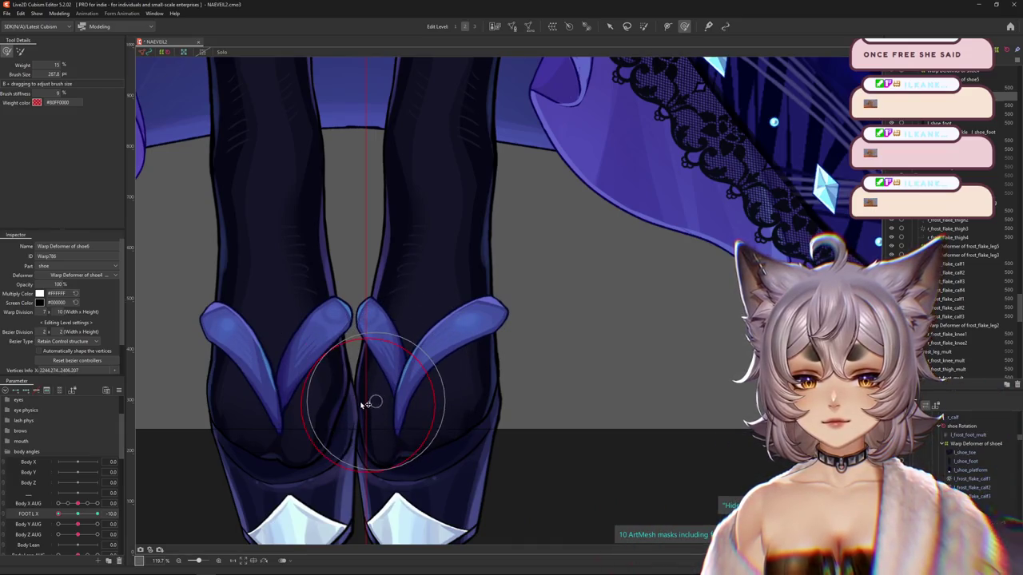
drag(357, 396, 406, 361)
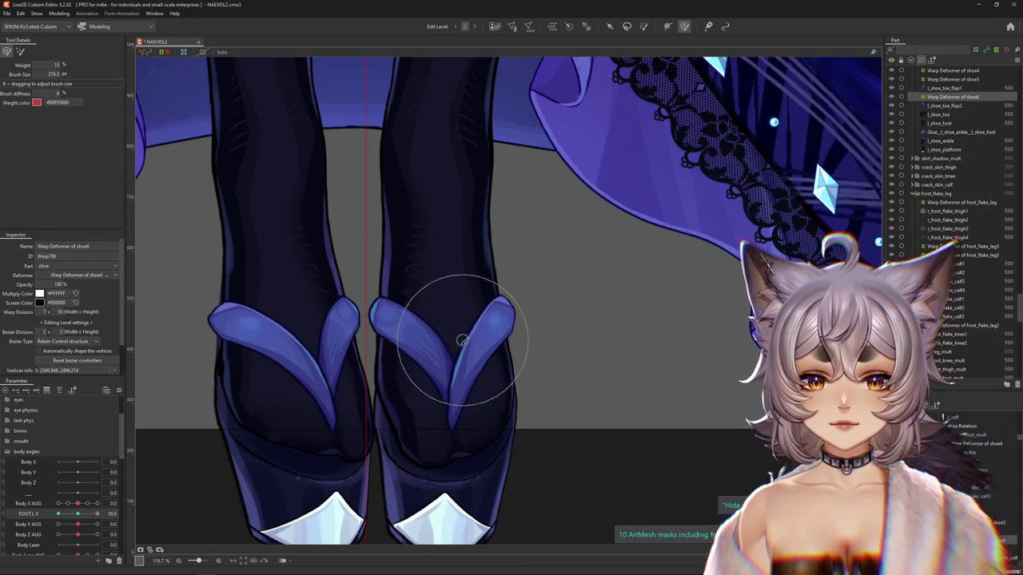
drag(189, 468, 274, 440)
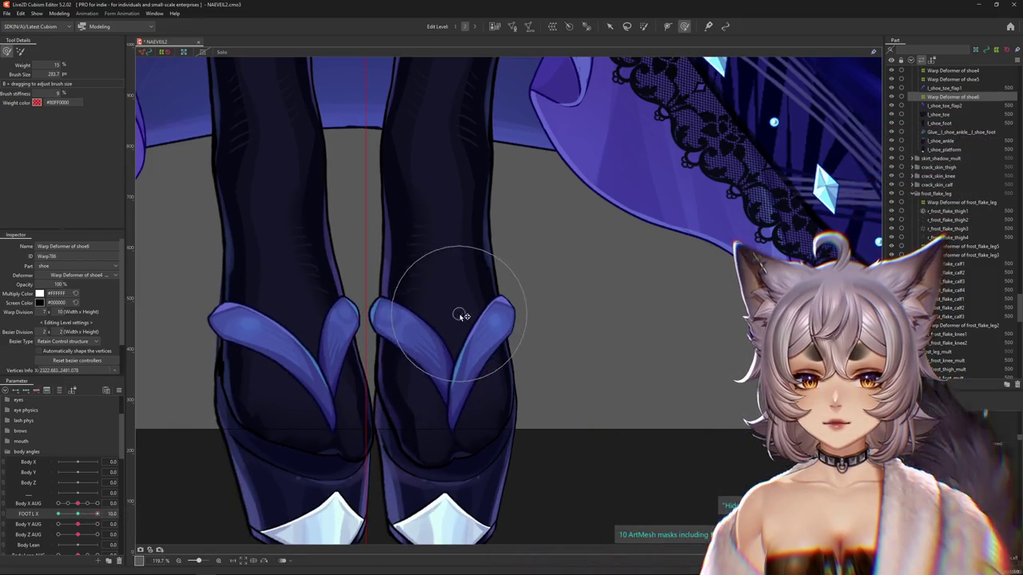
scroll(396, 377, down, 3)
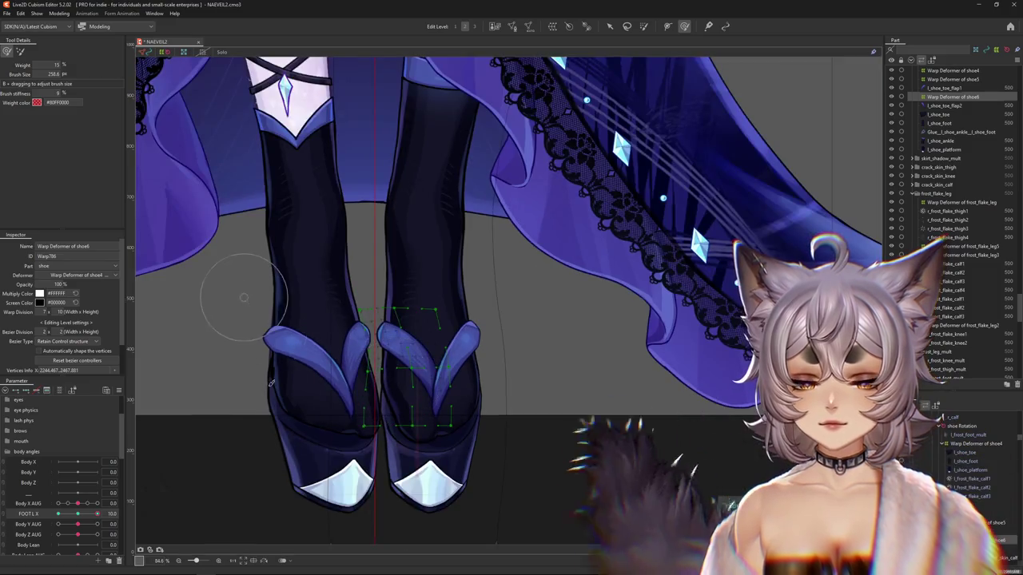
mouse_move(58, 515)
mouse_down()
mouse_move(128, 503)
mouse_move(20, 524)
mouse_move(182, 491)
mouse_up()
scroll(424, 449, up, 3)
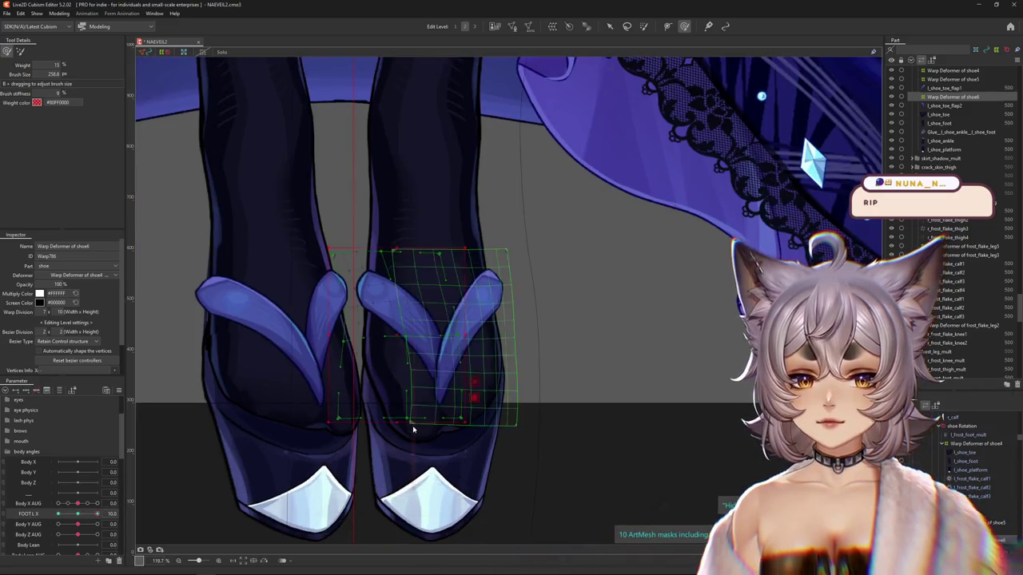
Select l_shoe_toe and l_shoe_foot and wrap them in a new 10×15 Warp Deformer of shoe7.
right_click(425, 431)
click(448, 445)
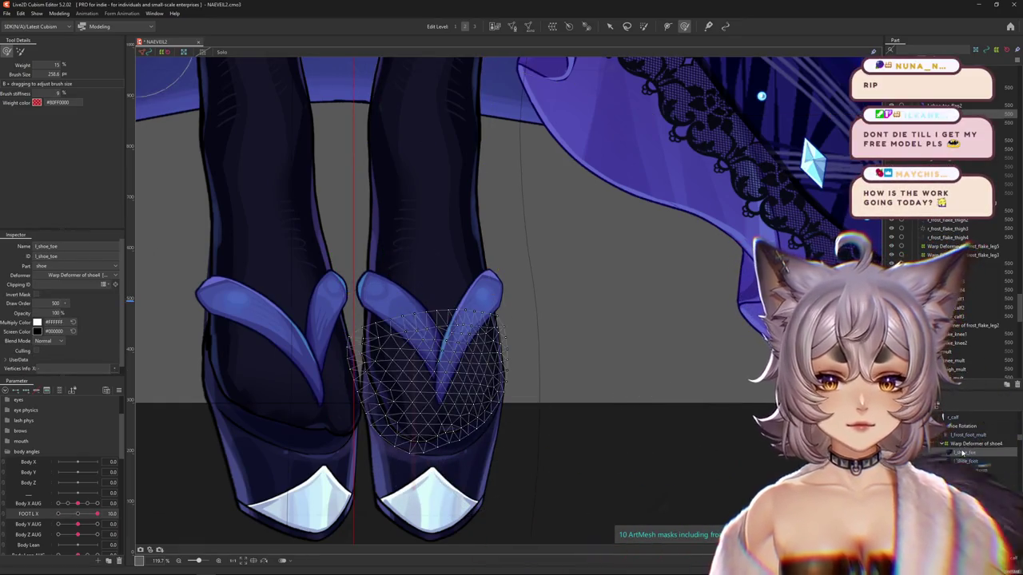
click(964, 461)
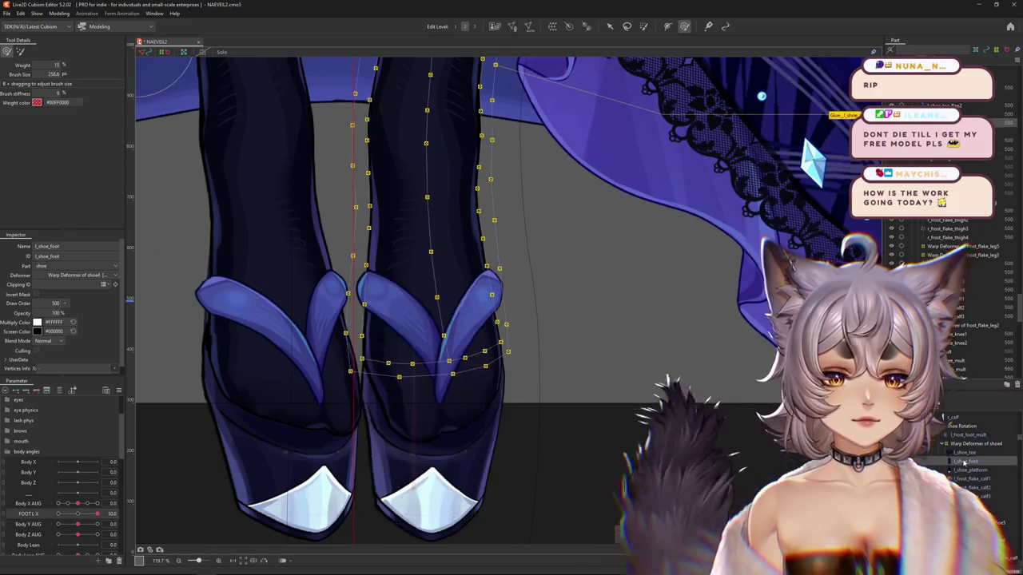
ctrl+click(962, 452)
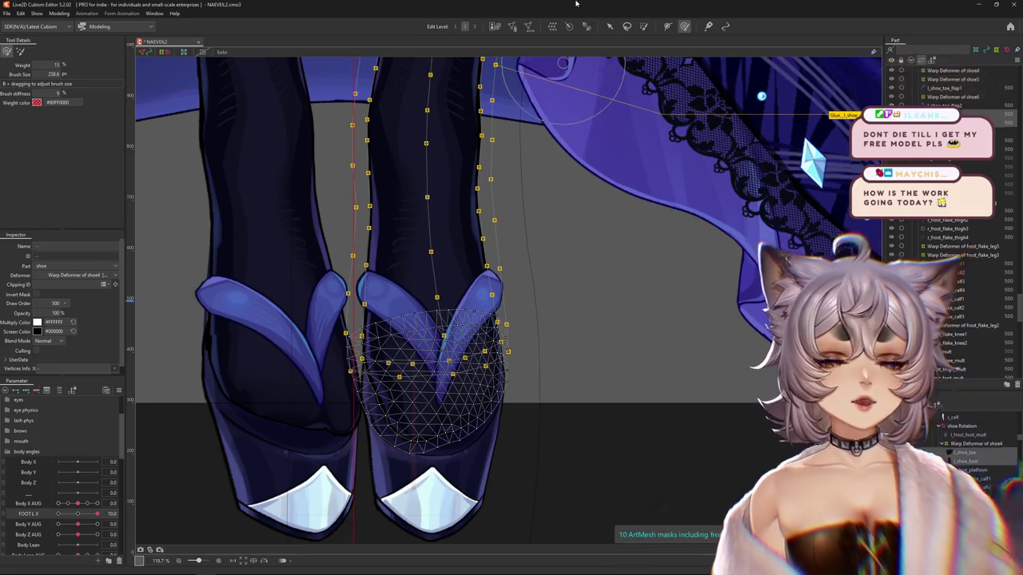
click(530, 27)
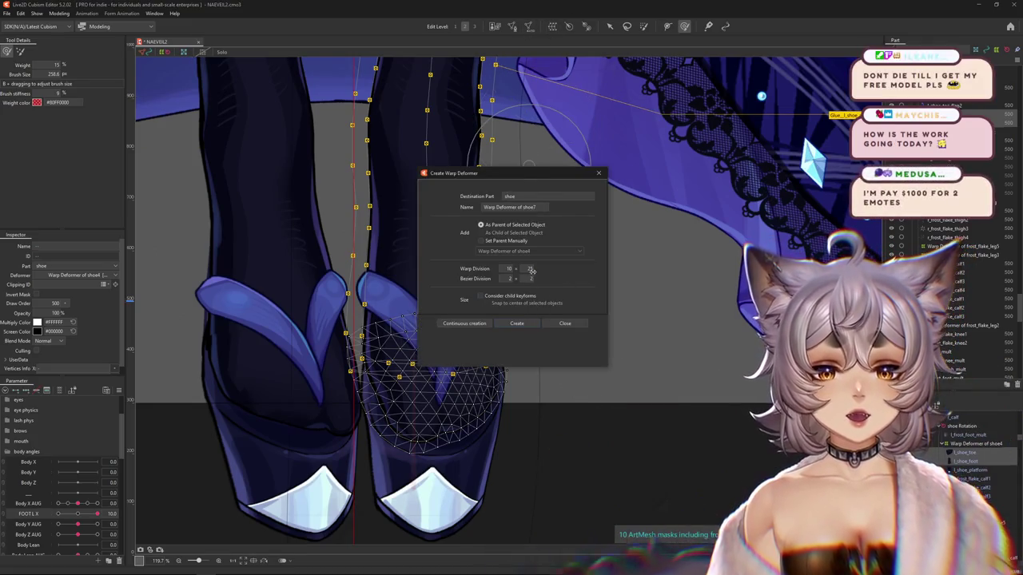
click(518, 322)
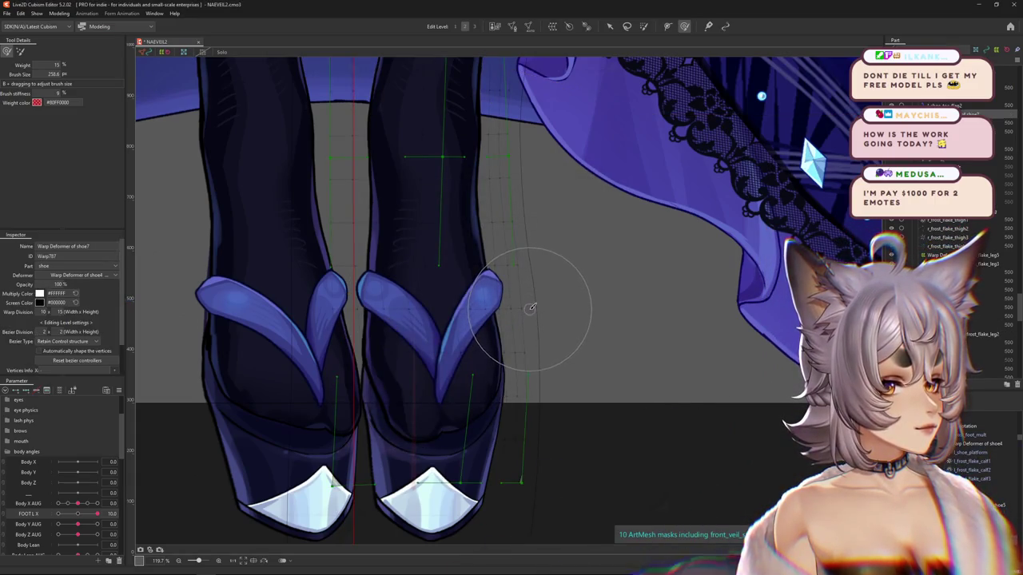
click(76, 514)
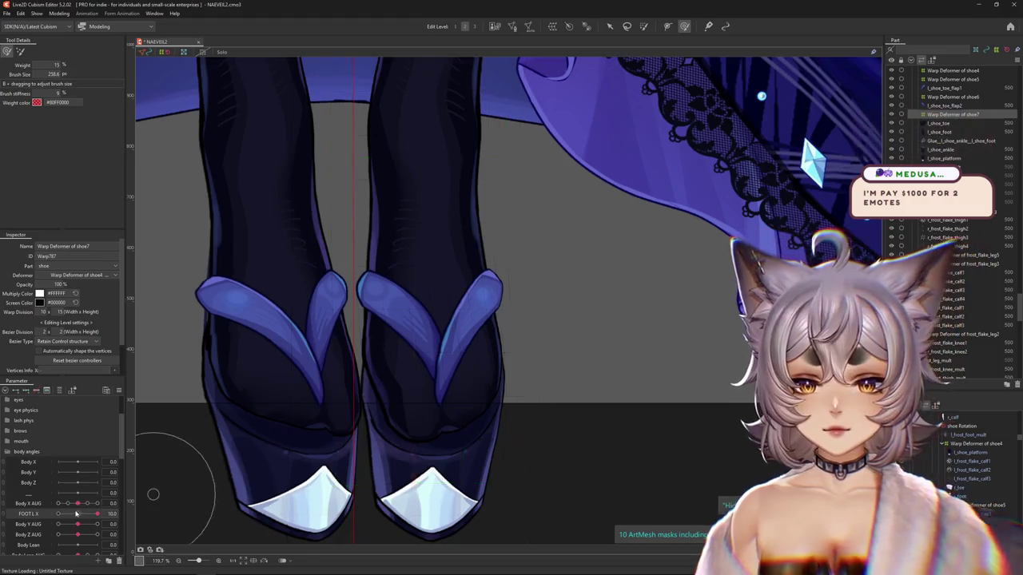
At the FOOT L X 10 keyform, enlarge the brush and sculpt the right sandal's shoe7 lattice.
click(77, 514)
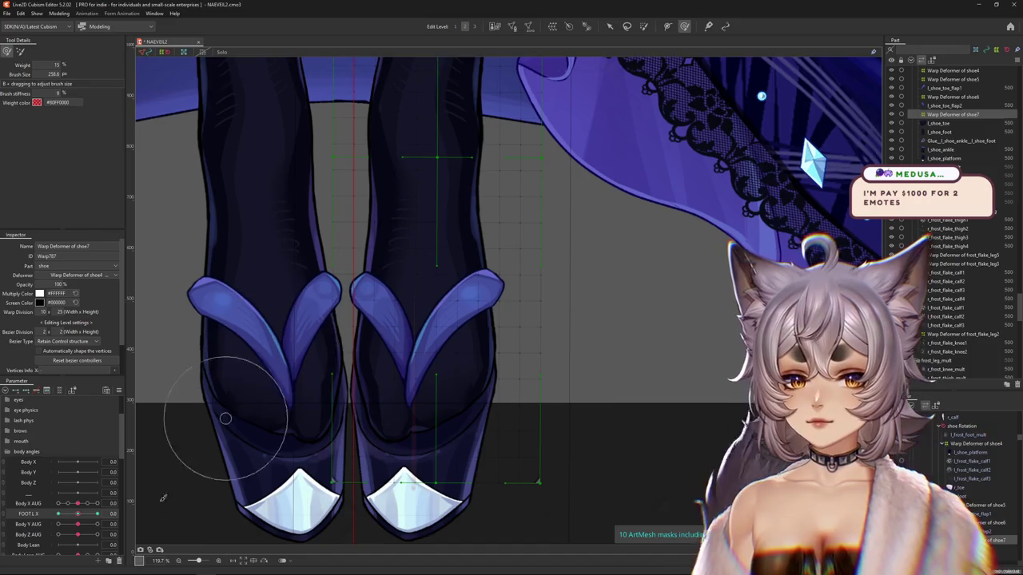
scroll(438, 439, up, 4)
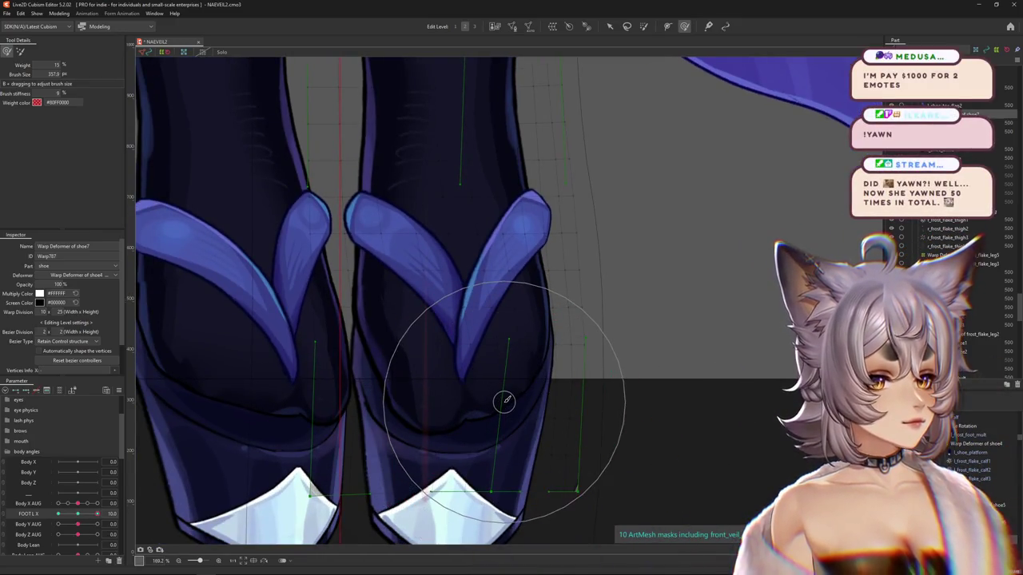
scroll(502, 403, down, 4)
drag(501, 403, 433, 354)
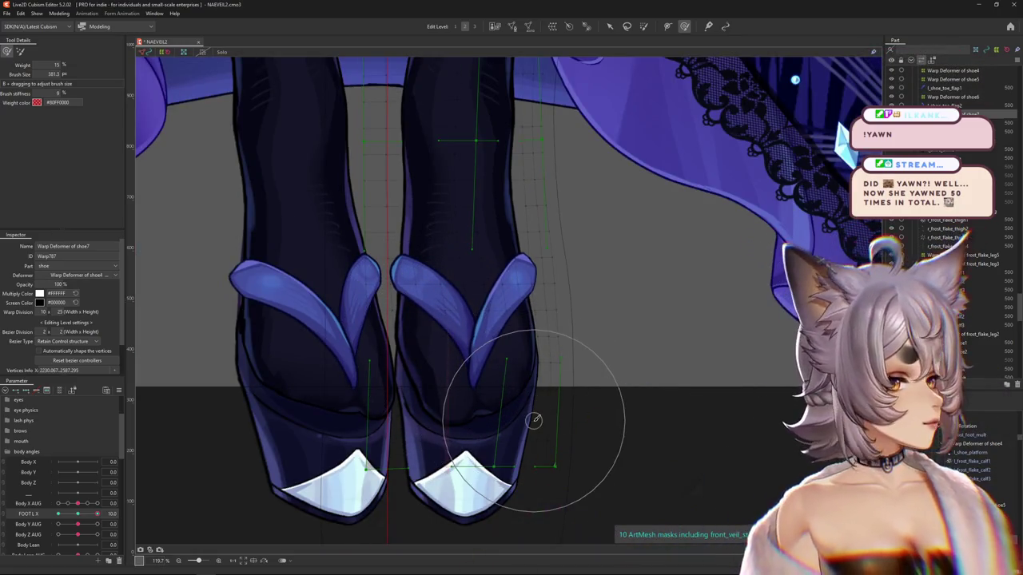
drag(480, 422, 459, 433)
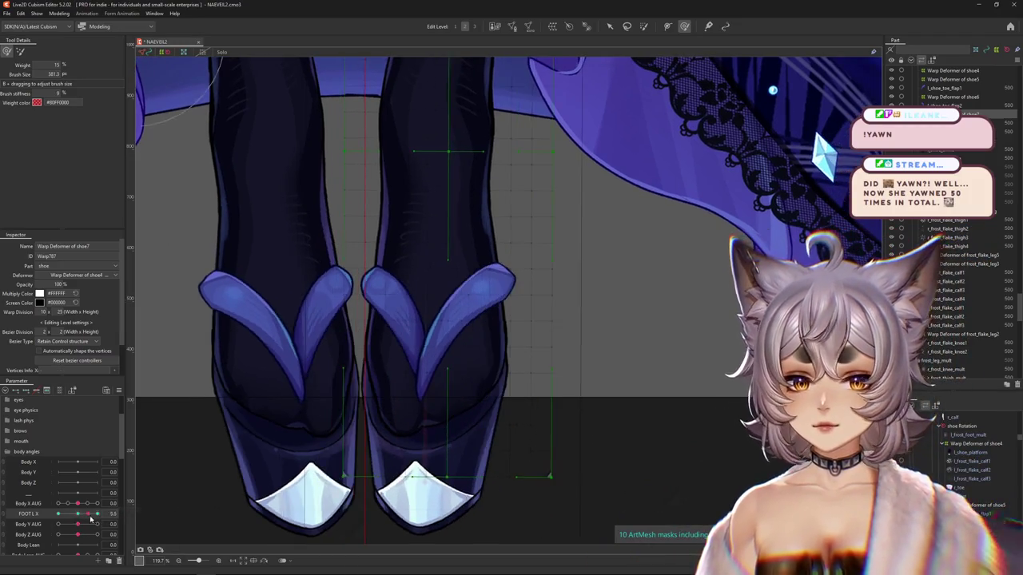
mouse_move(365, 447)
mouse_down()
mouse_move(468, 472)
mouse_move(448, 383)
mouse_up()
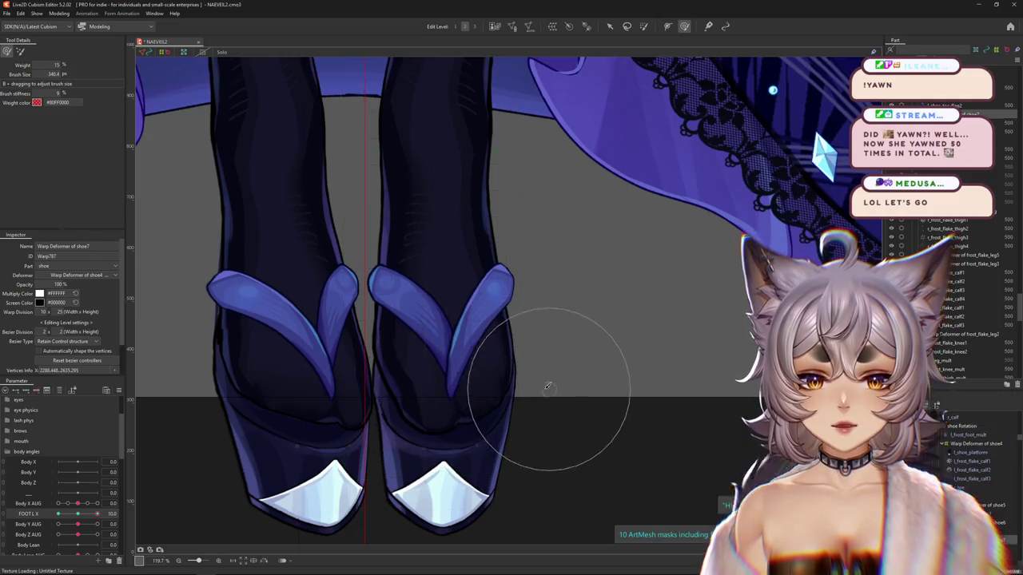
drag(548, 385, 544, 361)
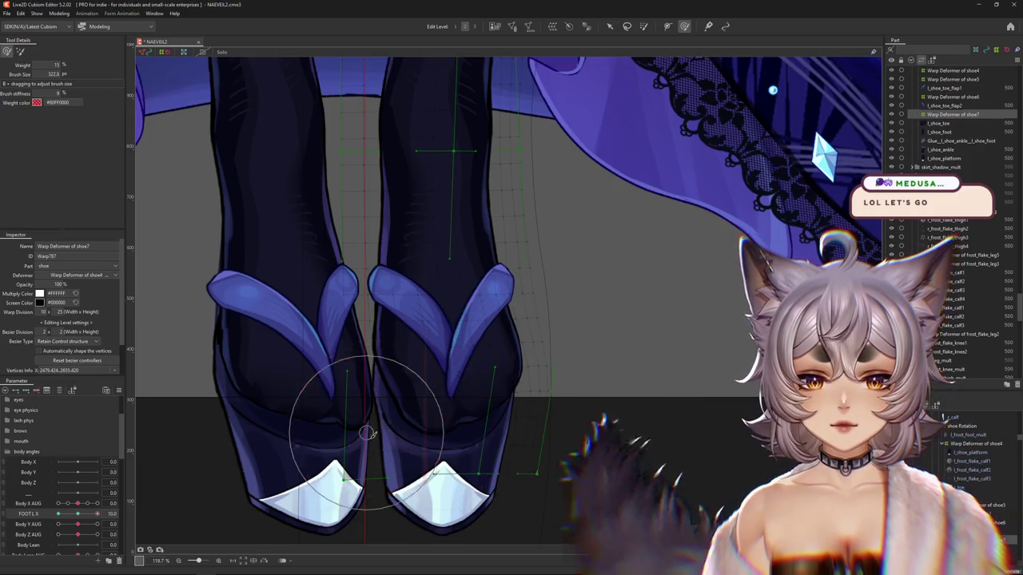
drag(563, 402, 440, 340)
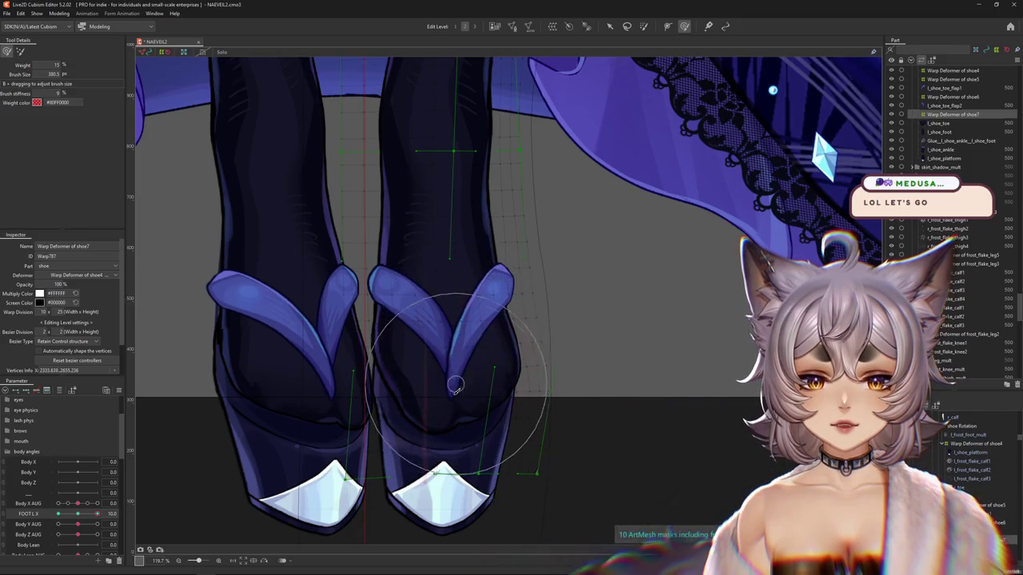
Sweep FOOT L X from 0 to 10 twice to preview the sandal deformation.
click(80, 514)
drag(80, 517, 122, 510)
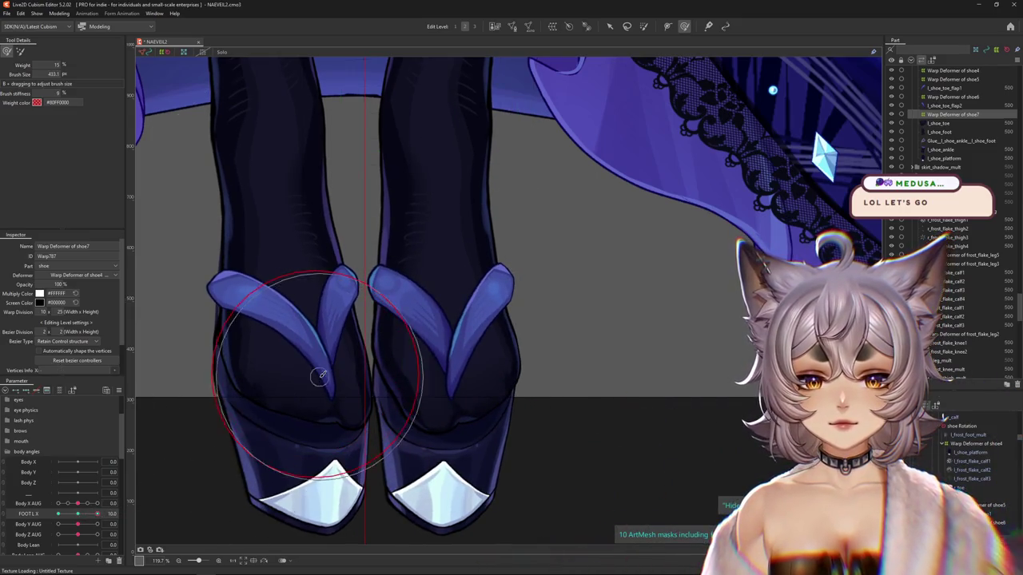
click(76, 518)
drag(77, 518, 128, 511)
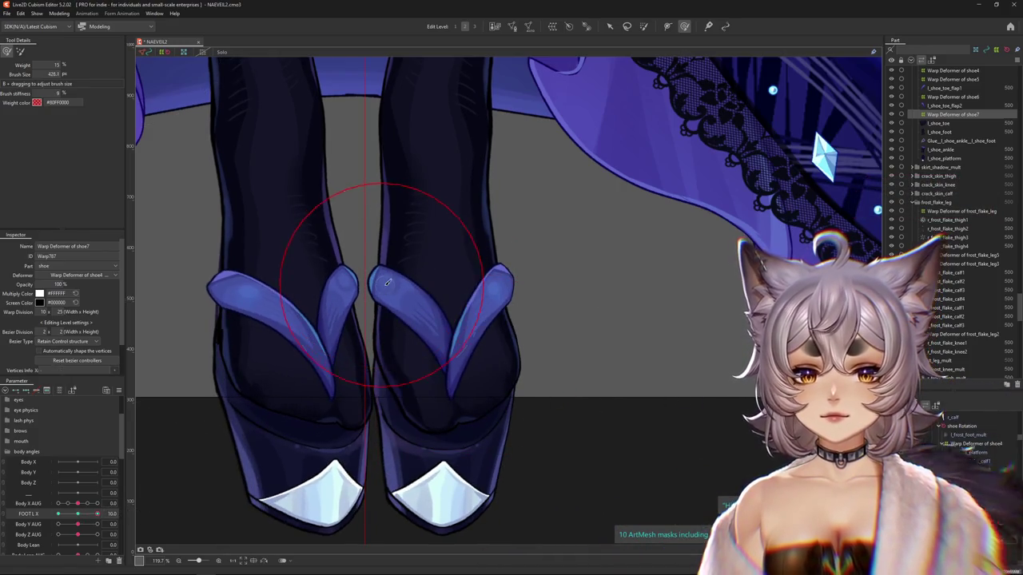
scroll(448, 263, down, 2)
scroll(427, 416, down, 2)
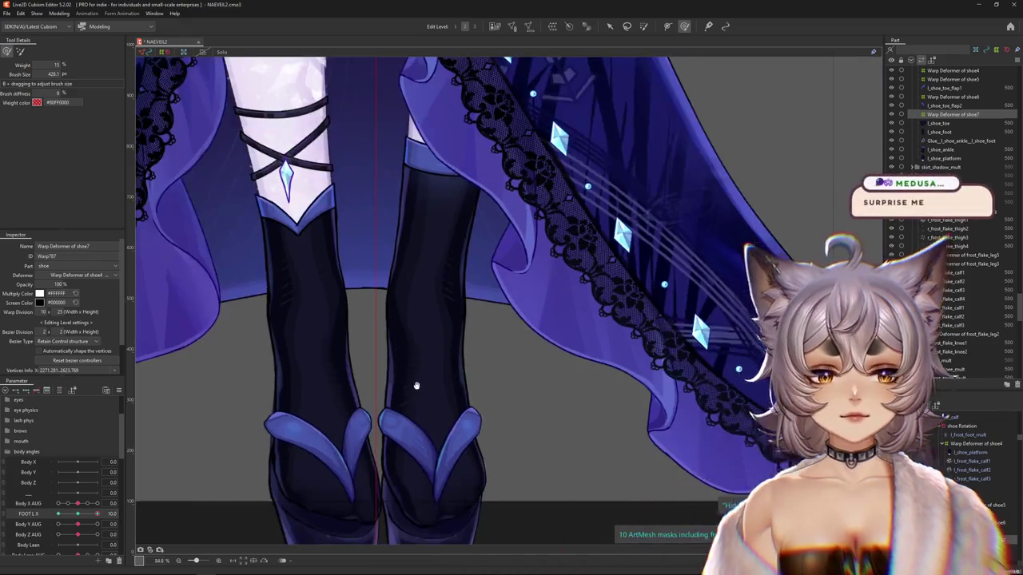
Select hair color.exp3.json in the expression list and open it for editing.
drag(415, 386, 412, 333)
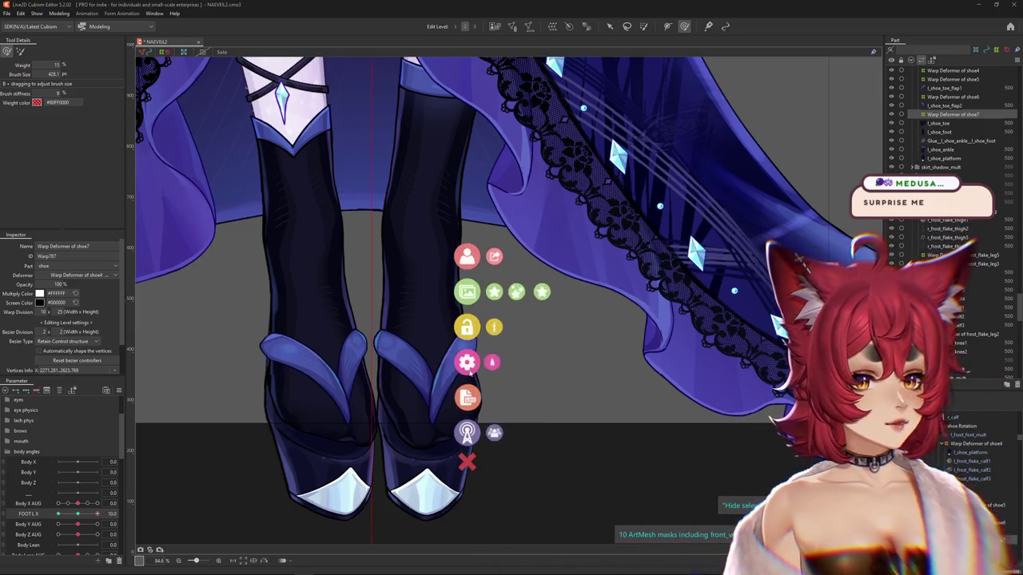
click(984, 341)
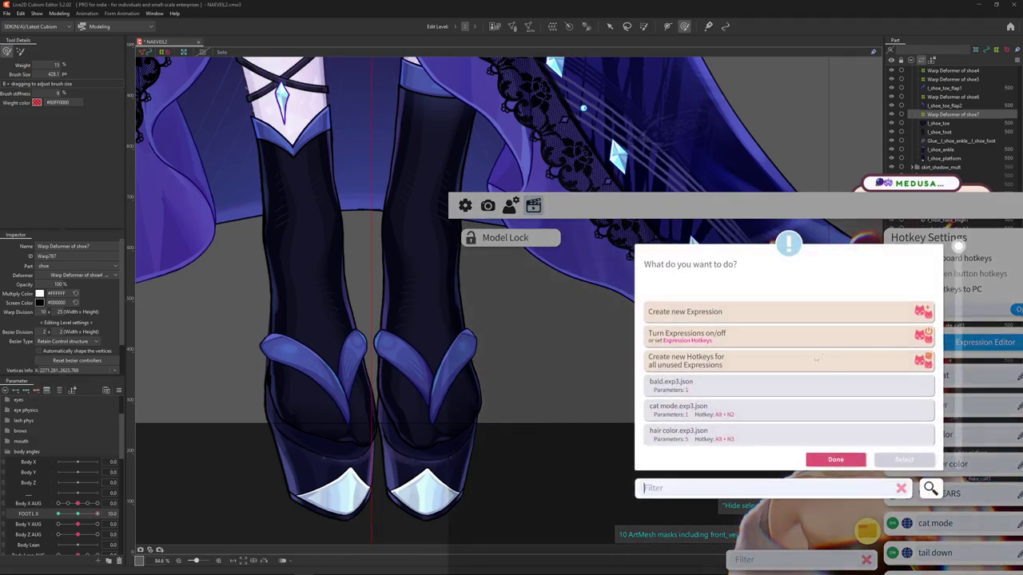
scroll(727, 402, down, 1)
click(713, 412)
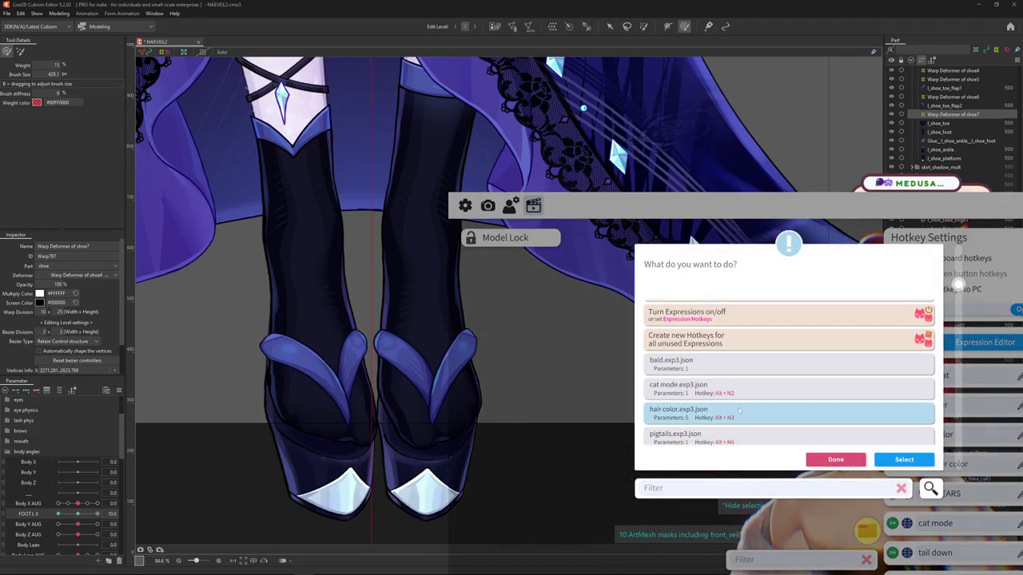
double_click(739, 412)
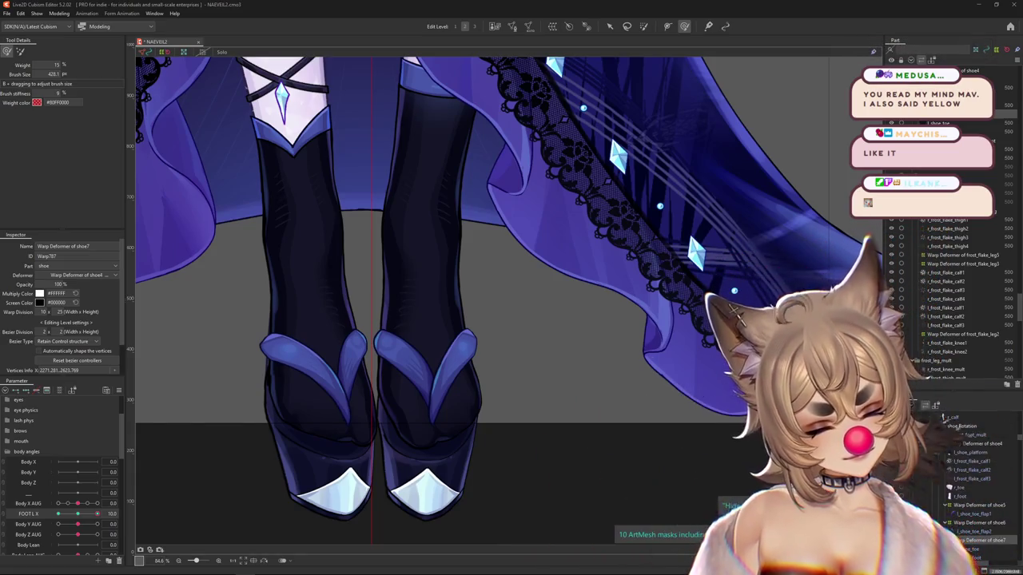
scroll(484, 367, up, 3)
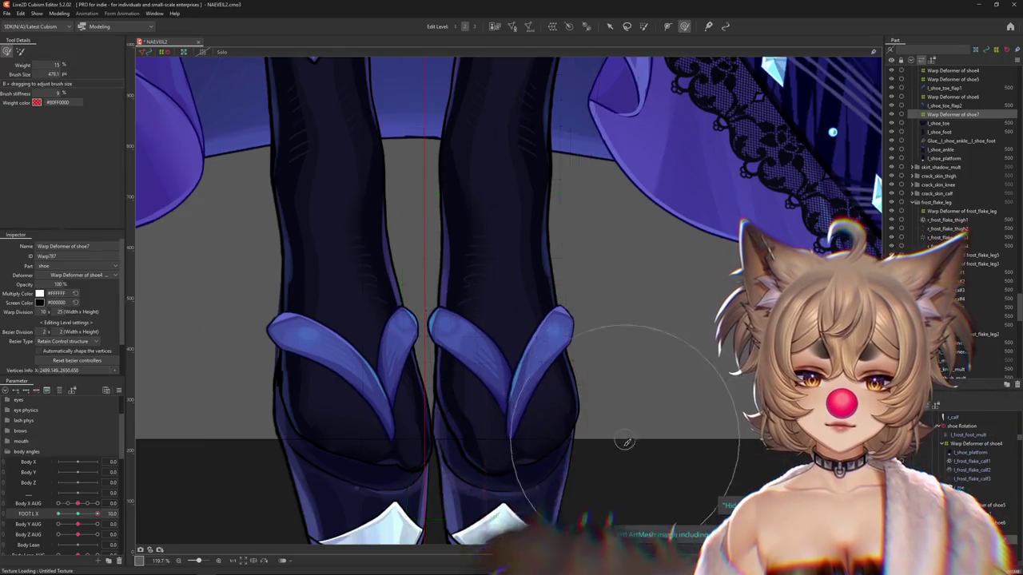
Set FOOT L X to -10 and sculpt the left sandal inward, undoing two stray strokes.
scroll(604, 424, down, 3)
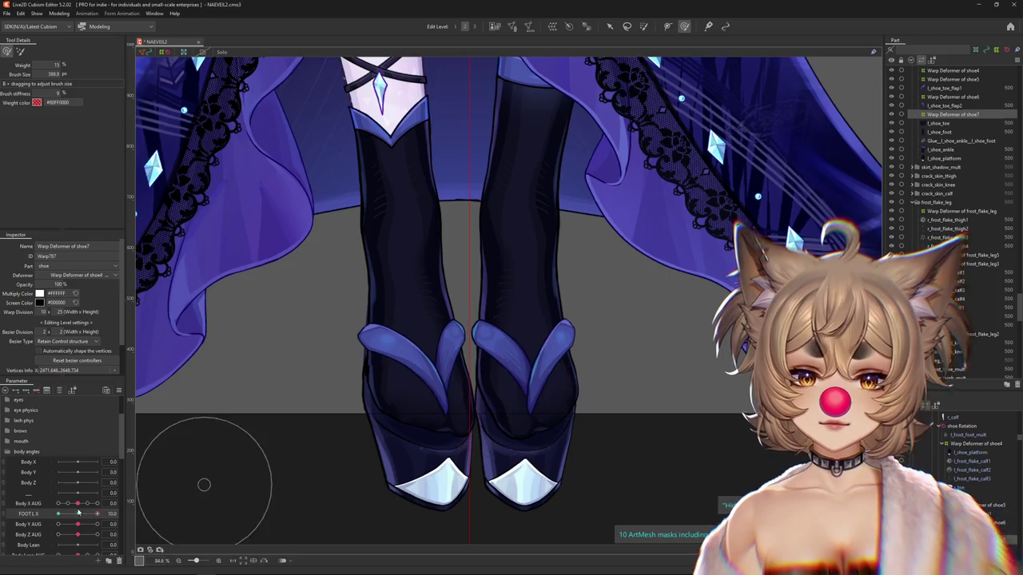
mouse_move(445, 359)
mouse_down()
mouse_move(469, 345)
mouse_move(418, 374)
mouse_up()
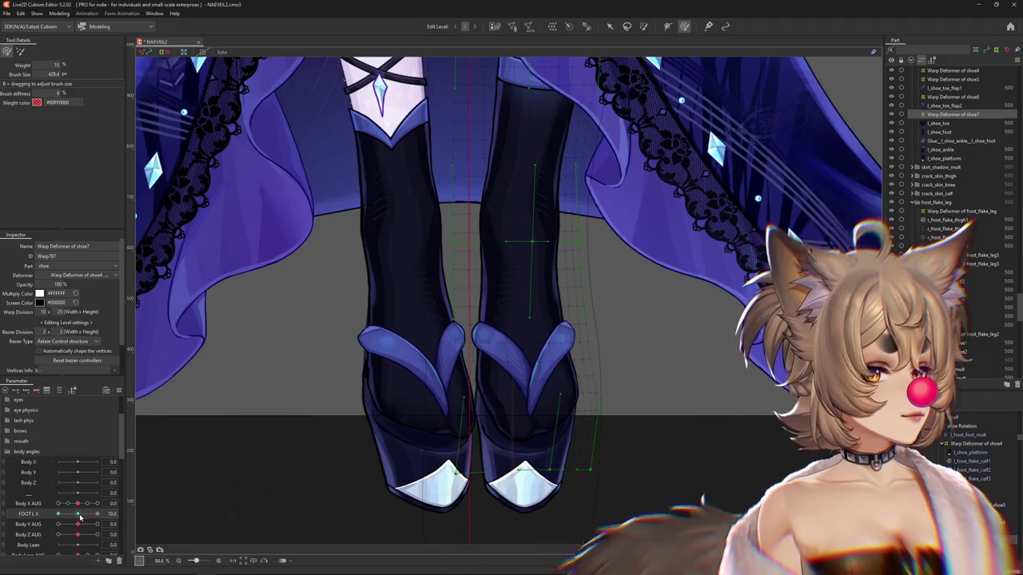
click(80, 516)
click(58, 514)
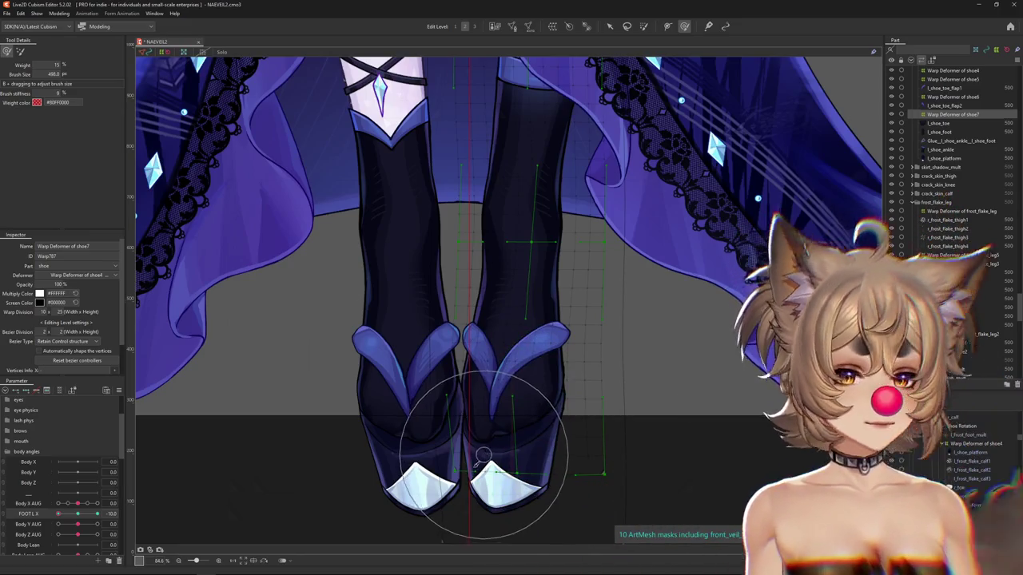
drag(484, 429, 453, 436)
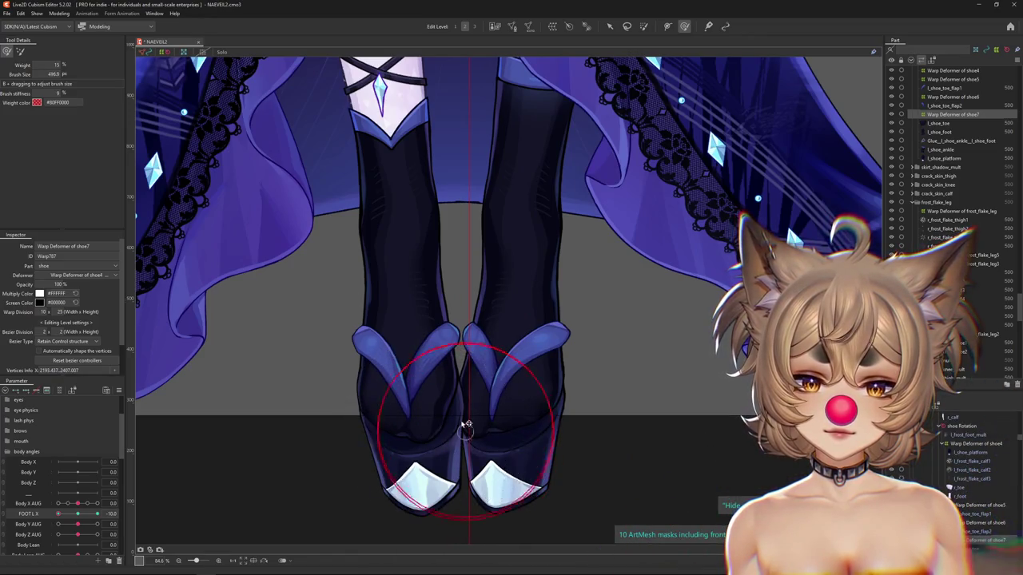
scroll(455, 397, down, 1)
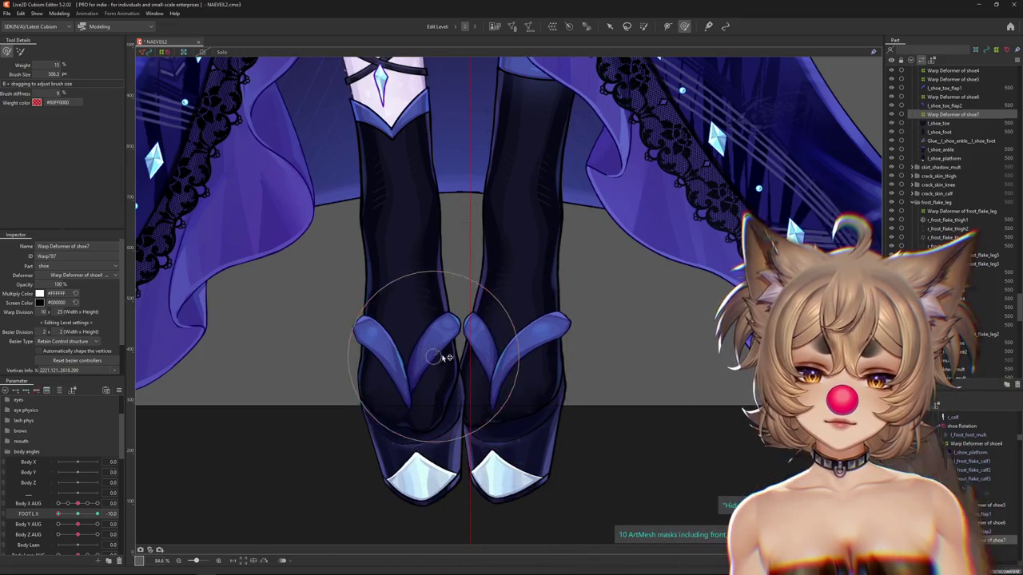
drag(426, 353, 449, 410)
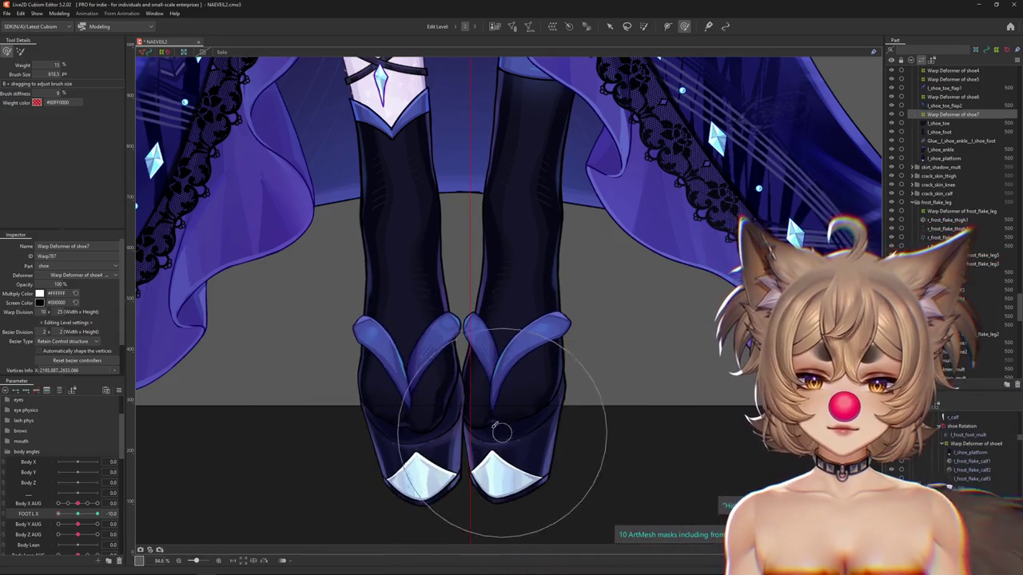
key(ctrl+z)
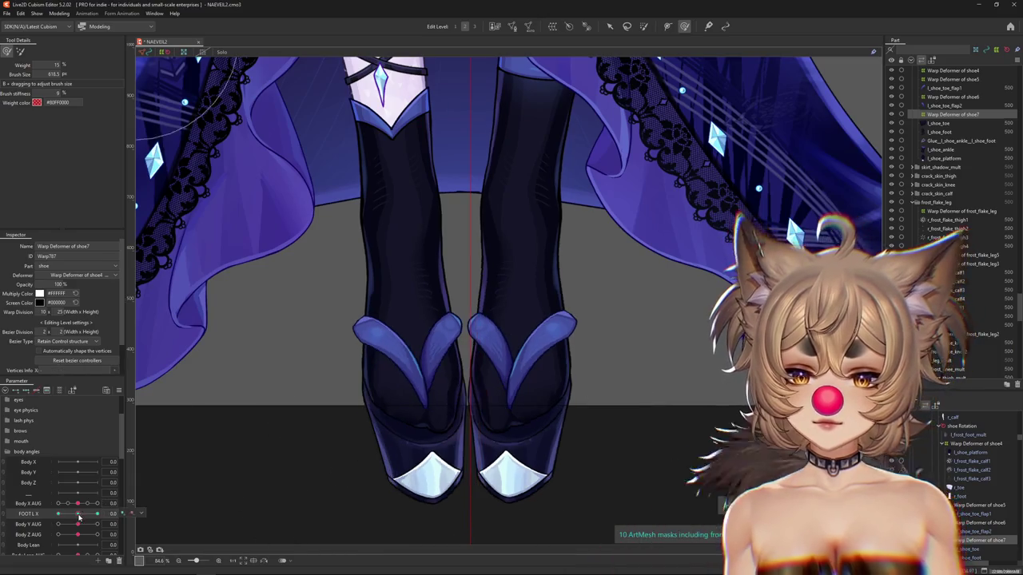
key(ctrl+z)
Scrub FOOT L X between 0 and -10 to check the motion, then sculpt the right sandal.
drag(98, 514, 2, 508)
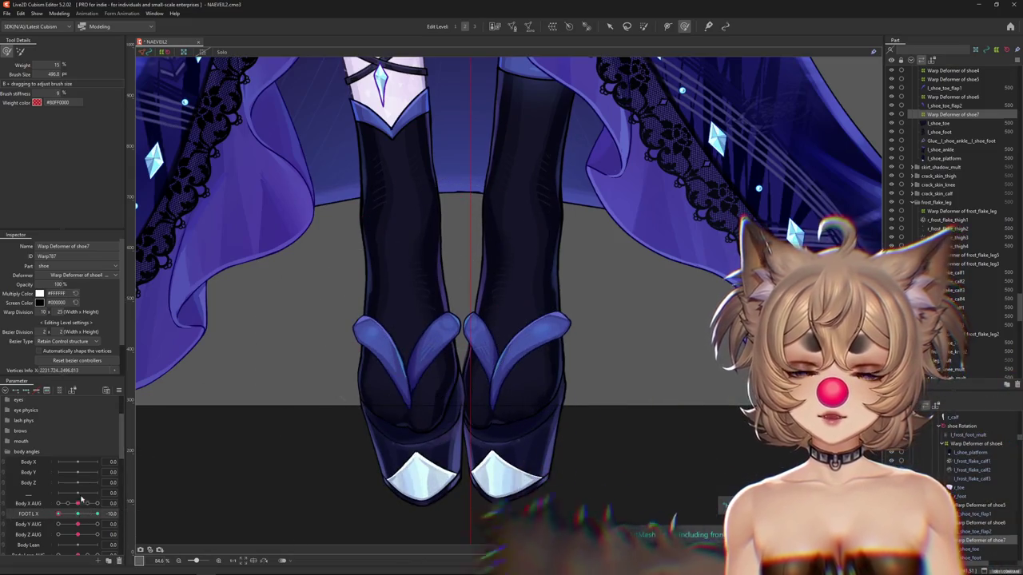
drag(72, 514, 60, 515)
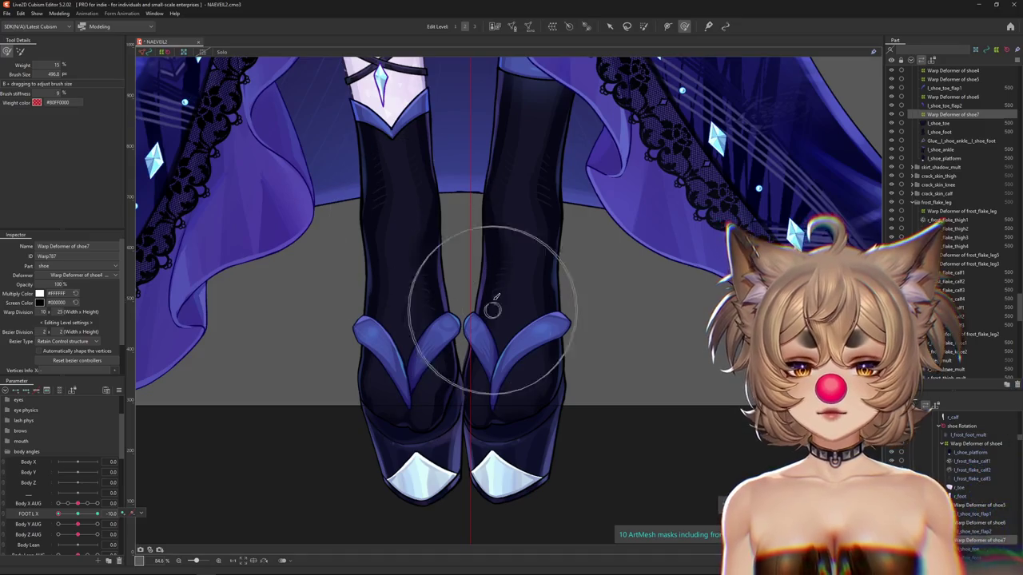
drag(59, 513, 97, 514)
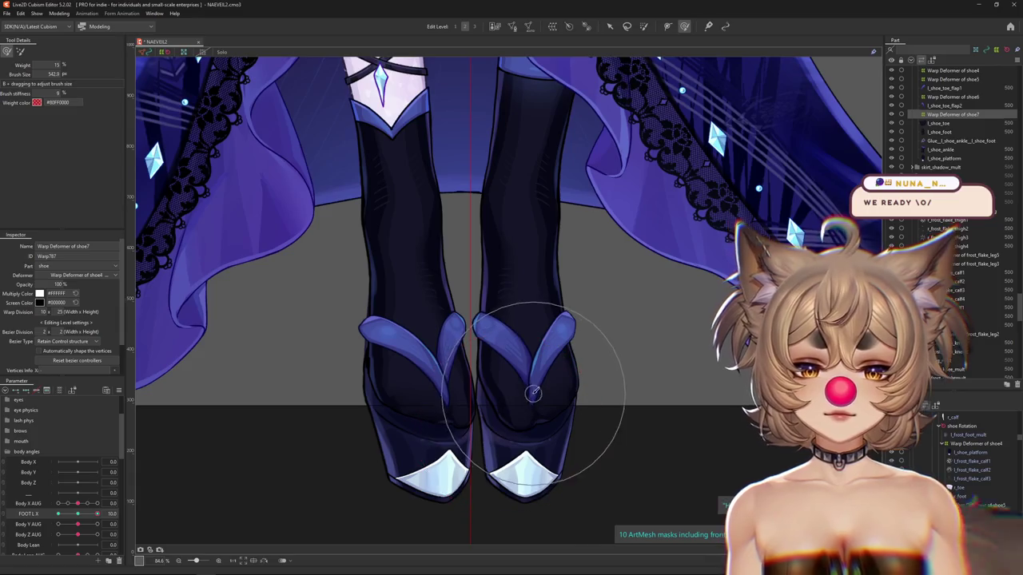
drag(97, 513, 58, 513)
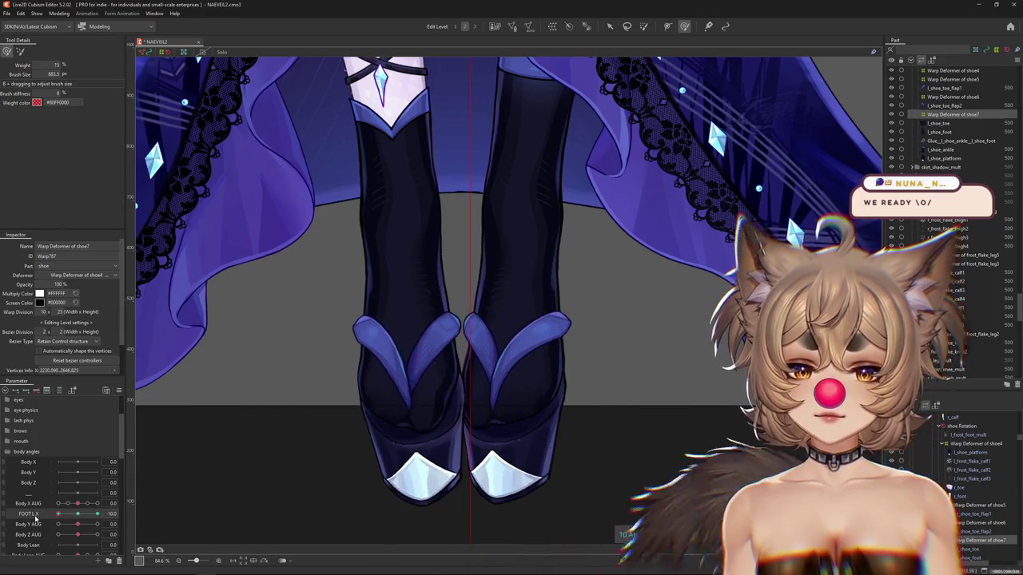
drag(467, 429, 521, 402)
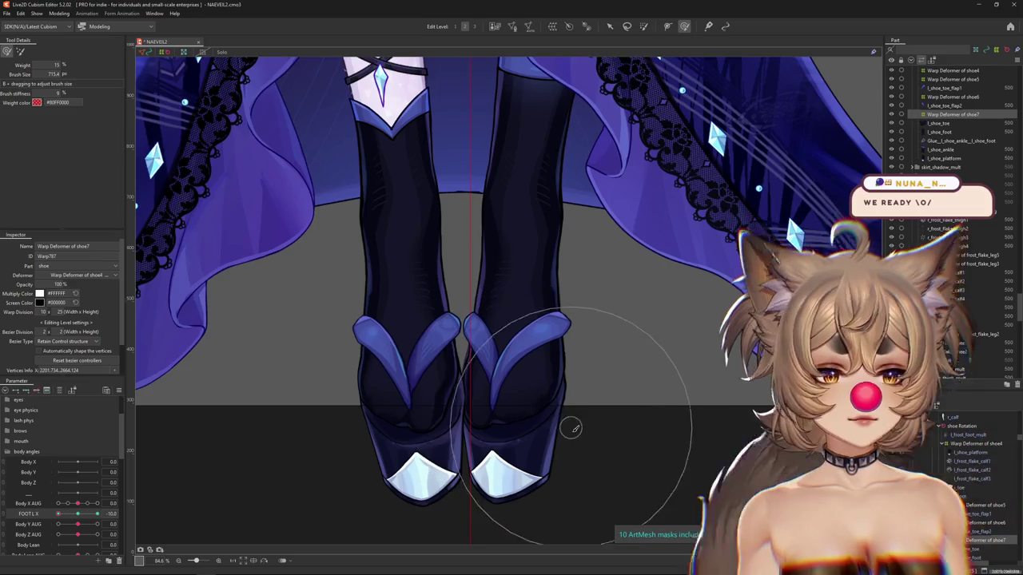
Switch to the Deform Brush and select the Warp Deformer of shoe6 on the right-hand shoe.
click(78, 514)
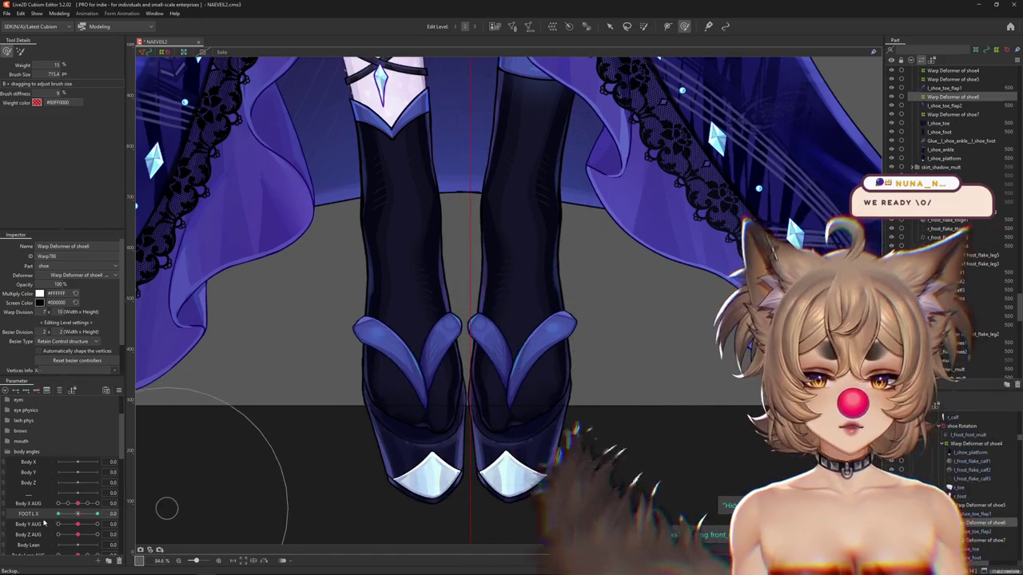
click(556, 383)
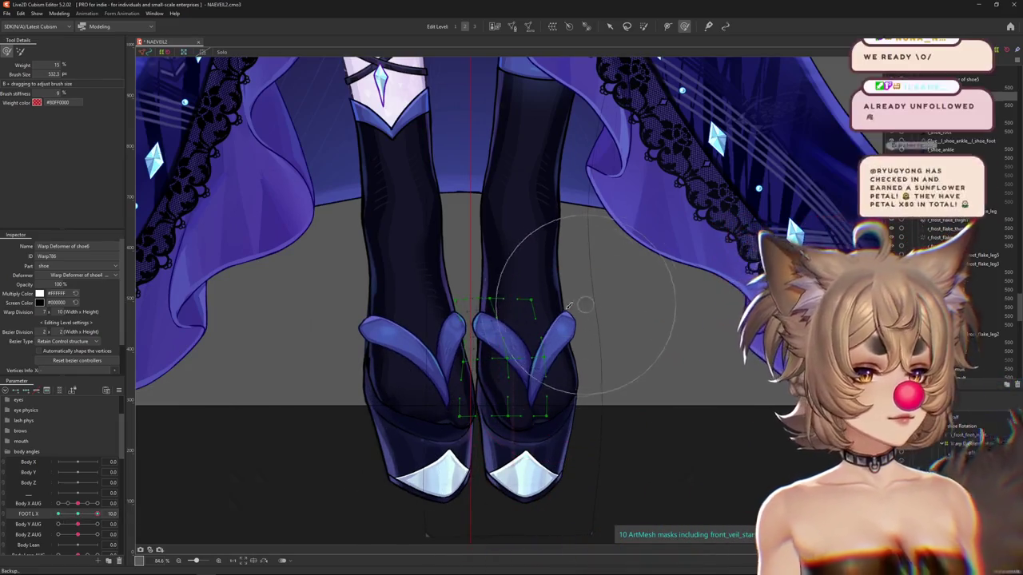
scroll(591, 313, up, 3)
key(b)
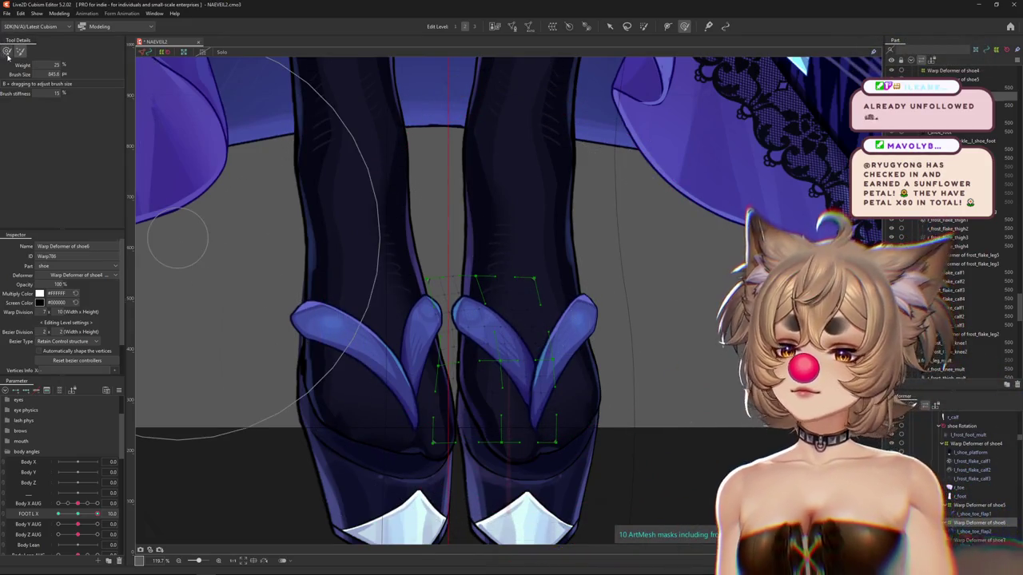
click(505, 375)
drag(504, 376, 501, 355)
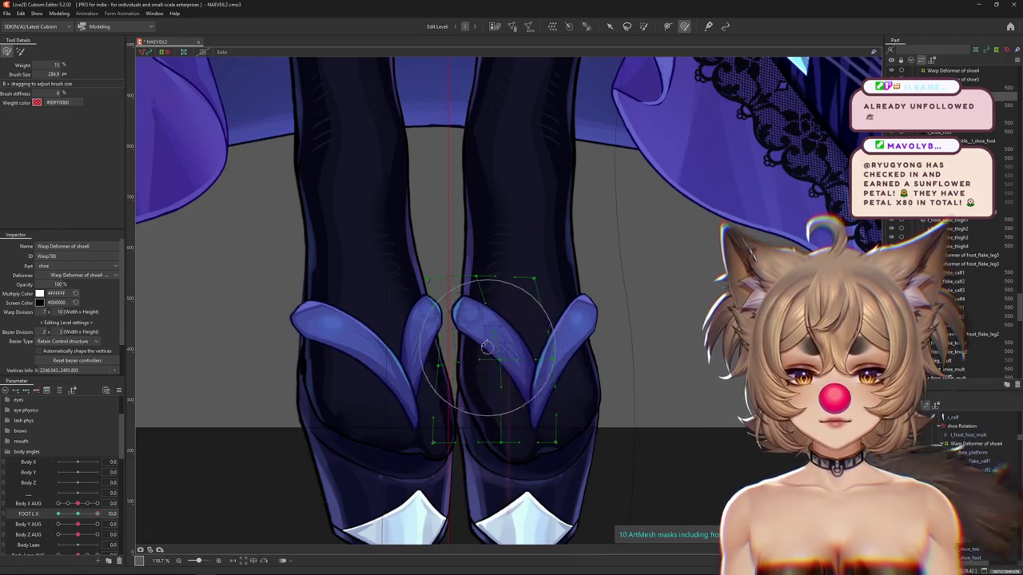
right_click(490, 347)
click(171, 486)
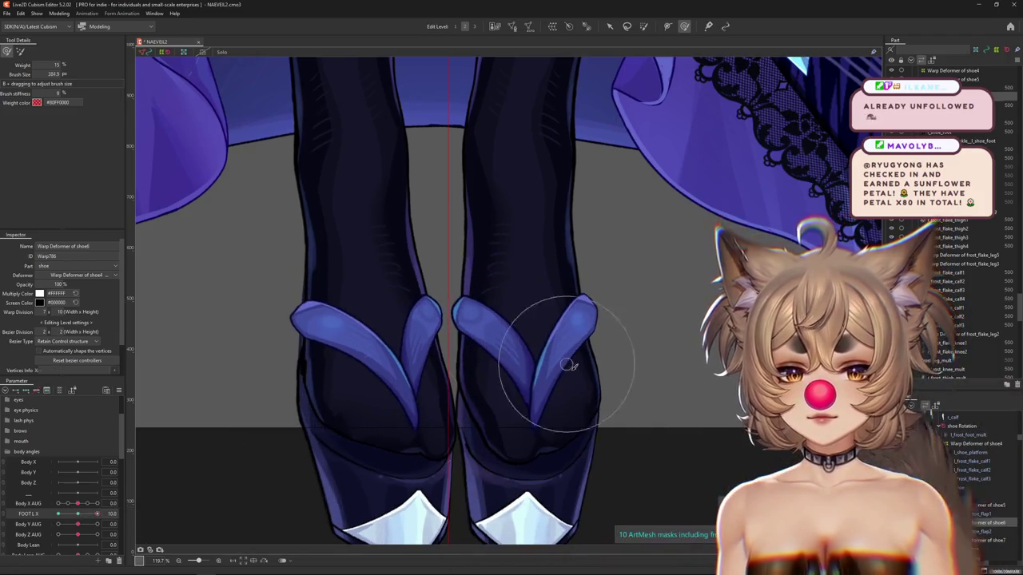
click(521, 444)
At FOOT L X -10, reshape the right-hand shoe's toe strap, undoing unwanted strokes.
click(67, 513)
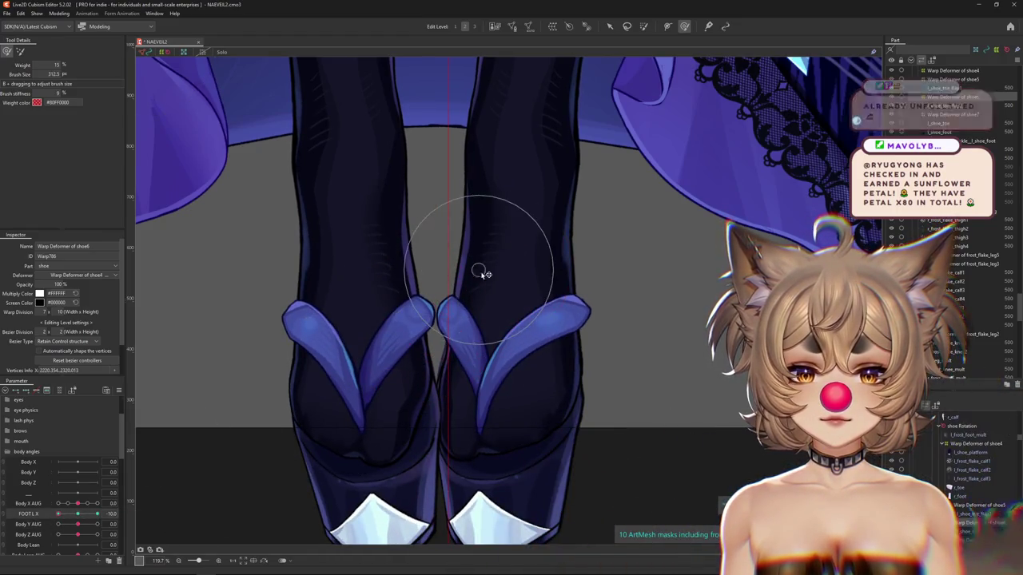
mouse_move(493, 328)
mouse_down()
mouse_move(440, 350)
mouse_move(489, 319)
mouse_up()
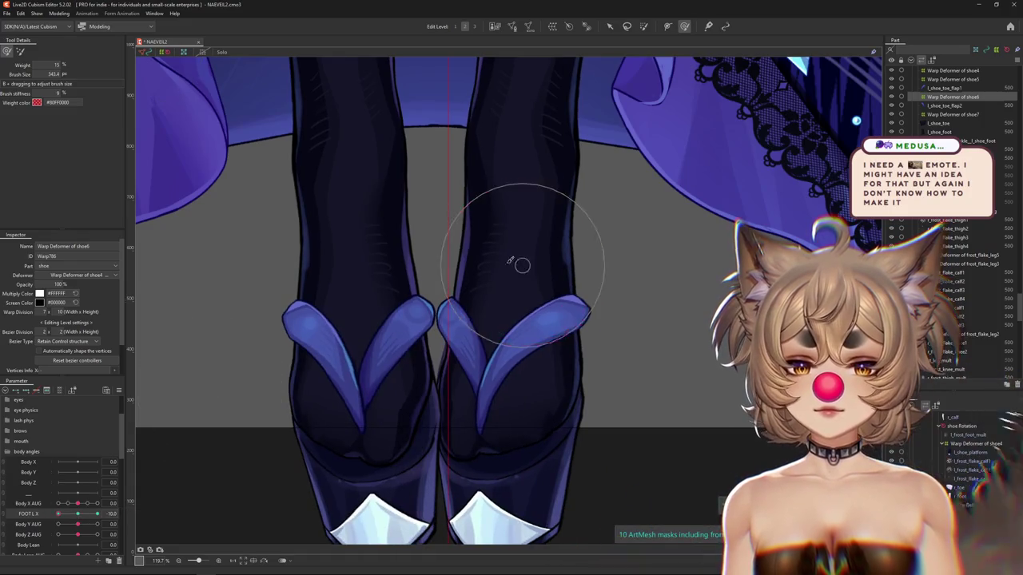
drag(433, 334, 389, 302)
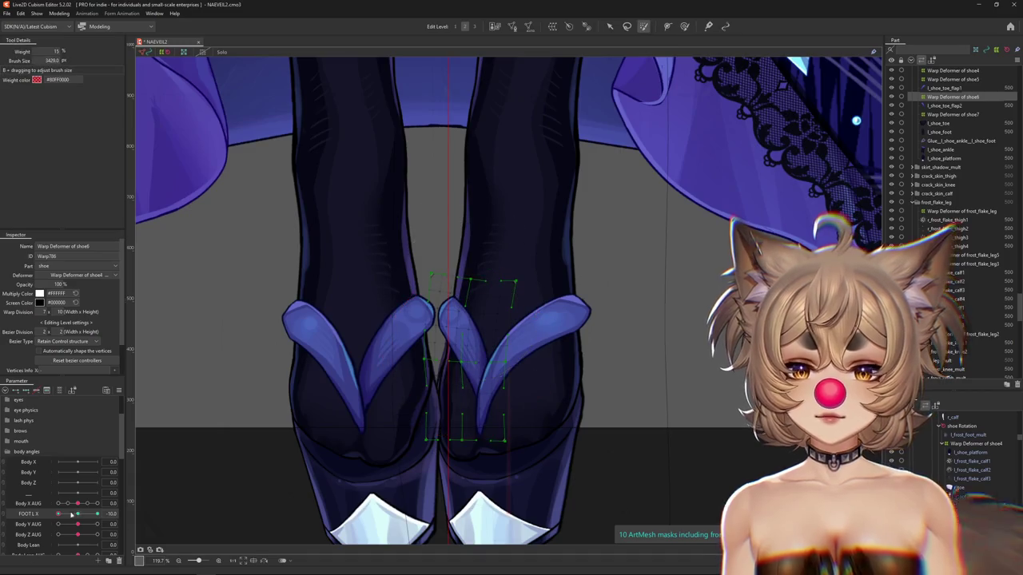
key(ctrl+z)
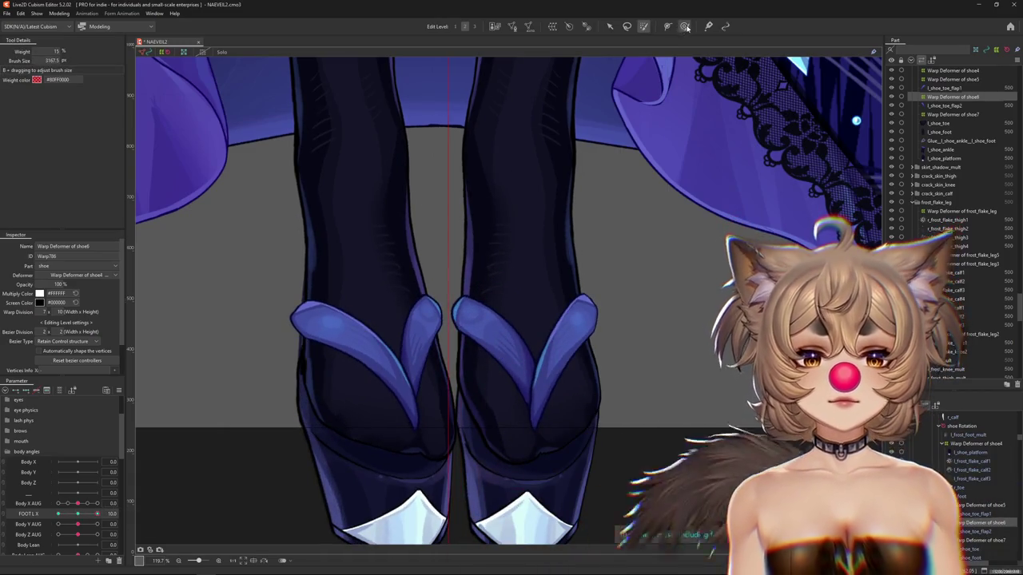
click(685, 26)
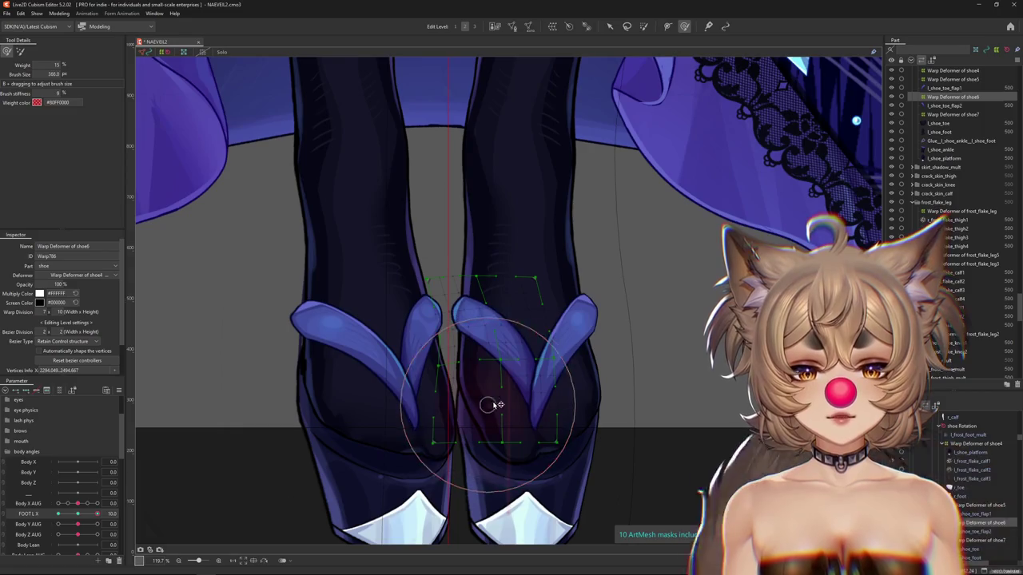
key(ctrl+z)
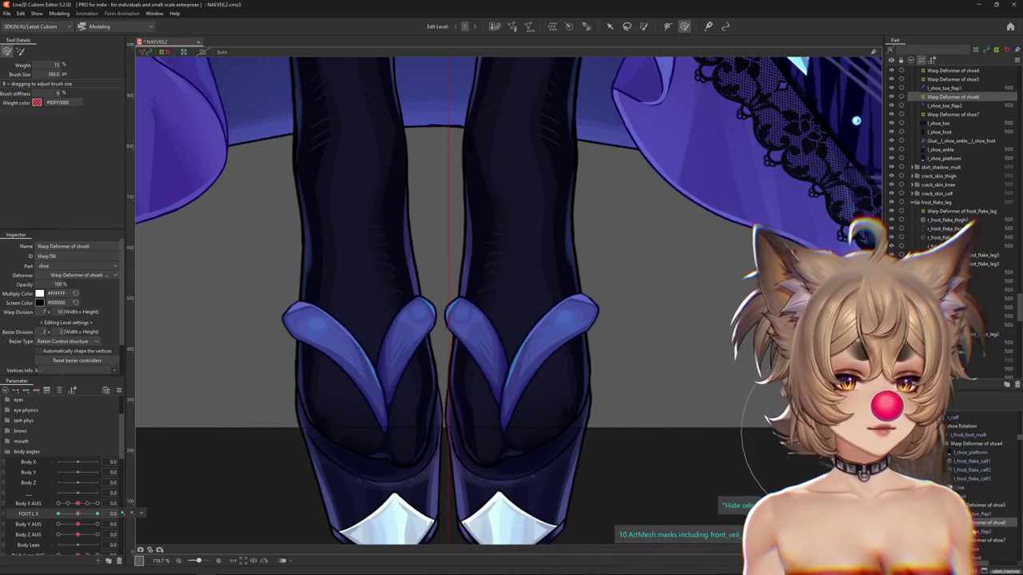
click(987, 505)
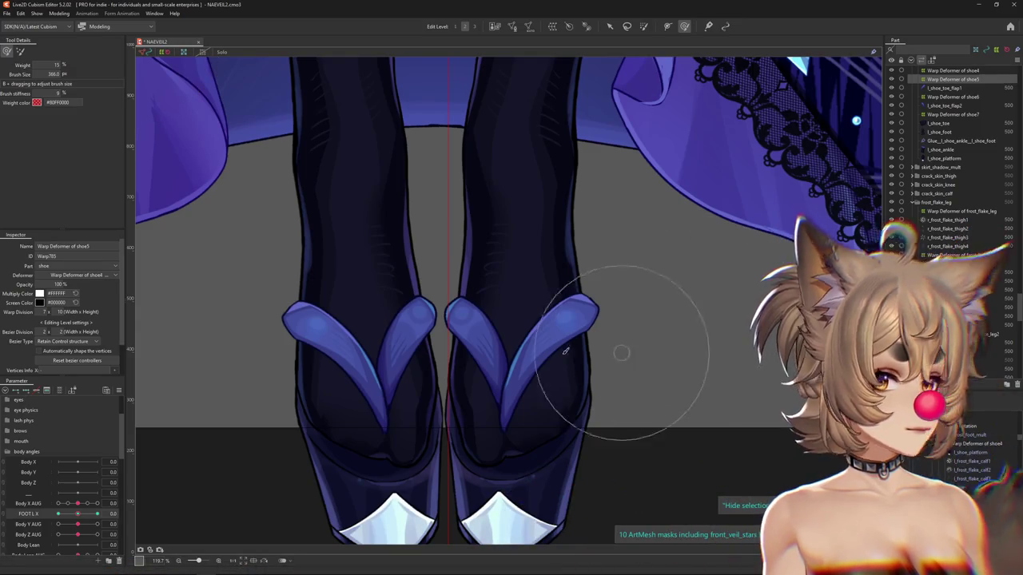
Enlarge the brush over the right-hand shoe and test the shoe5 strap between FOOT L X -10 and 10.
drag(78, 514, 58, 514)
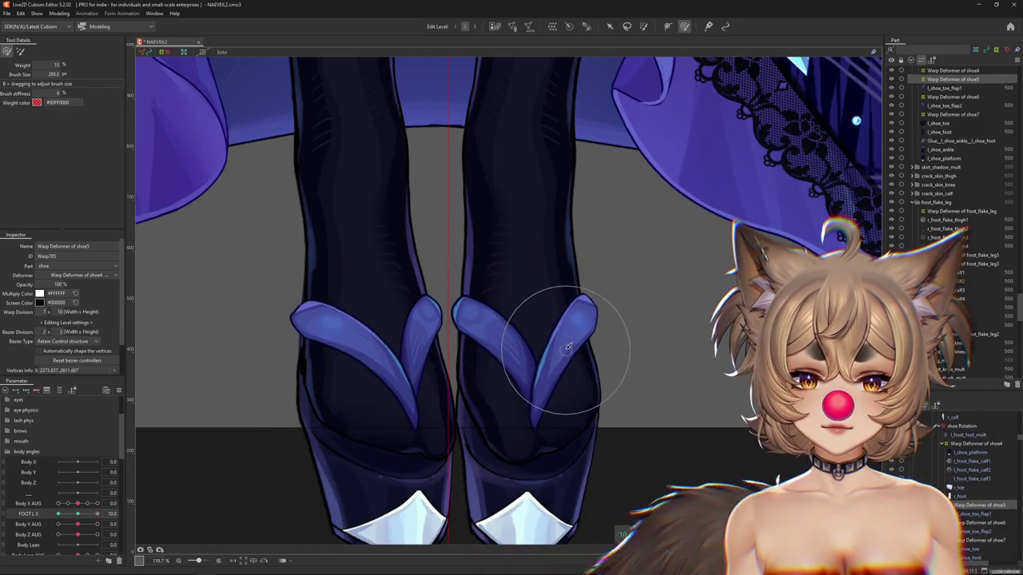
drag(567, 347, 639, 322)
click(97, 514)
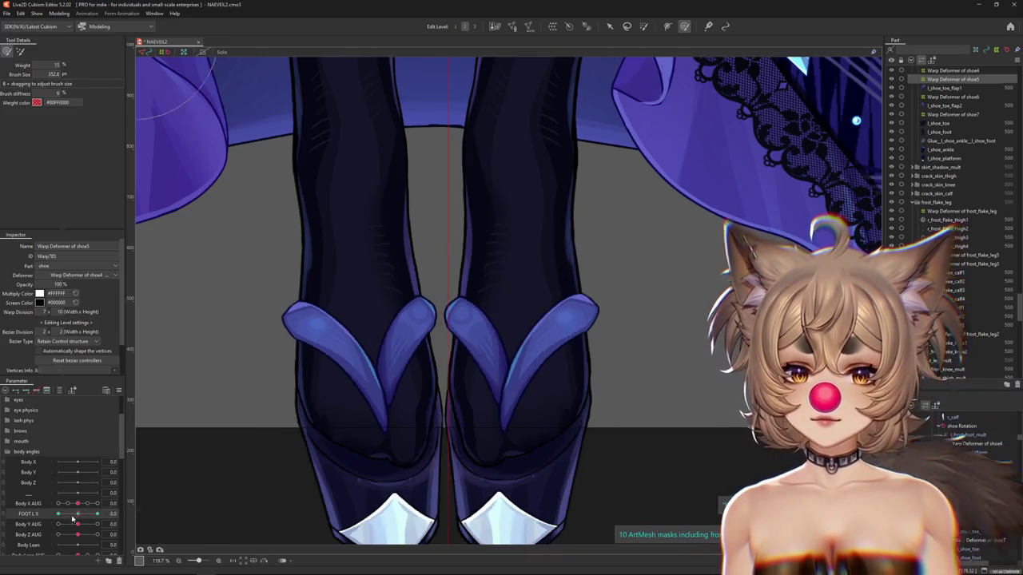
drag(530, 346, 581, 324)
scroll(581, 323, down, 5)
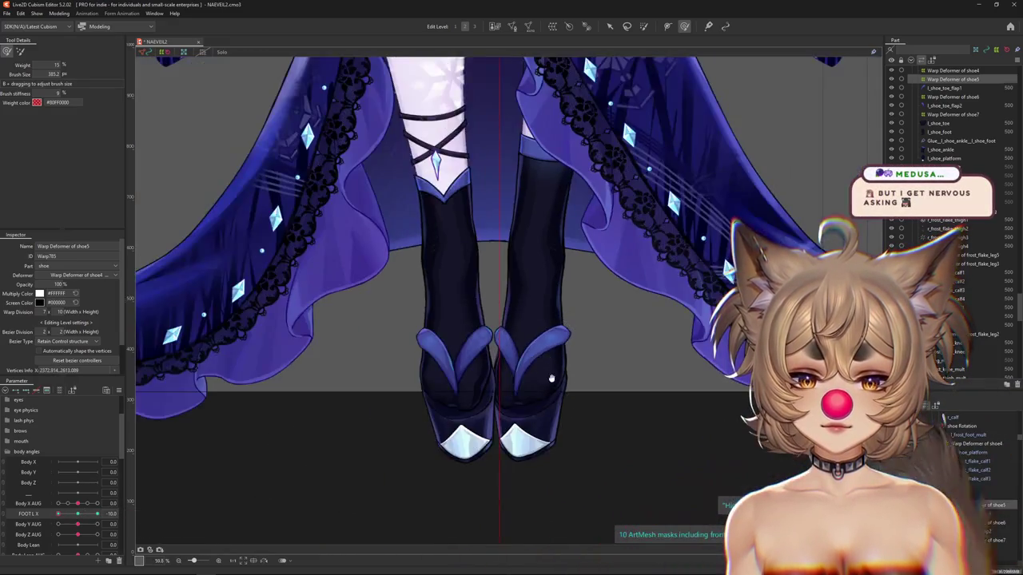
scroll(502, 410, up, 4)
scroll(496, 388, up, 3)
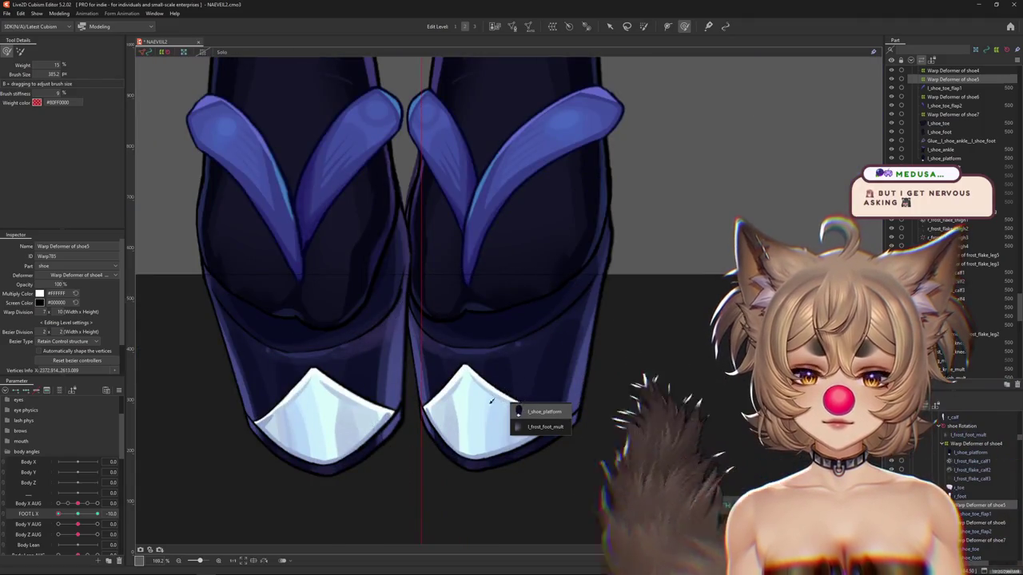
With FOOT L X at 0, open Mesh Edit on l_shoe_platform and replace its mesh with the copied one.
click(539, 411)
click(78, 514)
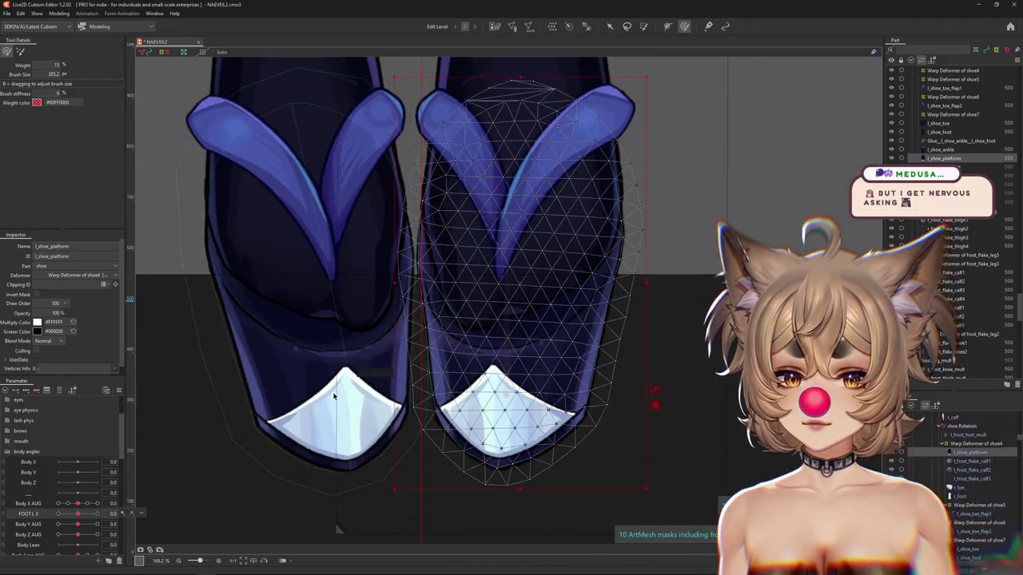
double_click(351, 367)
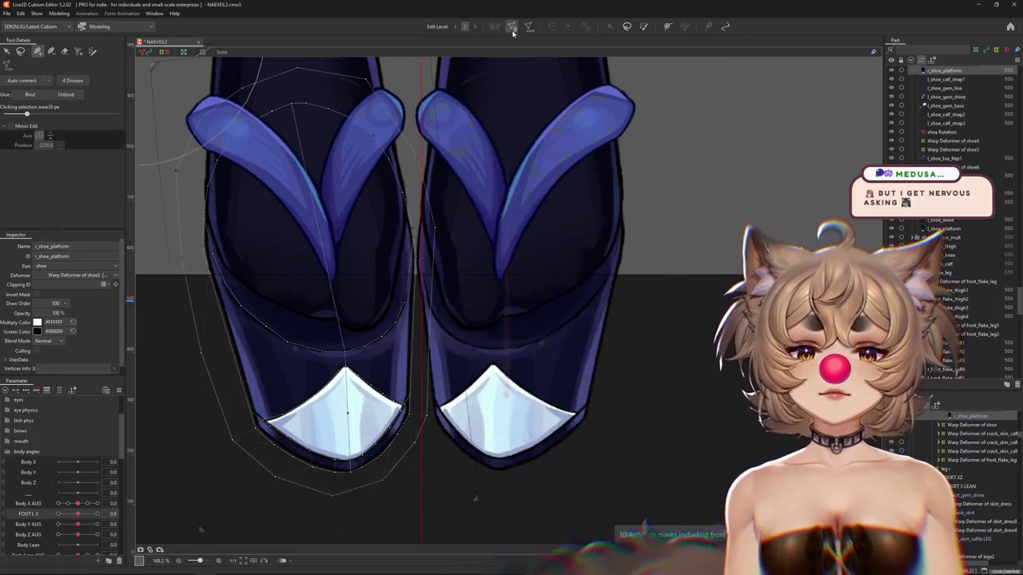
click(242, 54)
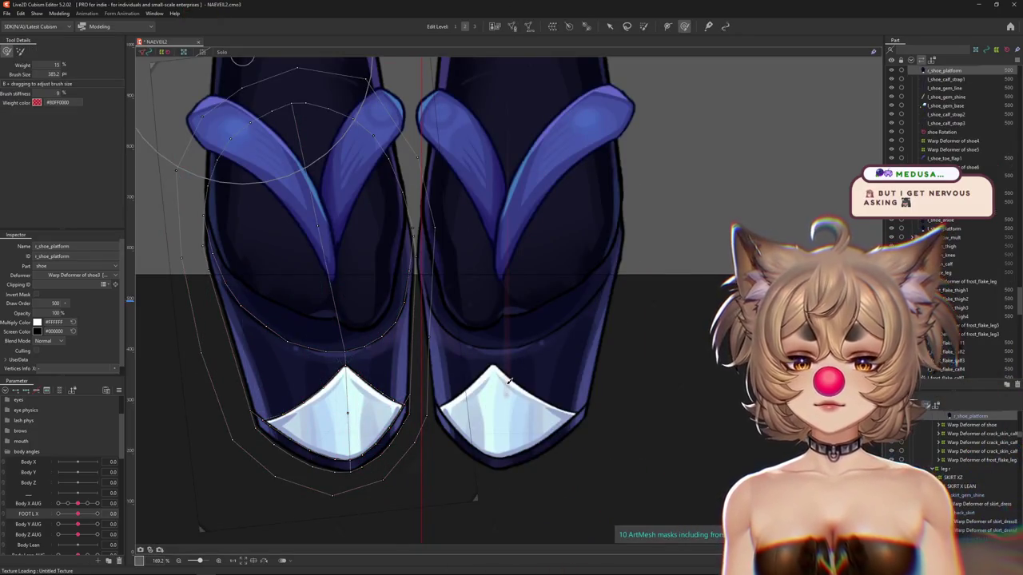
double_click(551, 407)
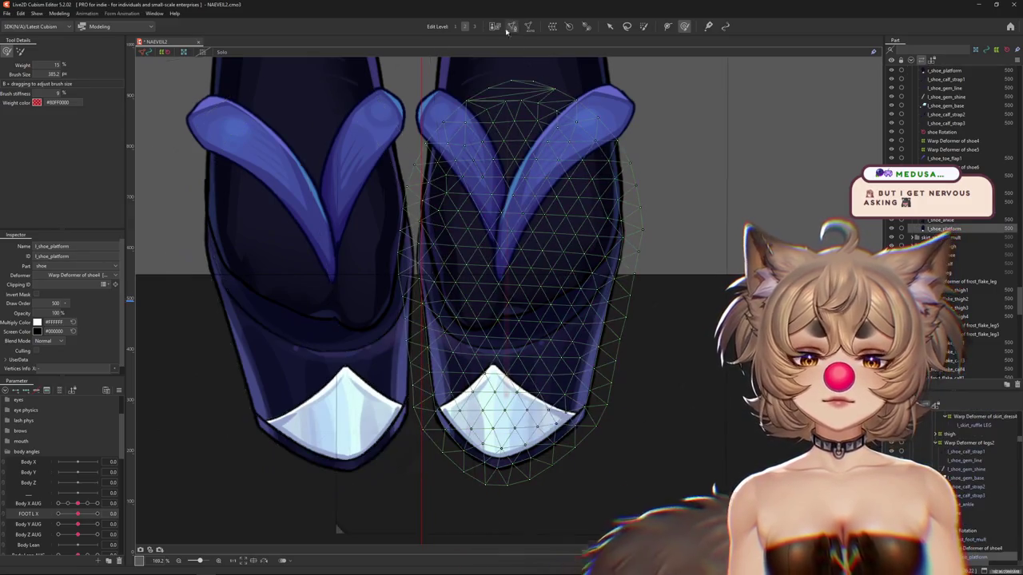
click(65, 50)
scroll(431, 155, down, 3)
key(ctrl+a)
key(Delete)
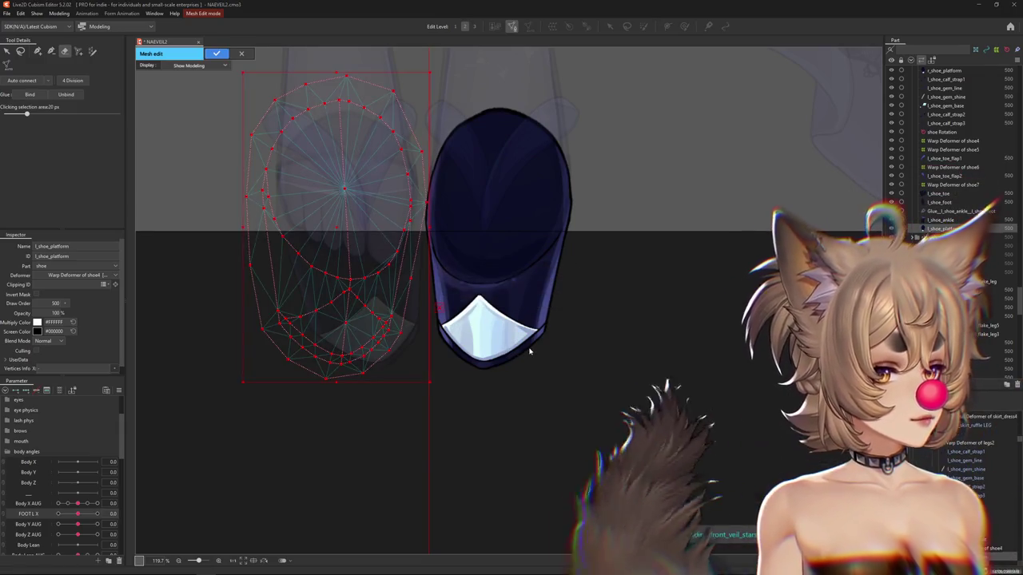
Reflect the pasted mesh horizontally, align it over the right-hand shoe, and apply the edit.
right_click(264, 212)
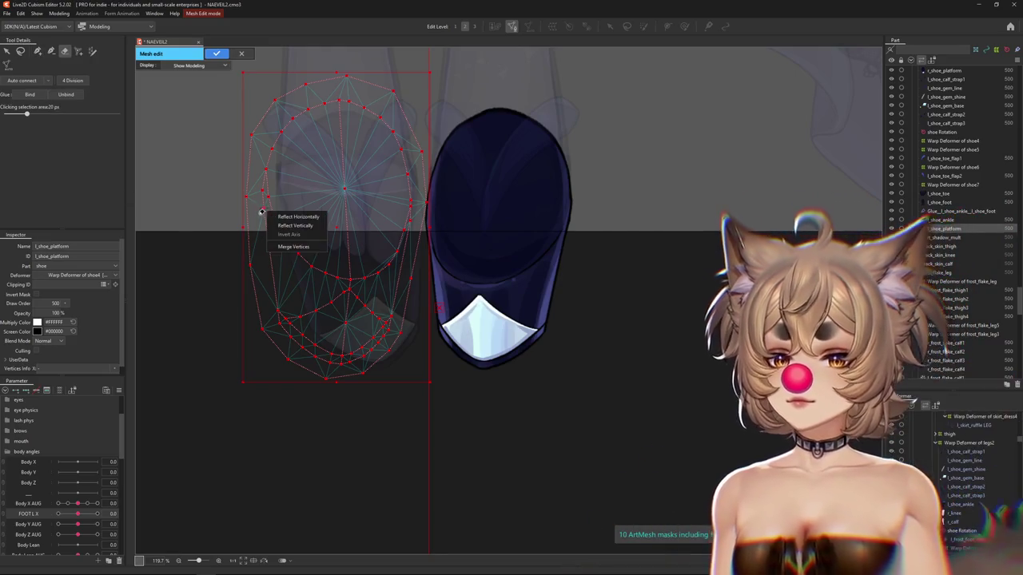
right_click(272, 190)
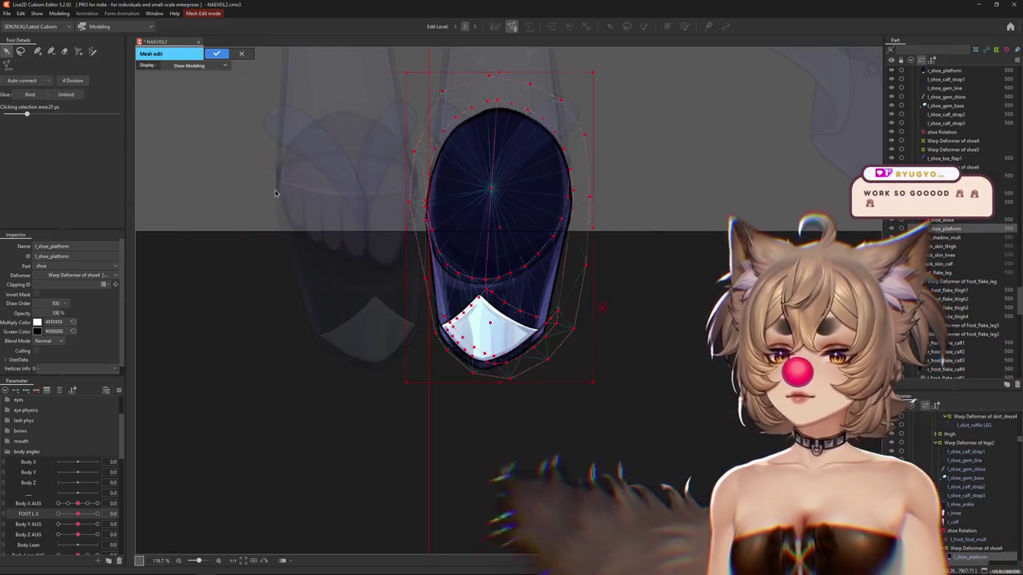
click(292, 197)
scroll(497, 232, up, 3)
drag(497, 240, 489, 239)
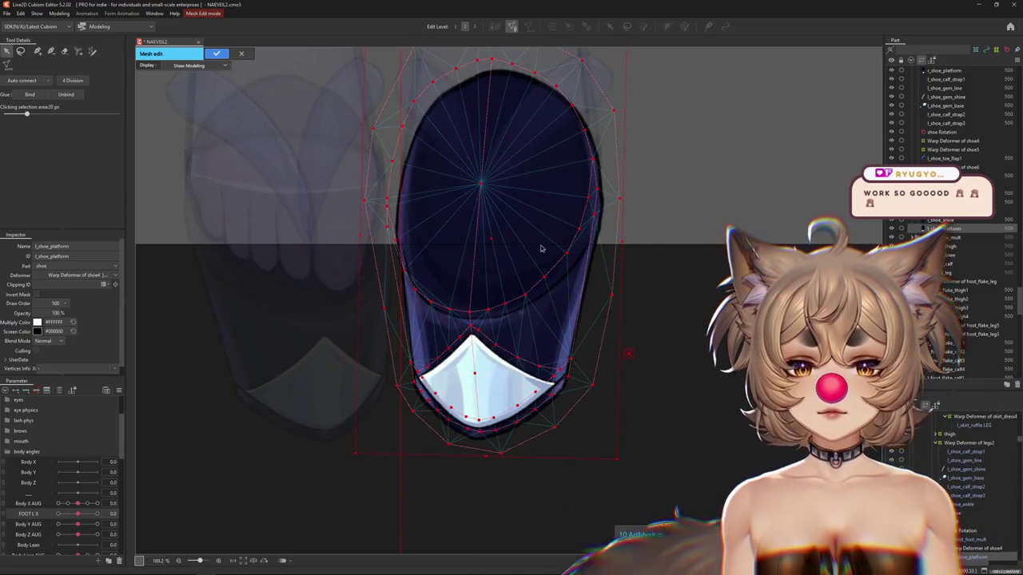
drag(491, 235, 495, 246)
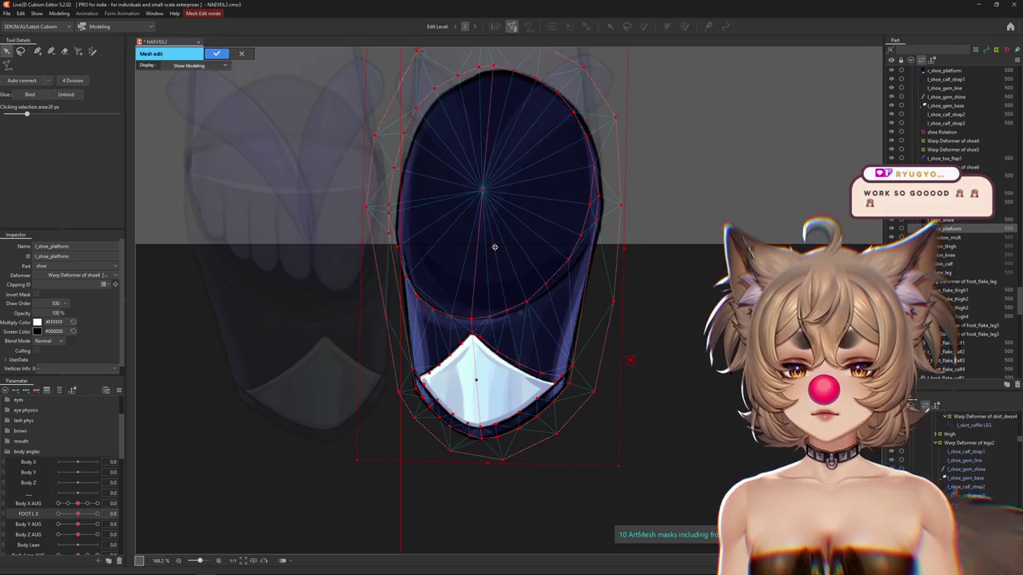
drag(494, 247, 496, 244)
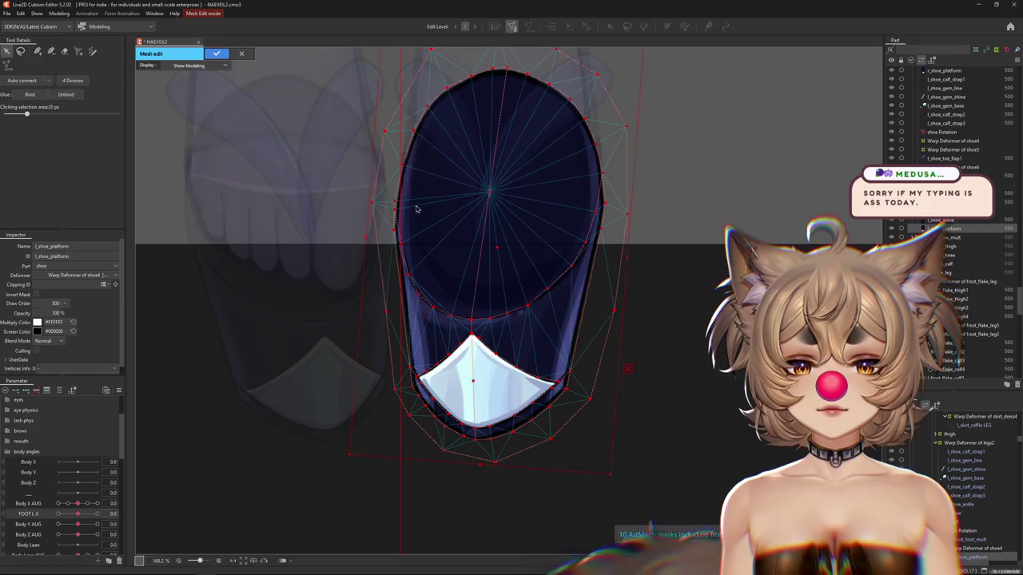
click(215, 54)
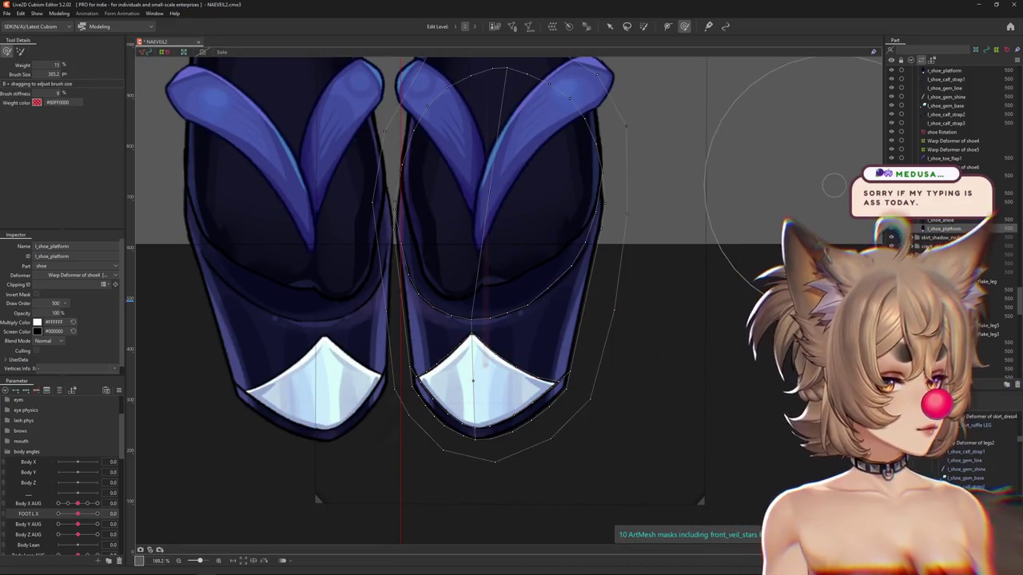
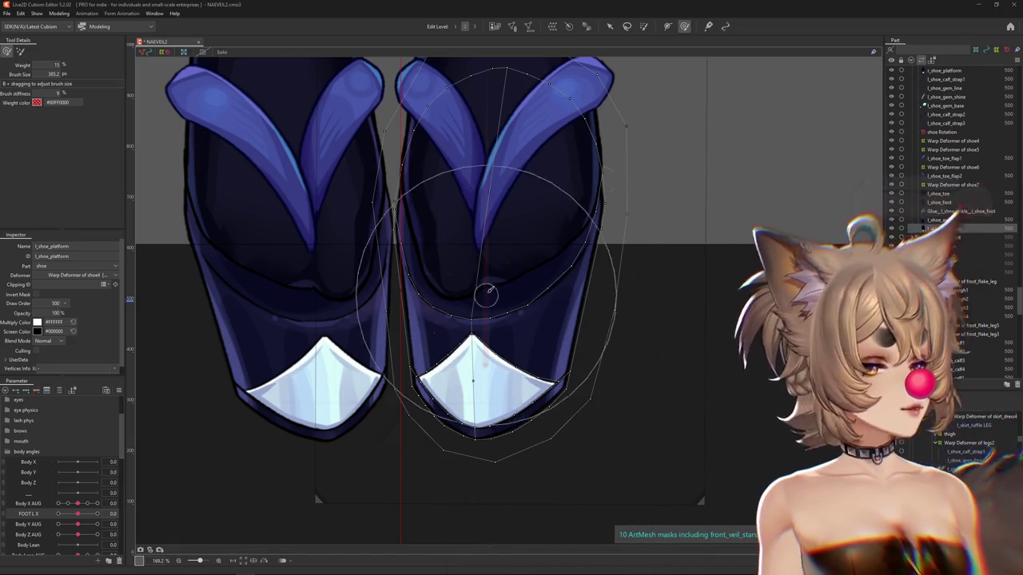
Preview the body sway on the shoes and select the shoe4 warp deformer.
scroll(488, 284, down, 2)
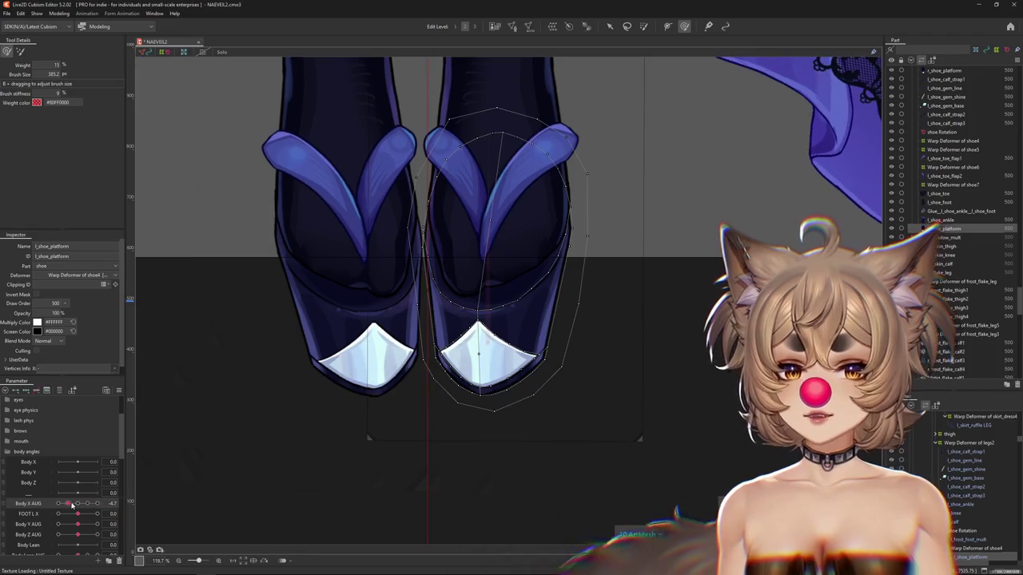
drag(78, 503, 73, 505)
click(132, 504)
click(953, 140)
drag(715, 422, 678, 459)
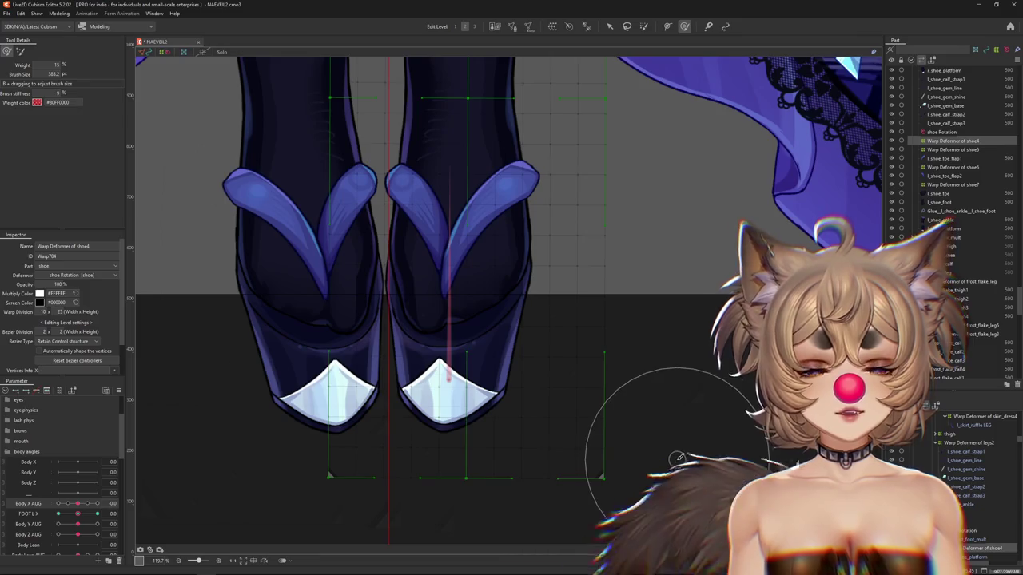
Frame the shoes in the view and try a left foot turn.
scroll(612, 456, down, 2)
scroll(570, 384, up, 2)
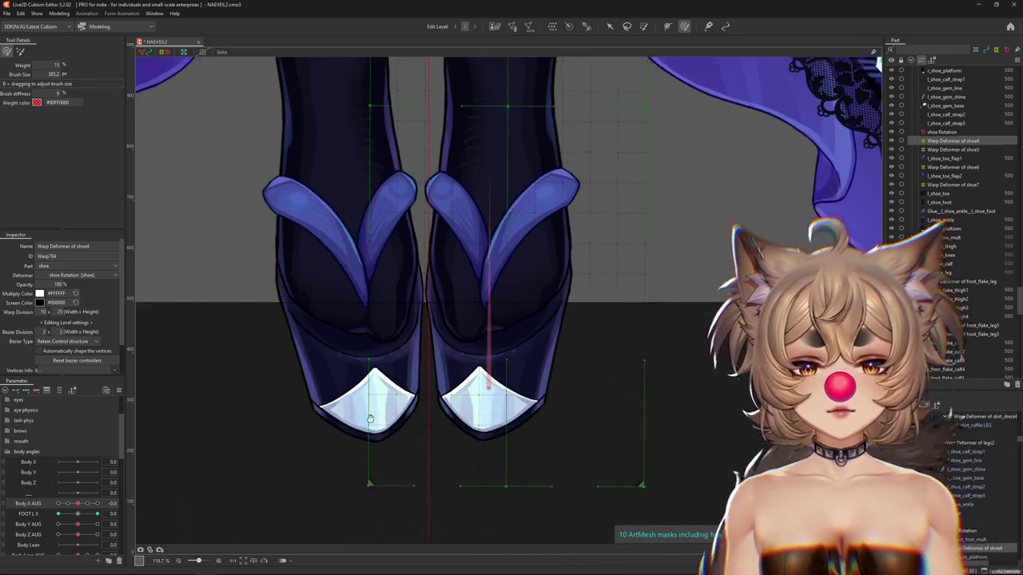
drag(372, 418, 367, 412)
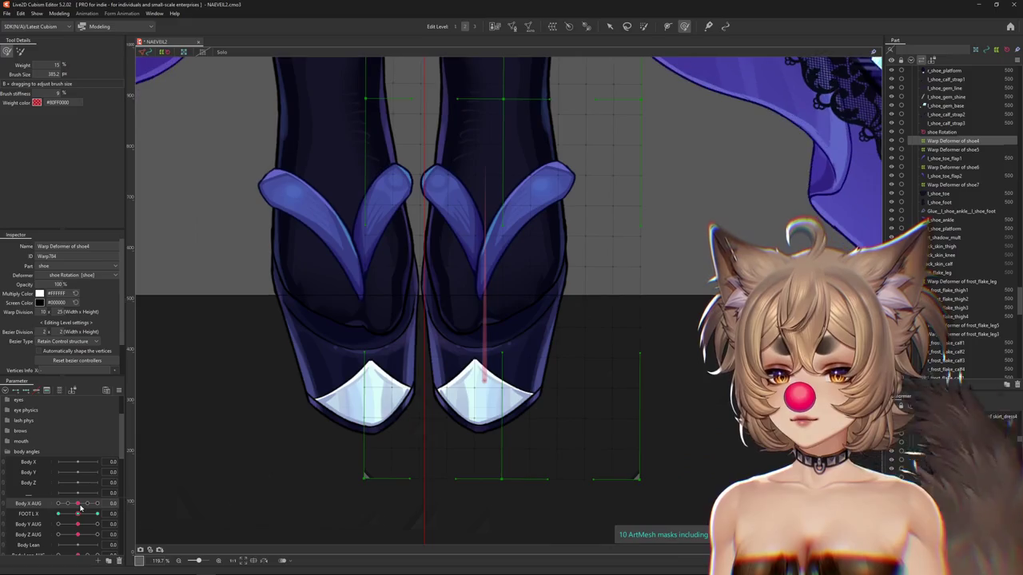
drag(78, 514, 22, 523)
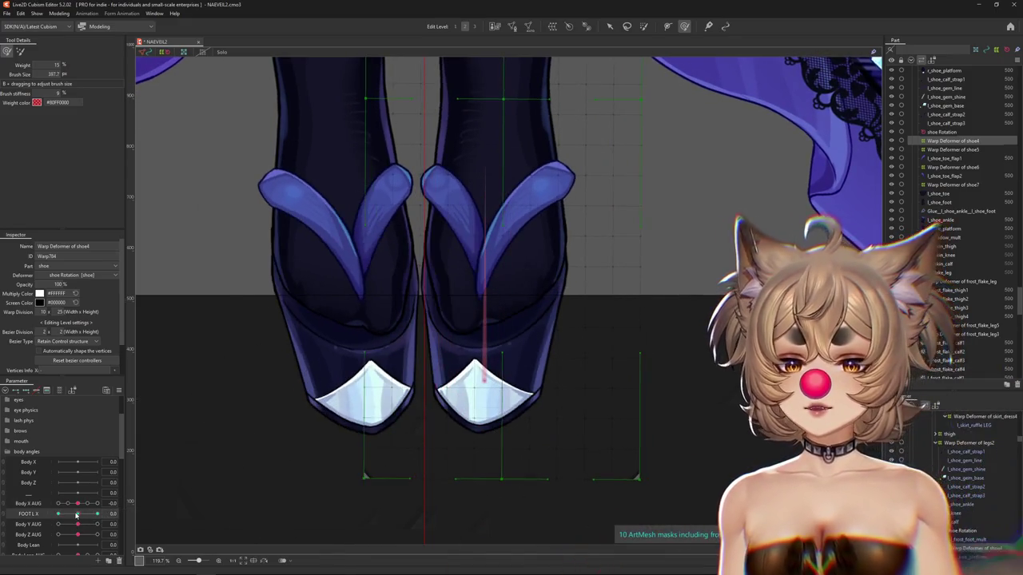
drag(480, 368, 469, 344)
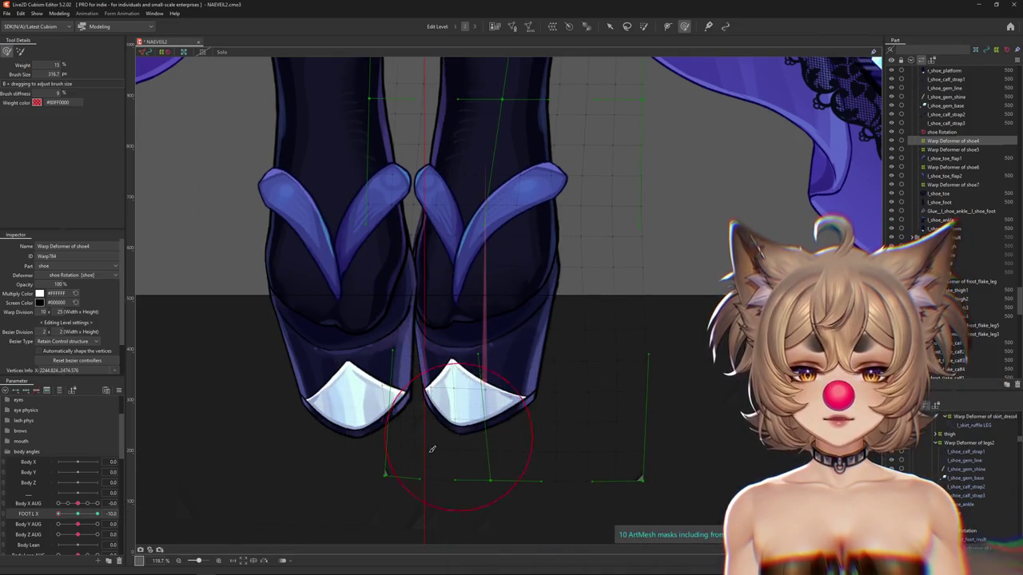
drag(375, 463, 337, 453)
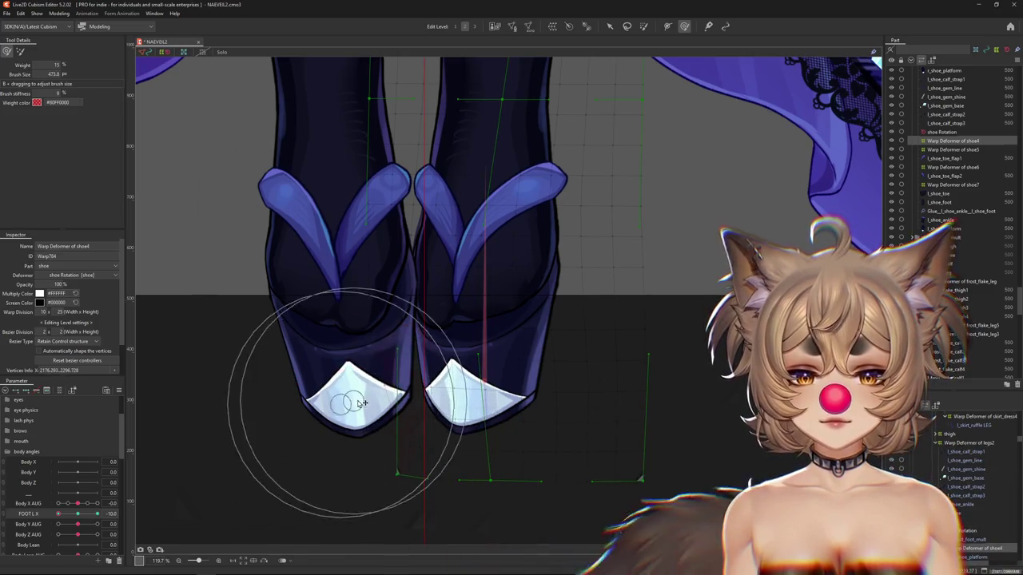
drag(362, 403, 341, 321)
mouse_move(332, 491)
mouse_down()
mouse_move(359, 429)
mouse_move(393, 401)
mouse_up()
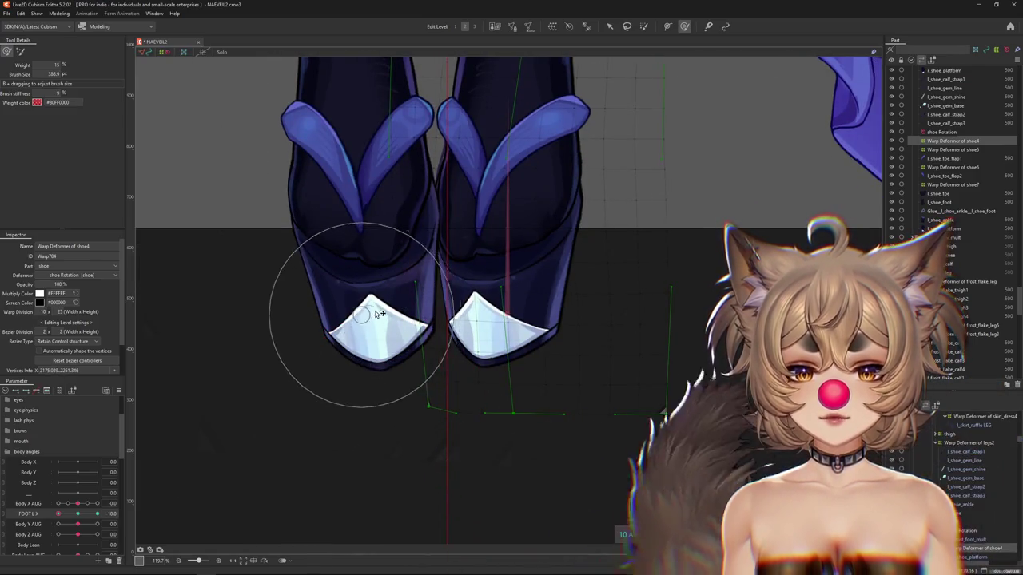
drag(320, 308, 324, 348)
Swing the left foot turn both ways, then reset it to neutral.
drag(69, 508, 59, 512)
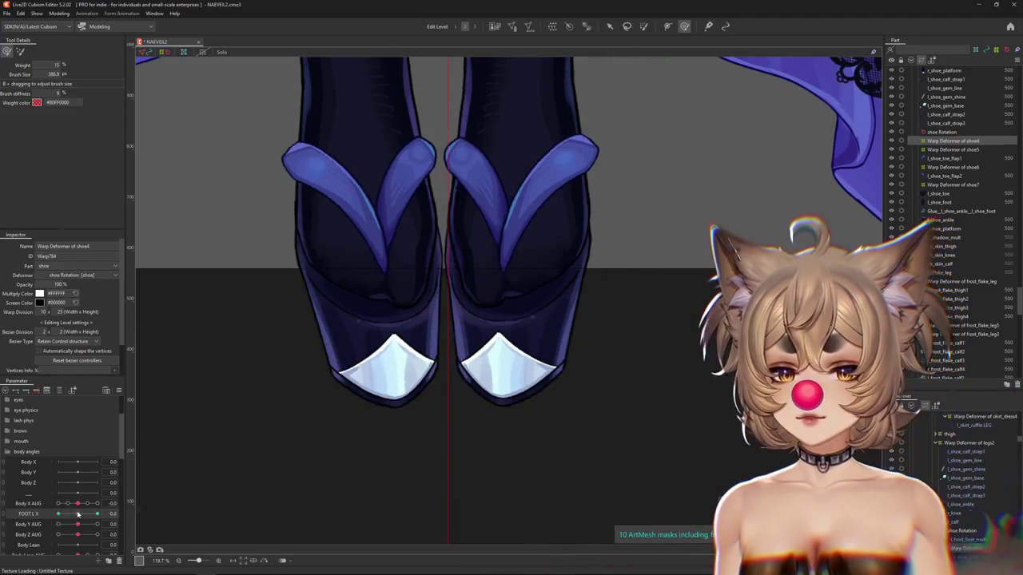
drag(584, 365, 475, 359)
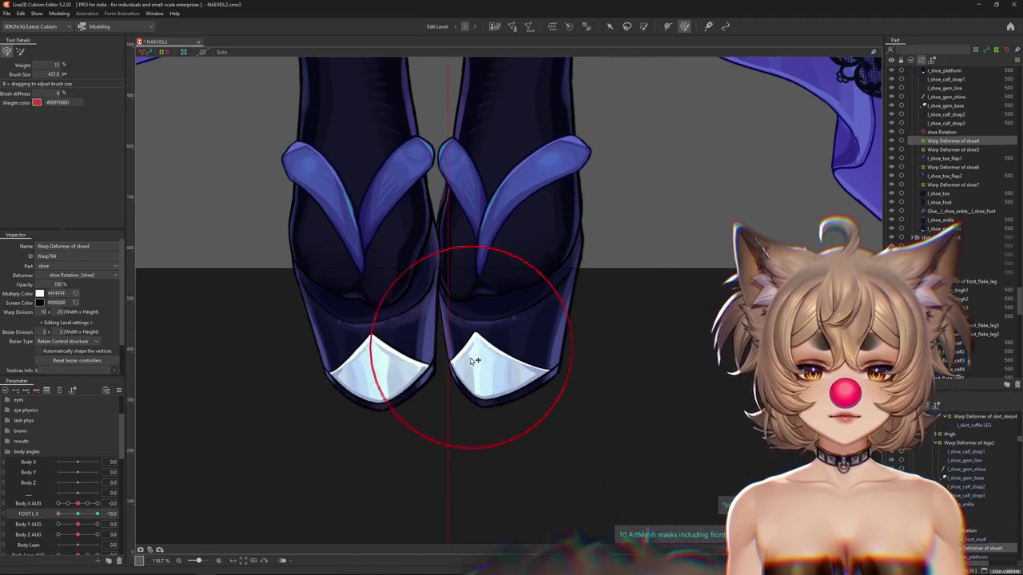
mouse_move(59, 513)
mouse_down()
mouse_move(77, 515)
mouse_move(58, 513)
mouse_up()
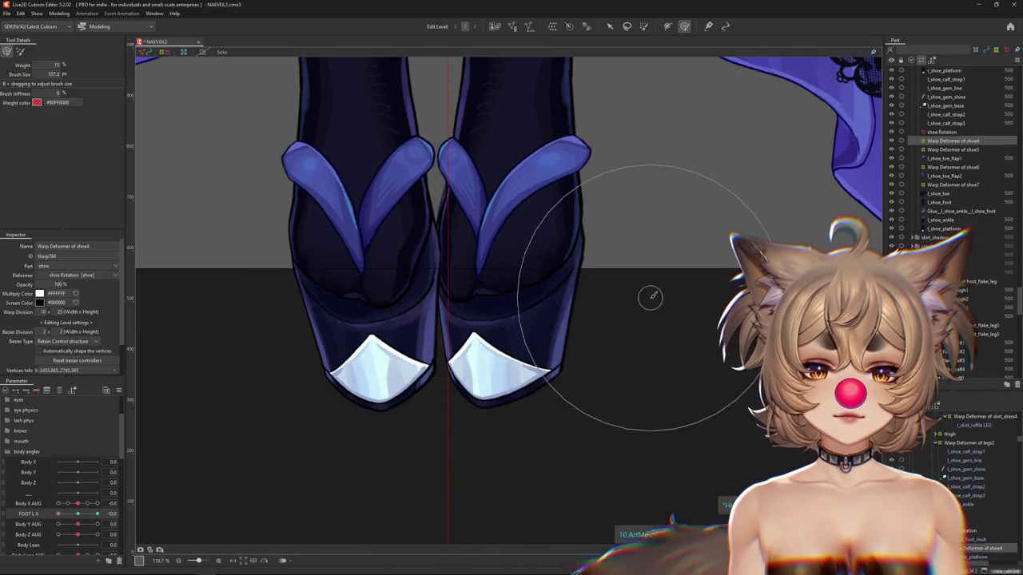
drag(60, 517, 97, 513)
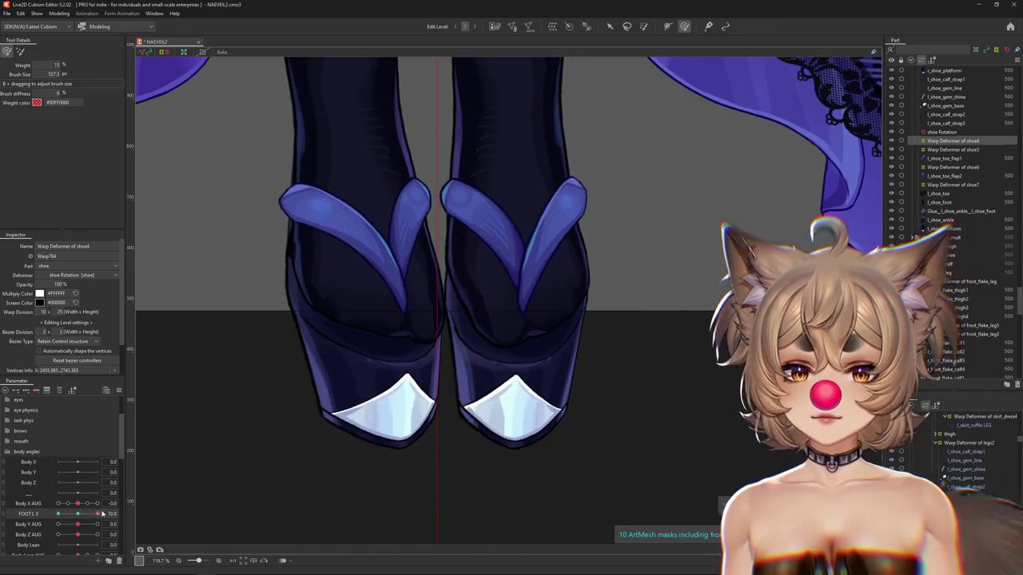
drag(488, 411, 512, 411)
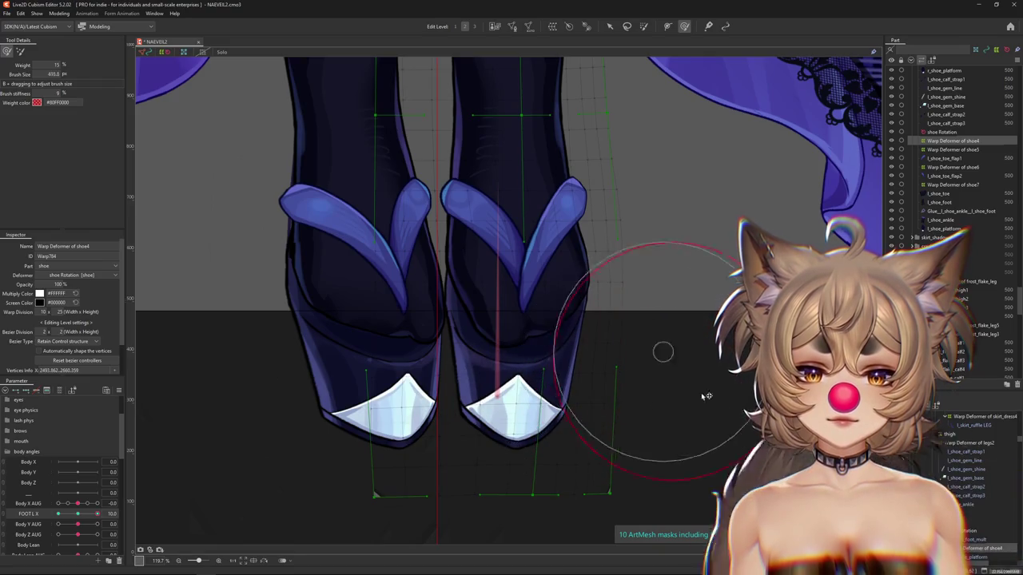
drag(369, 402, 302, 425)
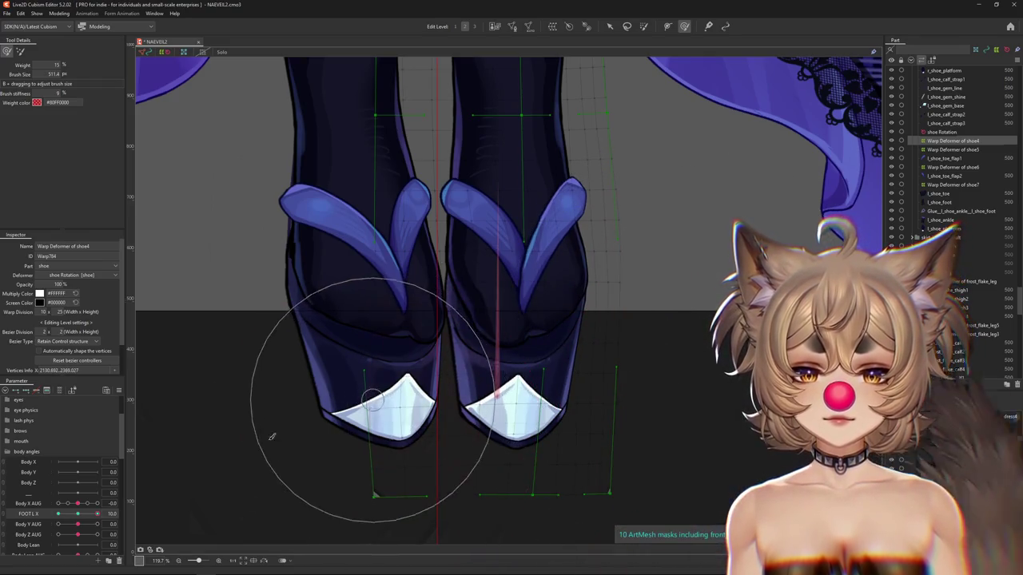
click(271, 509)
Select the l_shoe_platform mesh and check its deformation at maximum left foot turn.
click(943, 229)
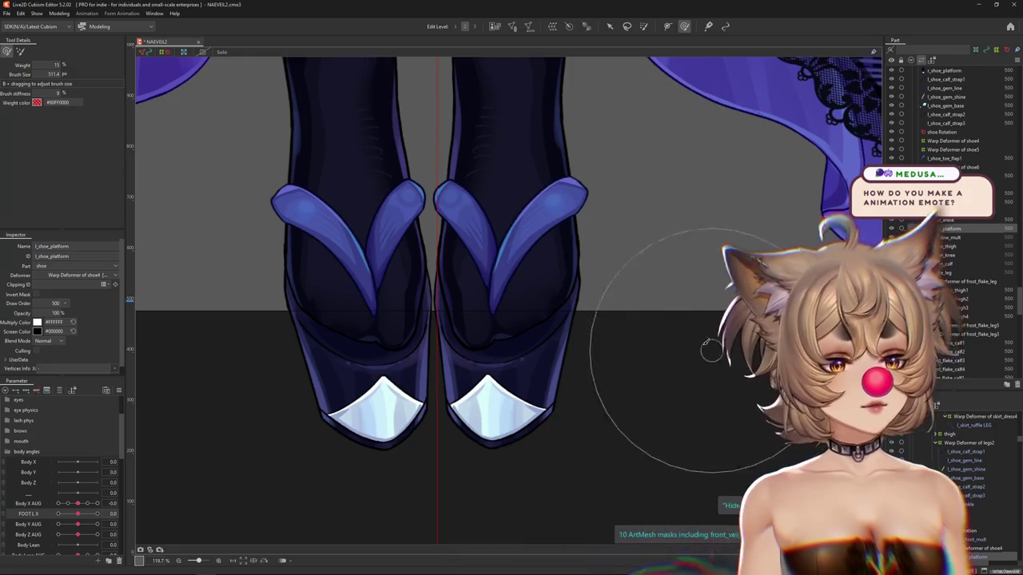
drag(705, 339, 708, 313)
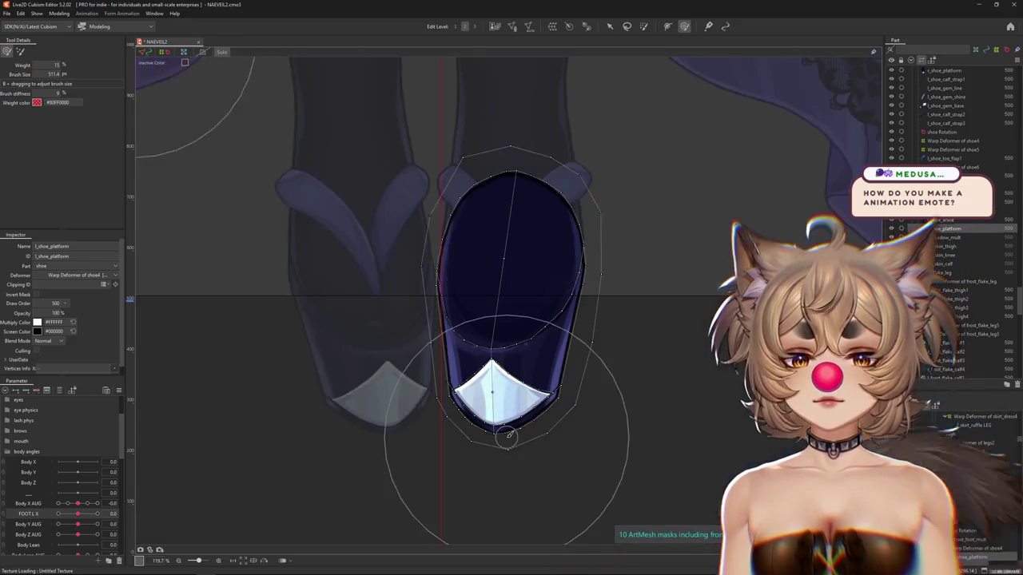
drag(75, 512, 78, 514)
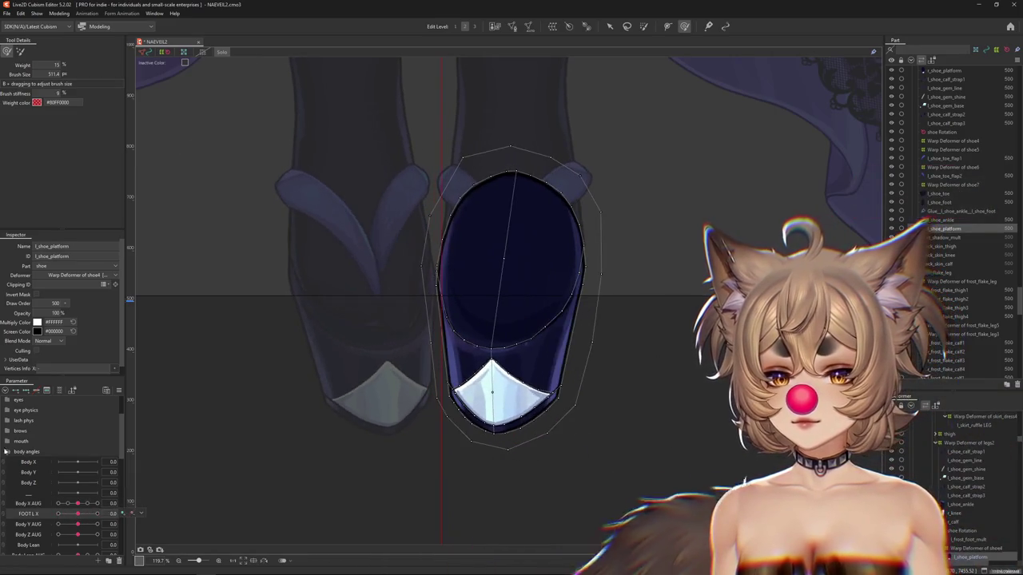
click(97, 514)
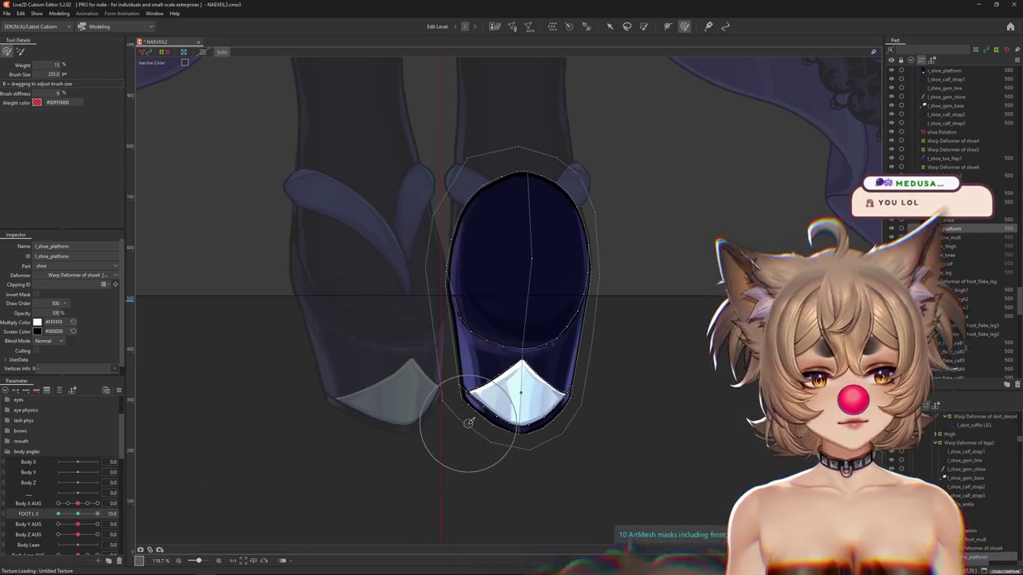
scroll(479, 421, up, 2)
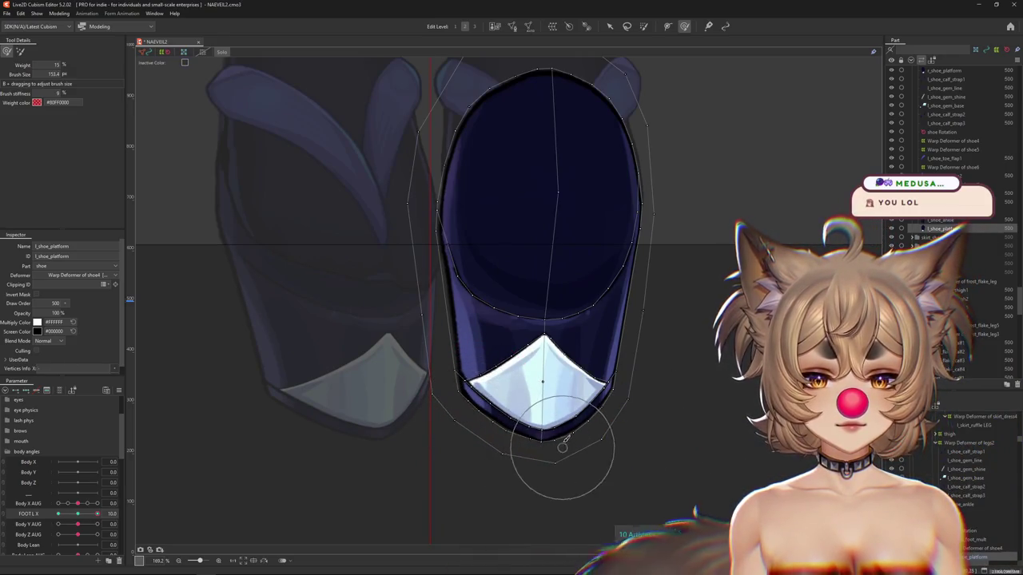
drag(543, 376, 599, 387)
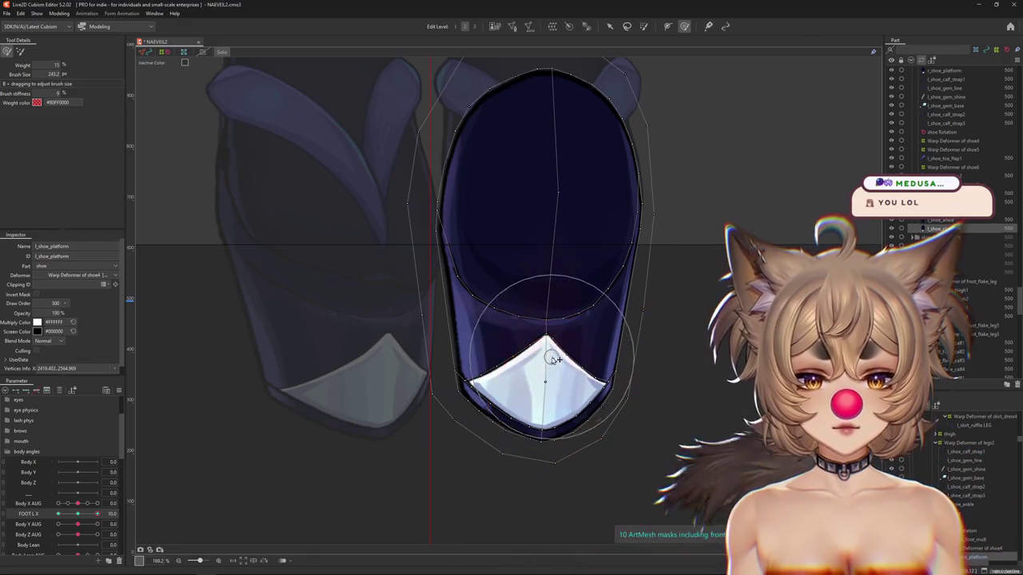
key(ctrl+z)
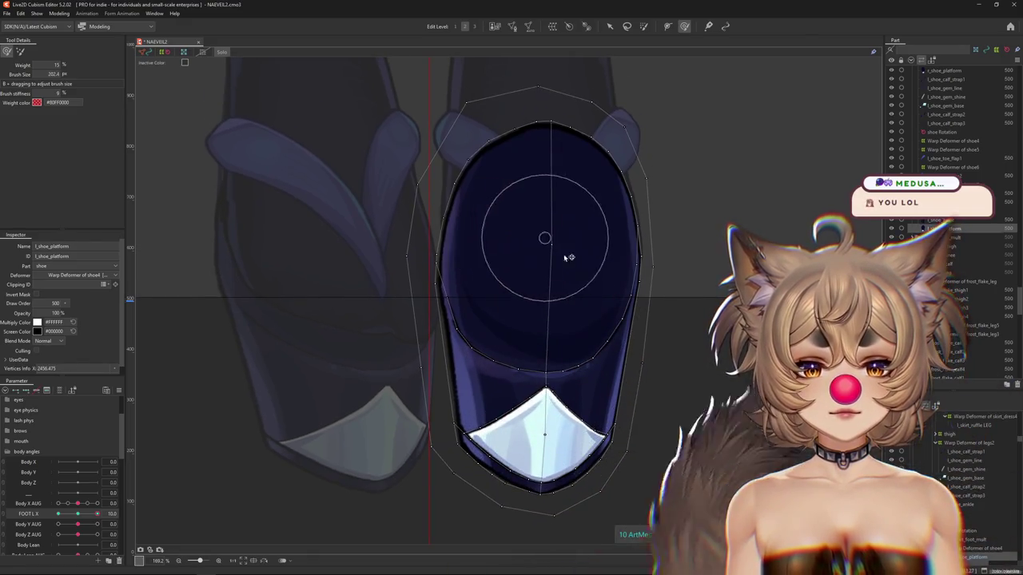
key(ctrl+z)
mouse_move(520, 322)
mouse_down()
mouse_move(531, 212)
mouse_move(423, 227)
mouse_up()
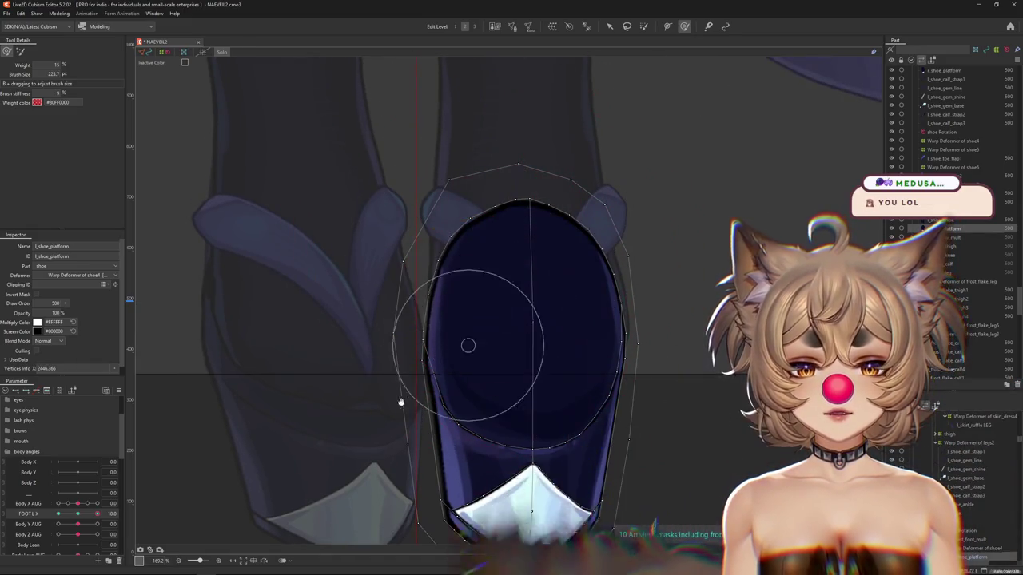
drag(400, 402, 418, 336)
Return to brush-based mesh editing and select the right shoe platform mesh.
click(8, 14)
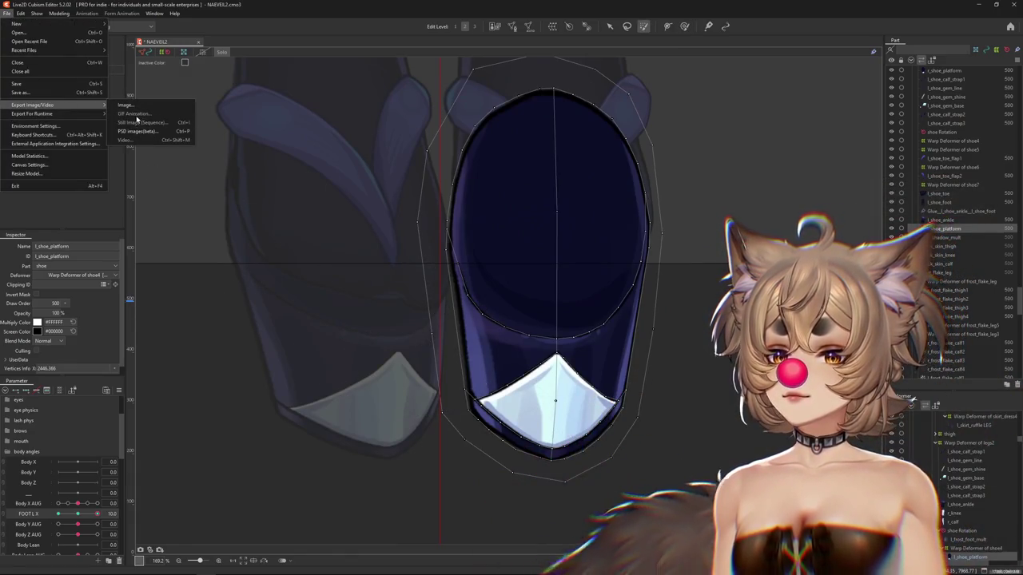
click(475, 305)
click(684, 26)
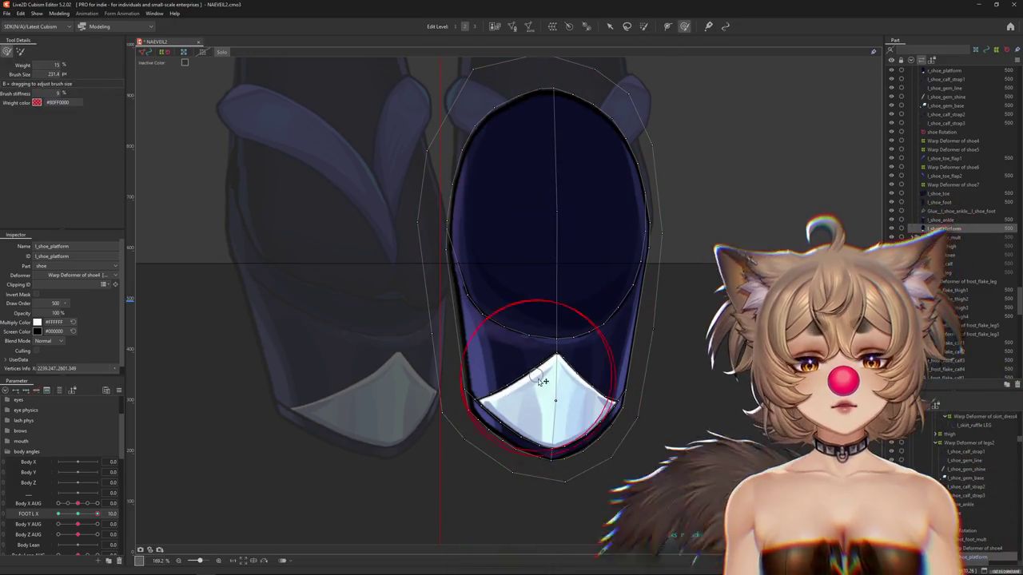
click(495, 376)
drag(568, 374, 507, 304)
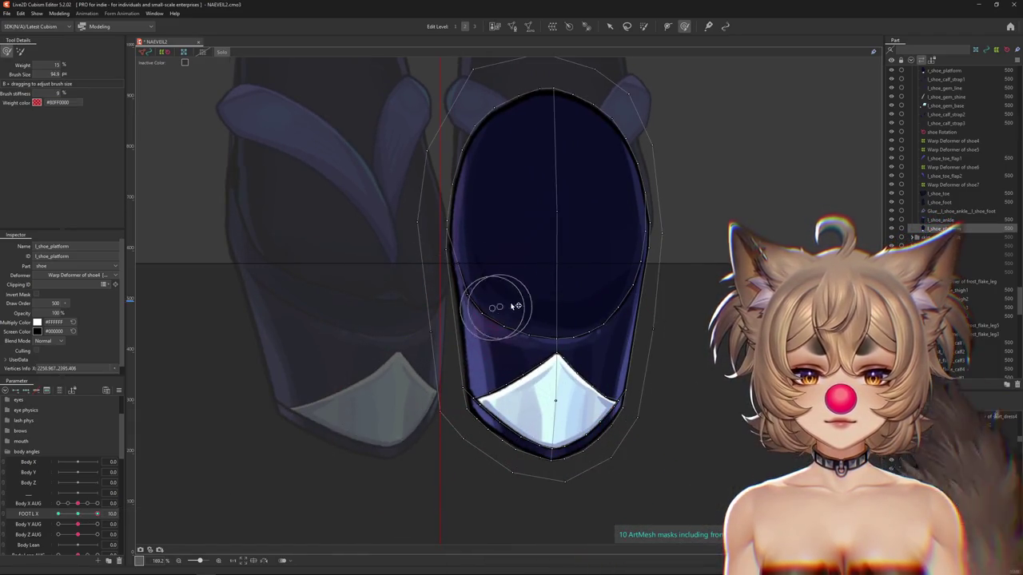
drag(569, 485, 546, 477)
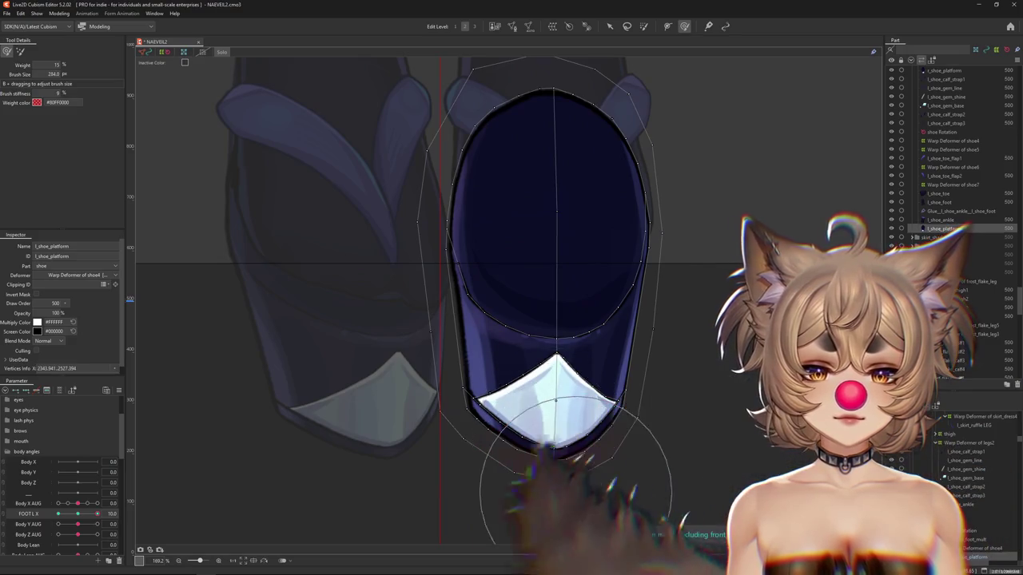
mouse_move(504, 449)
mouse_down()
mouse_move(534, 462)
mouse_move(527, 355)
mouse_up()
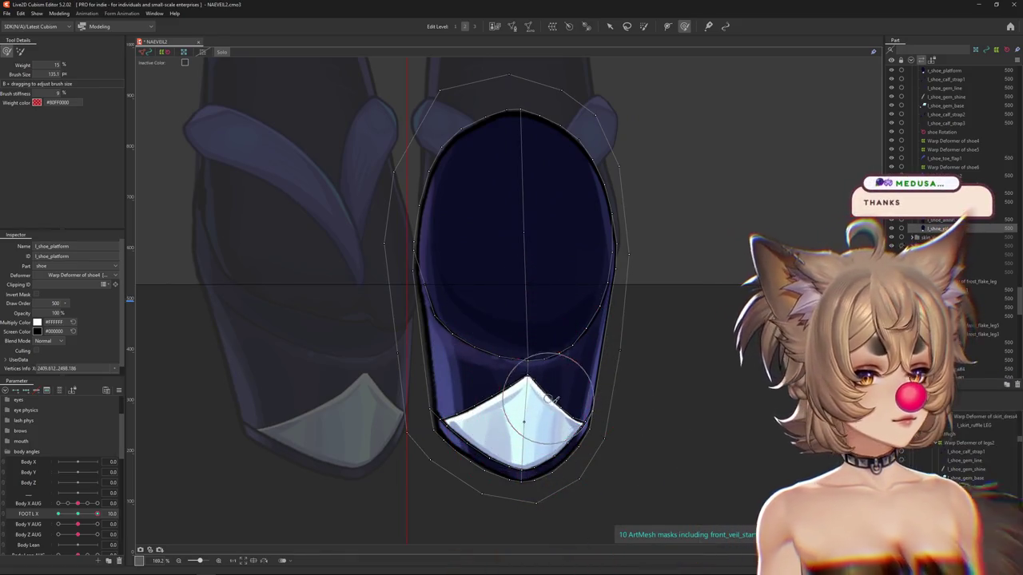
drag(570, 408, 602, 425)
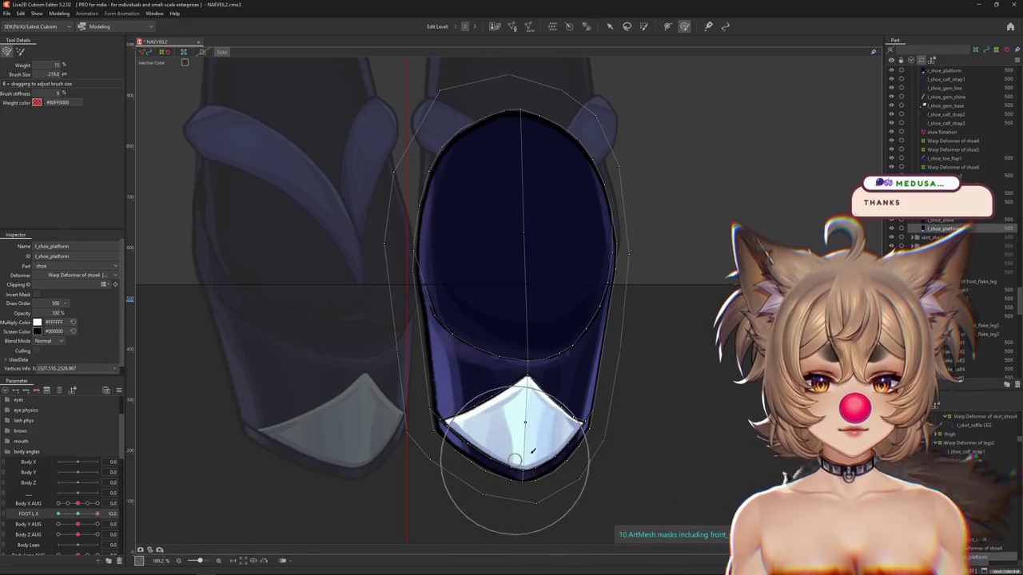
Centre the shoes and push FOOT L X from neutral to its maximum.
scroll(320, 399, down, 3)
mouse_move(97, 514)
mouse_down()
mouse_move(88, 520)
mouse_move(242, 493)
mouse_up()
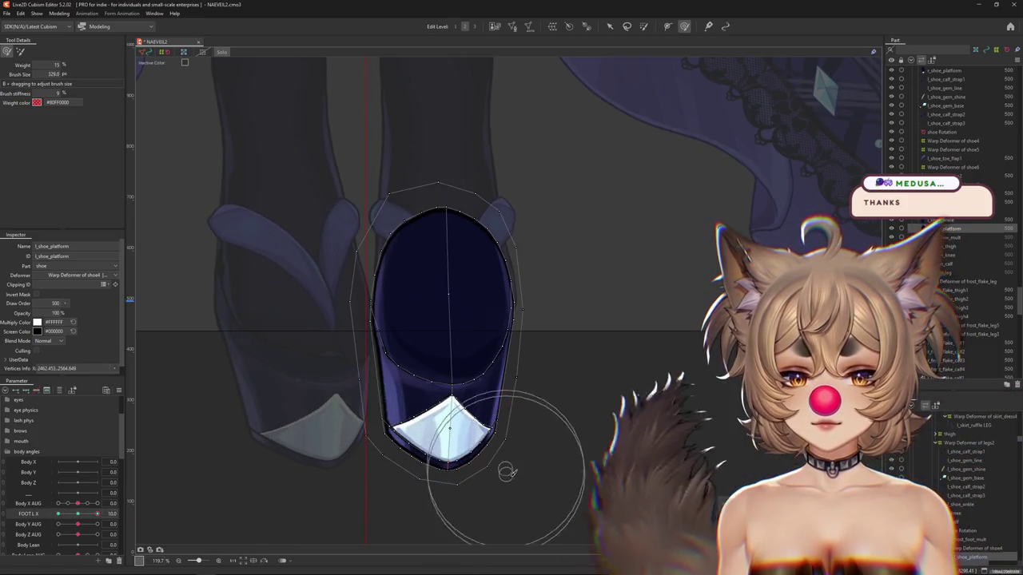
drag(97, 514, 78, 518)
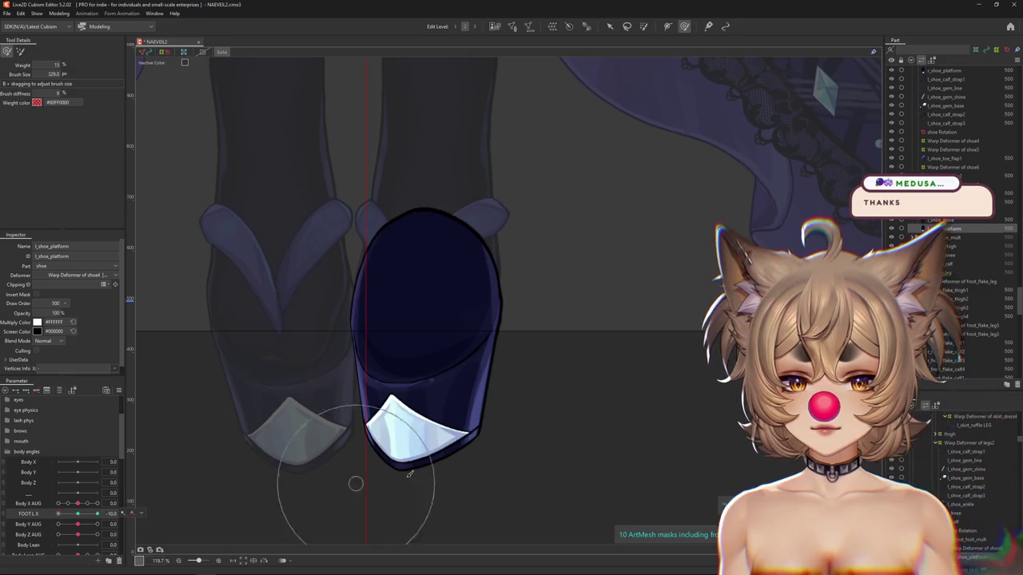
drag(342, 411, 342, 359)
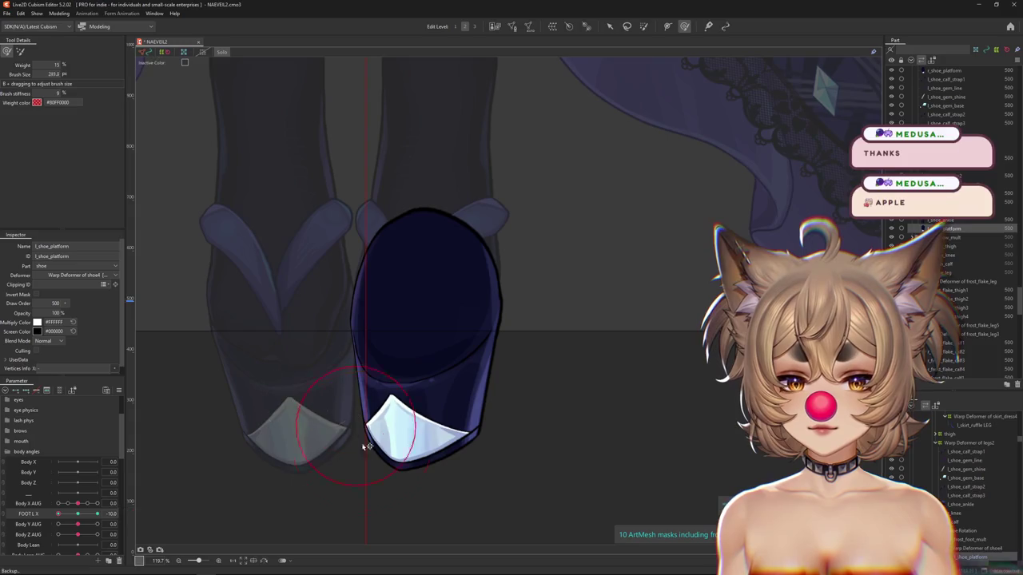
drag(363, 440, 338, 406)
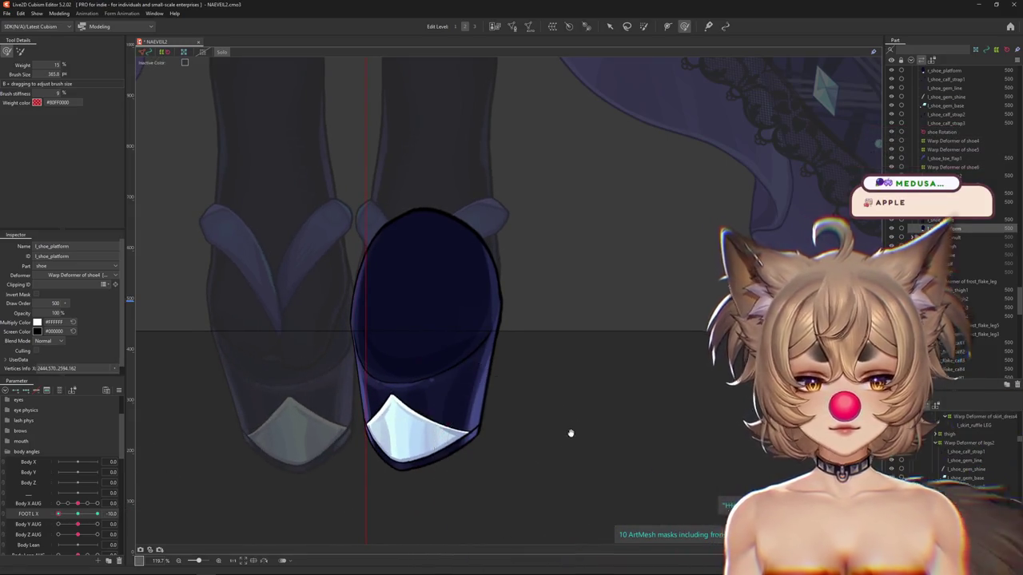
drag(567, 438, 587, 405)
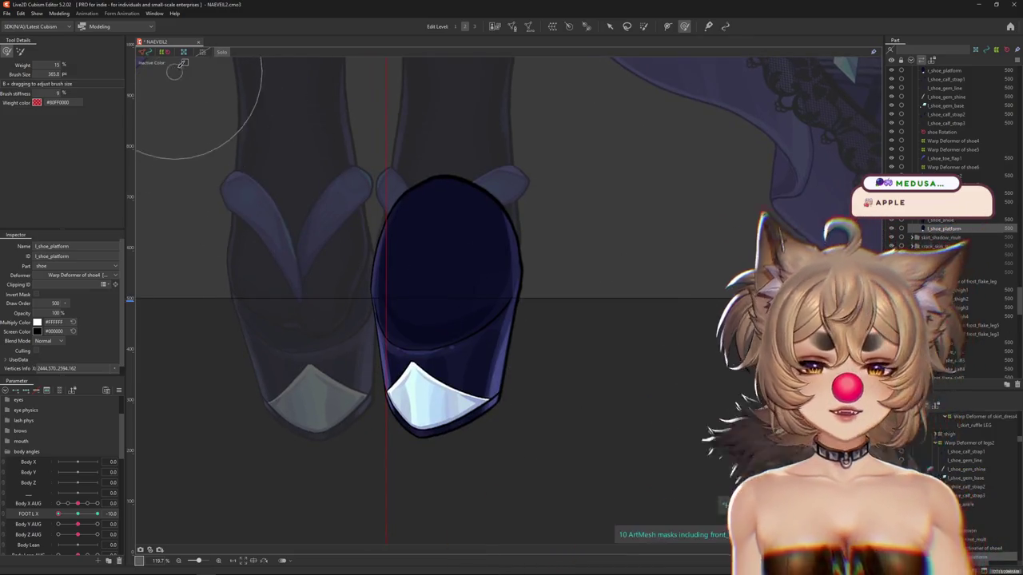
mouse_move(58, 513)
mouse_down()
mouse_move(77, 518)
mouse_move(58, 514)
mouse_up()
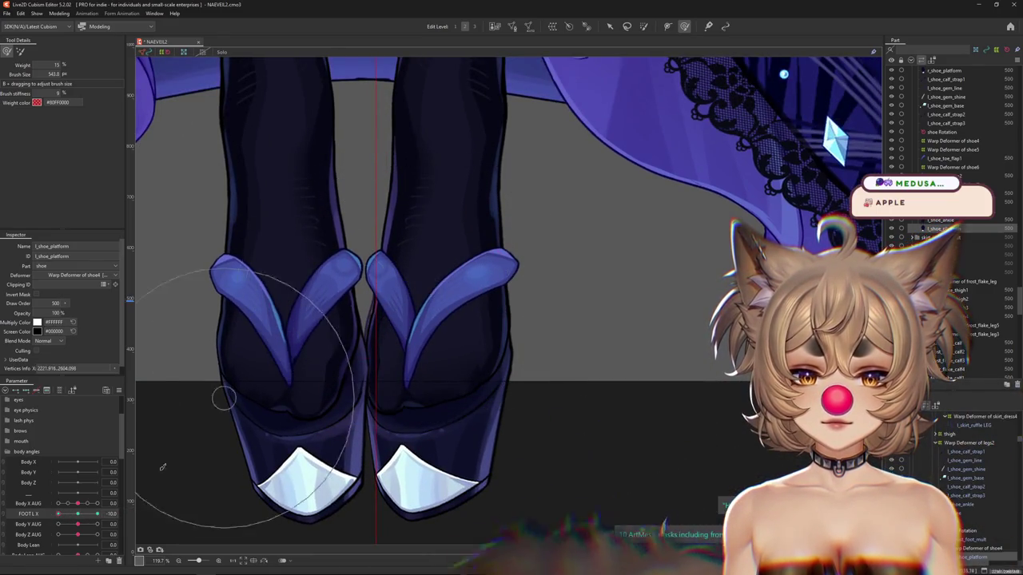
drag(58, 514, 118, 508)
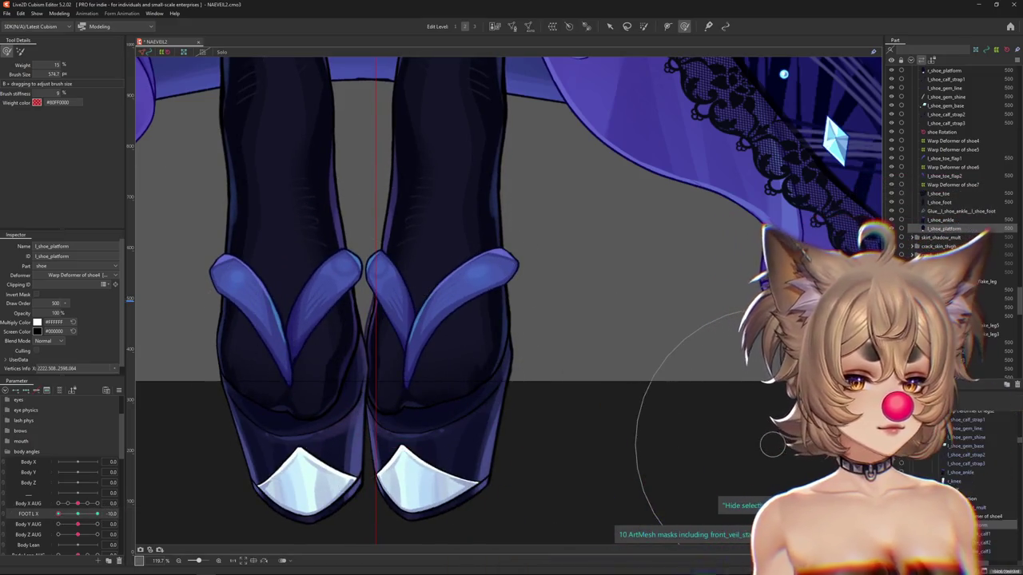
scroll(951, 160, down, 5)
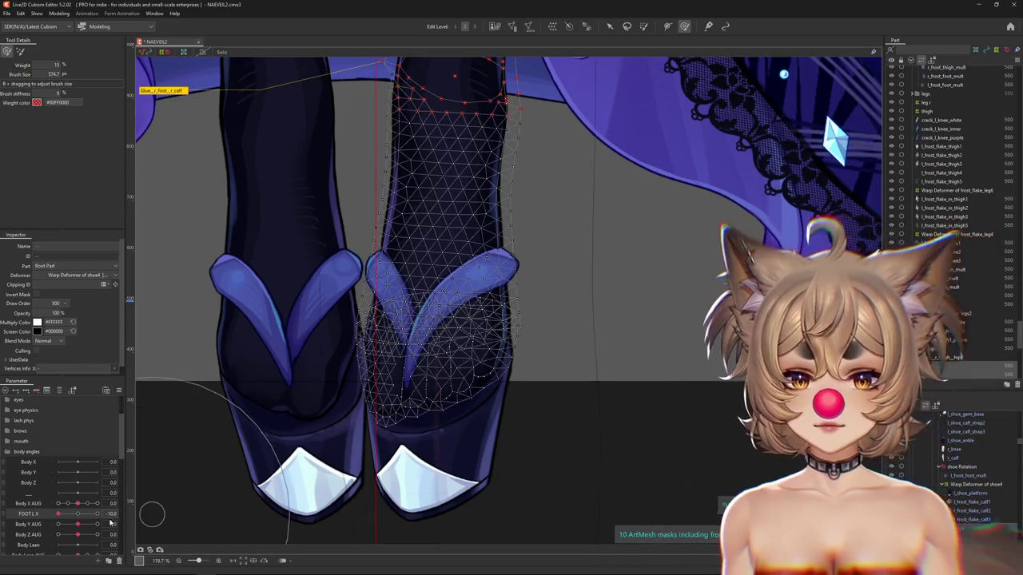
Reset FOOT L X and create the Curved Surface7 warp deformer over the foot with Solo on.
click(78, 514)
click(512, 26)
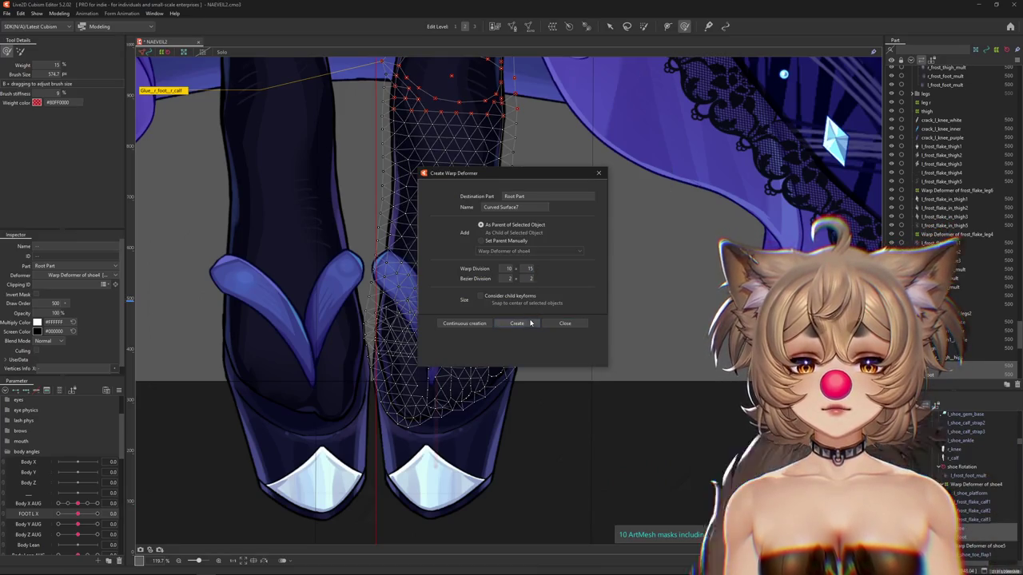
click(529, 323)
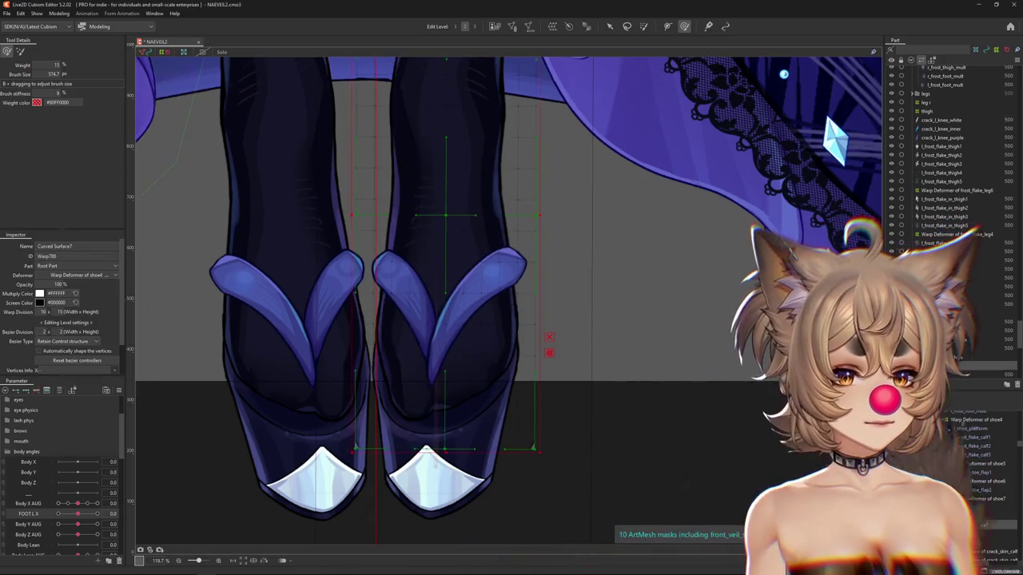
click(448, 352)
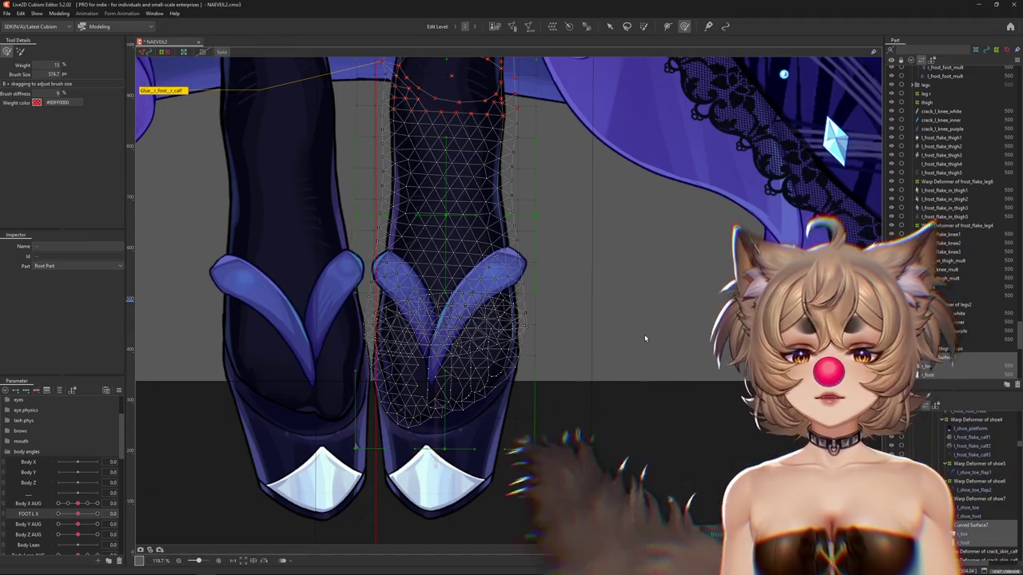
click(222, 52)
click(446, 416)
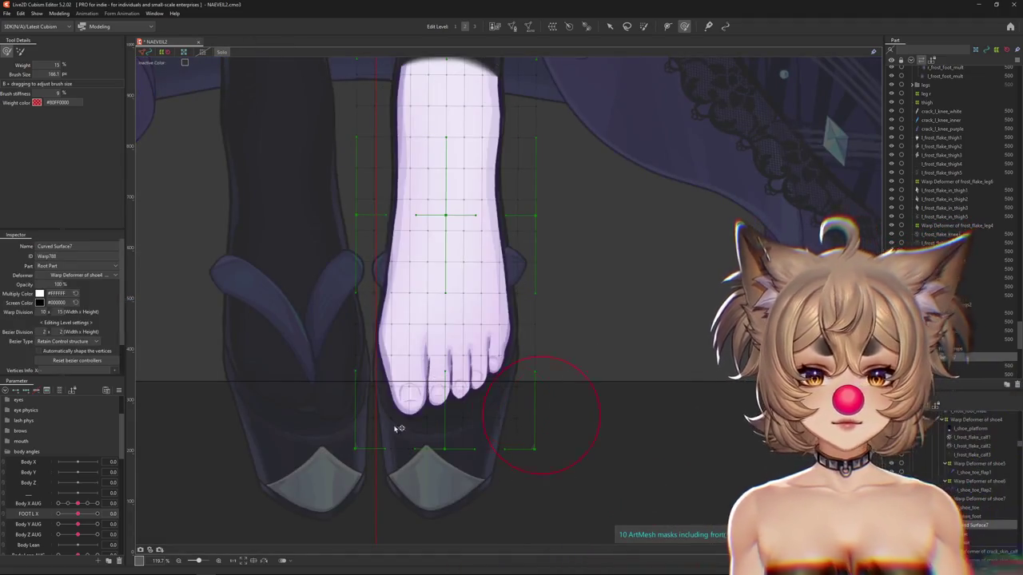
Sculpt the foot deformer with the deform brush at FOOT L X 10.
click(32, 513)
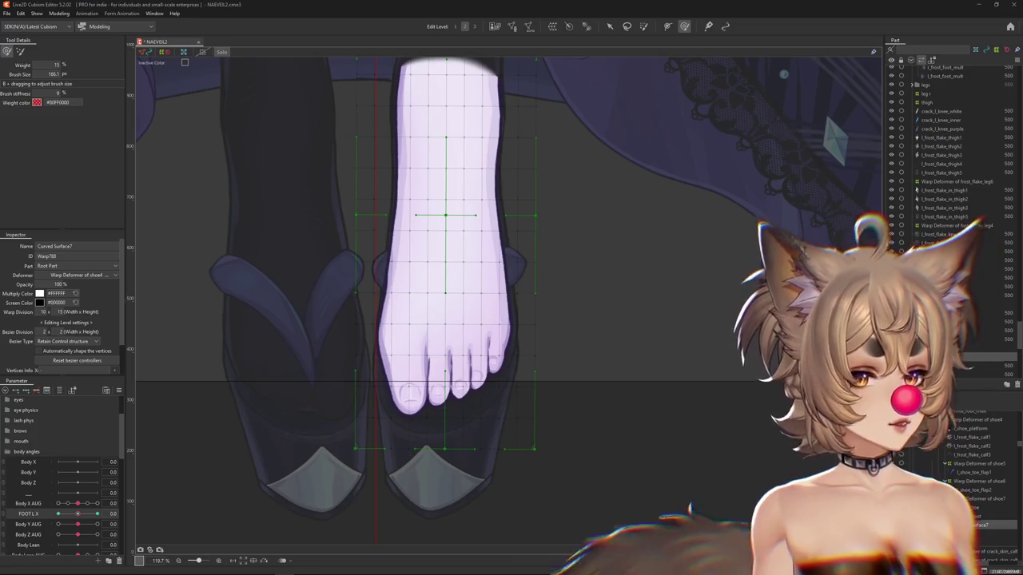
scroll(540, 340, down, 3)
click(97, 513)
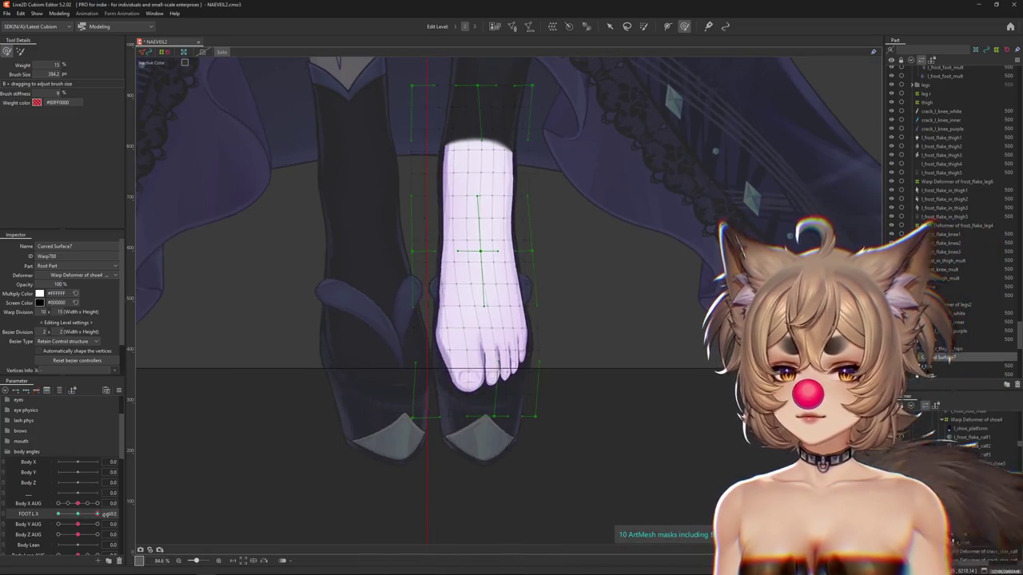
mouse_move(486, 339)
mouse_down()
mouse_move(472, 349)
mouse_move(502, 335)
mouse_up()
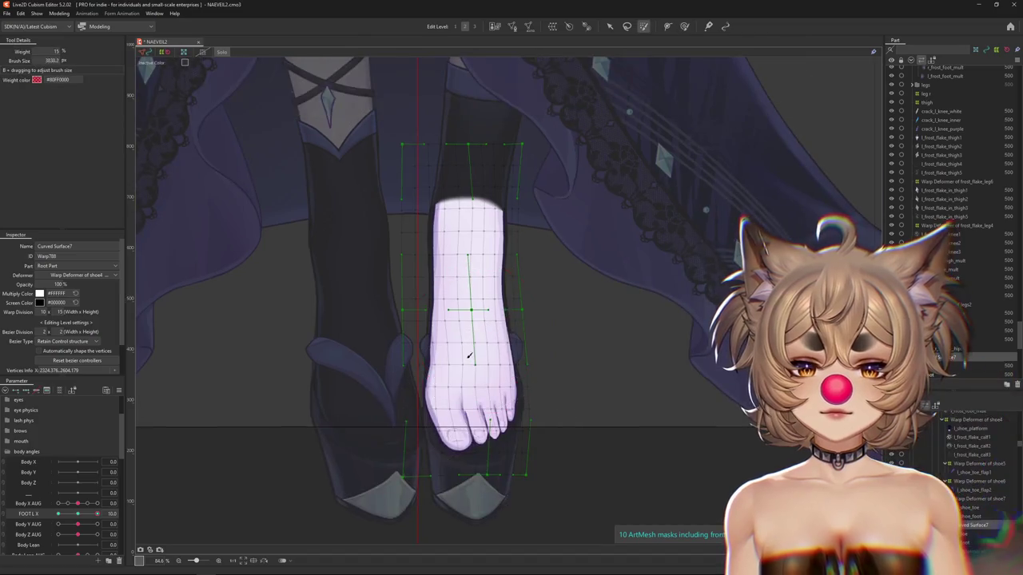
key(b)
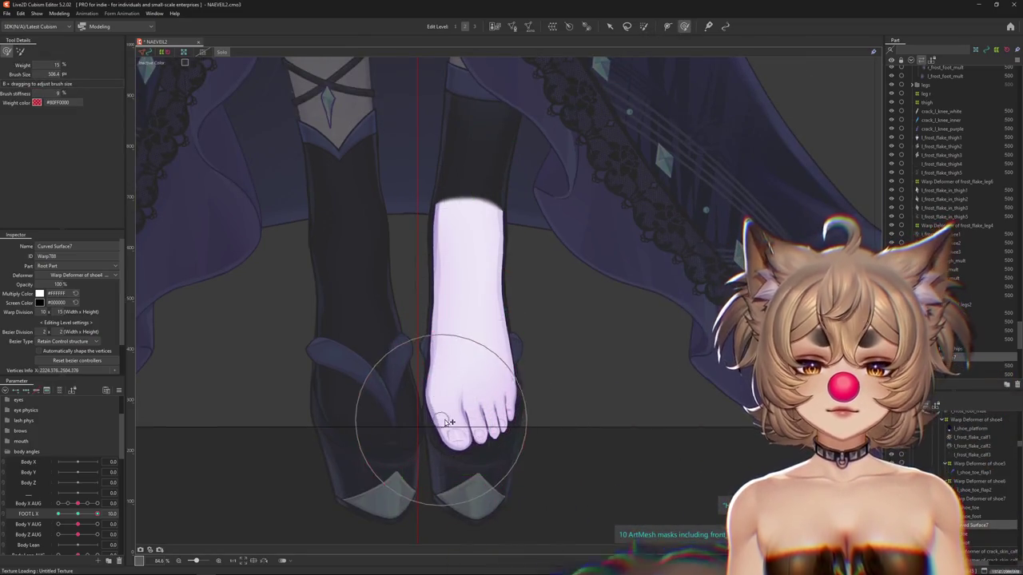
mouse_move(542, 434)
mouse_down()
mouse_move(527, 425)
mouse_move(557, 410)
mouse_up()
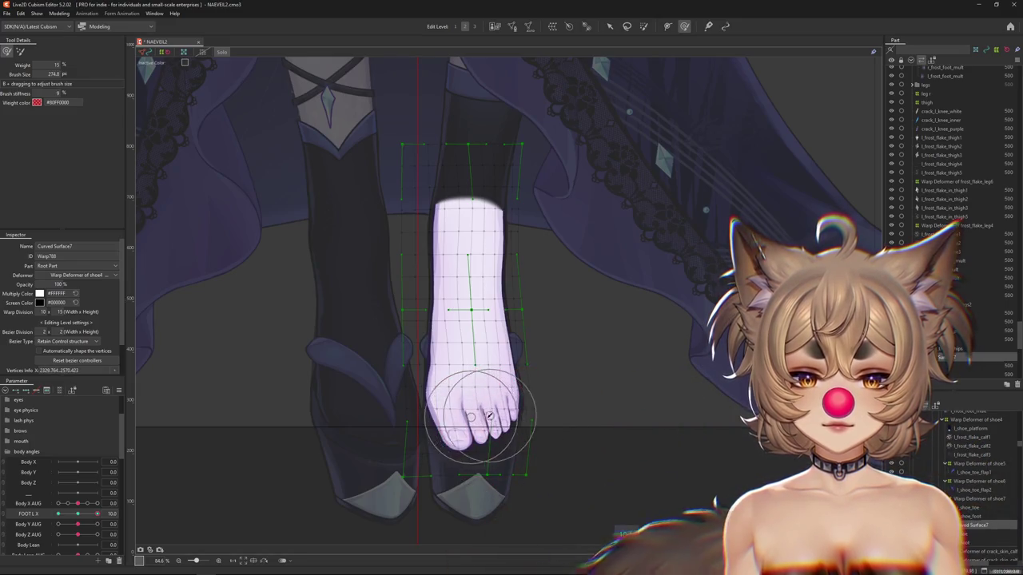
drag(490, 416, 505, 415)
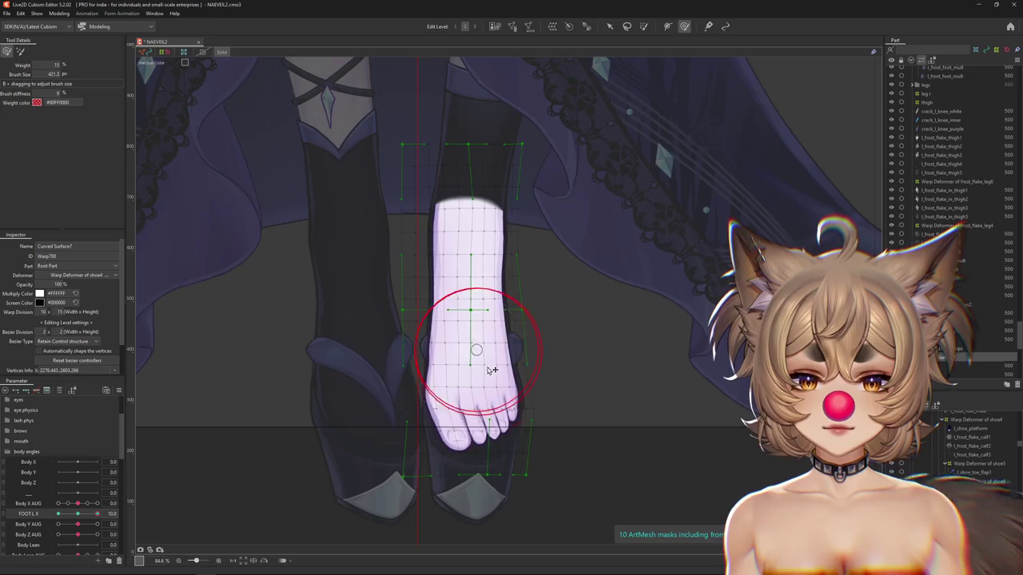
drag(490, 368, 453, 408)
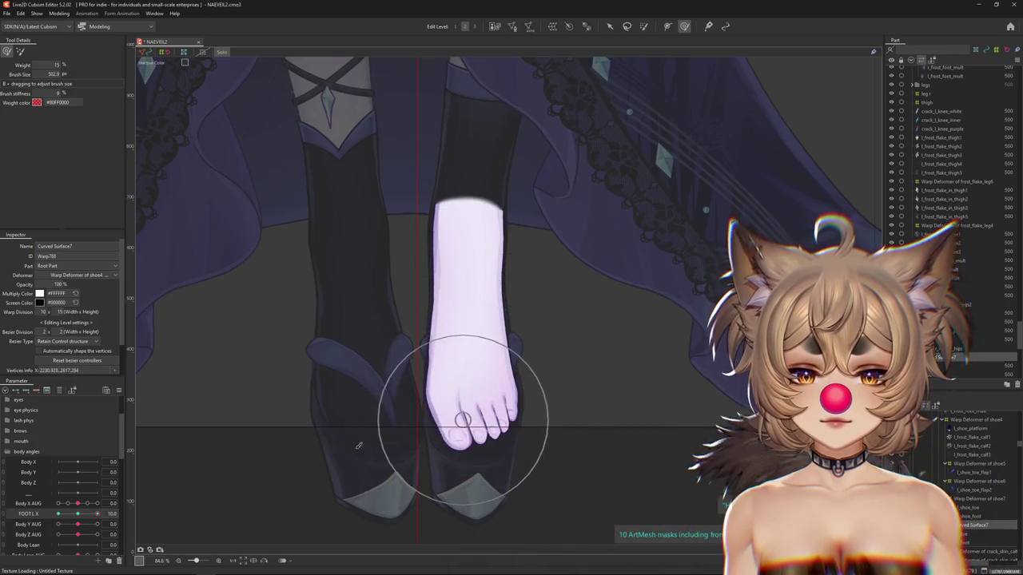
drag(98, 514, 98, 520)
Brush the foot and toes to match the shoe at FOOT L X -10, then expand shoe5.
drag(560, 482, 579, 423)
click(20, 51)
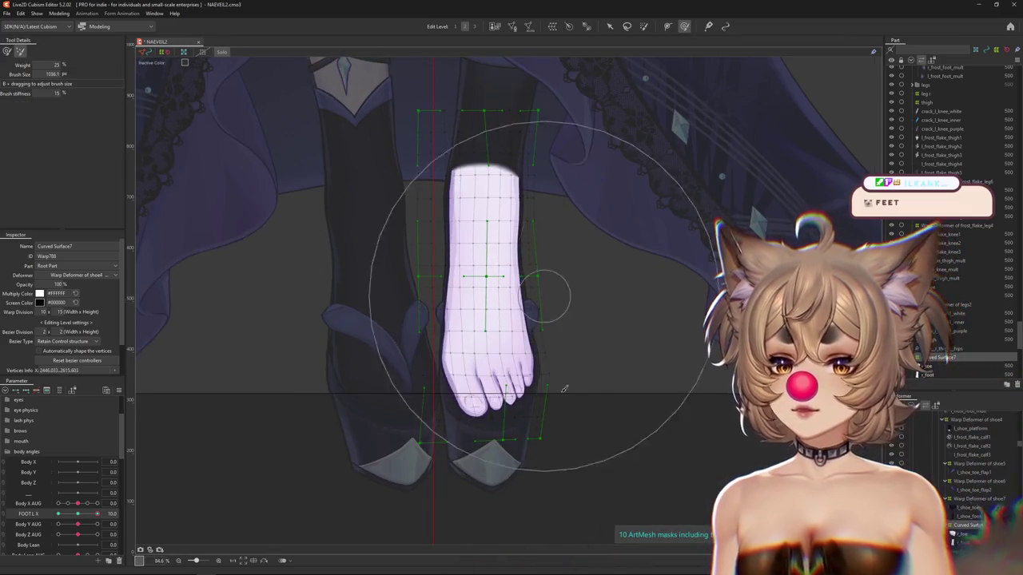
key(b)
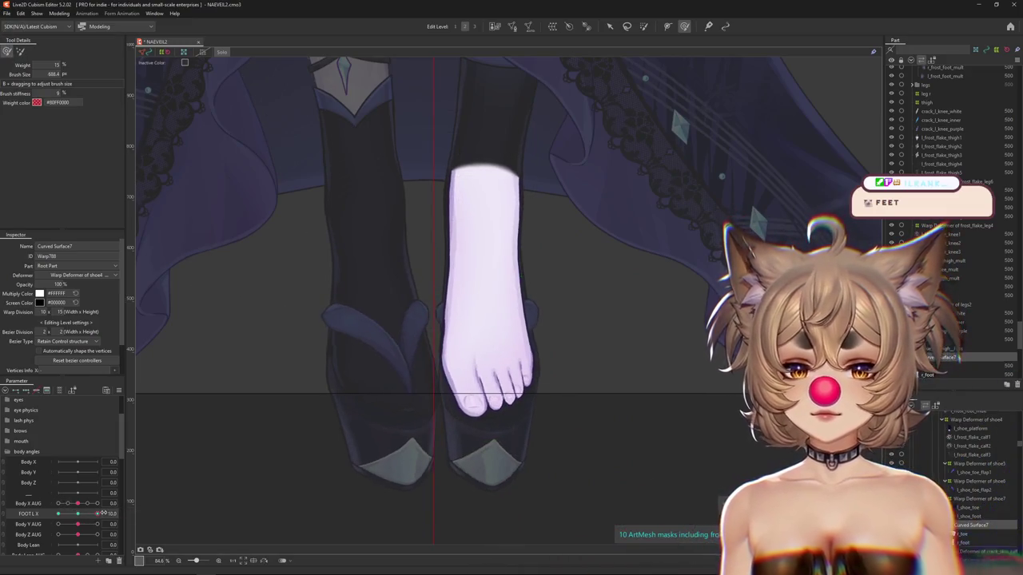
mouse_move(423, 376)
mouse_down()
mouse_move(450, 343)
mouse_move(427, 416)
mouse_up()
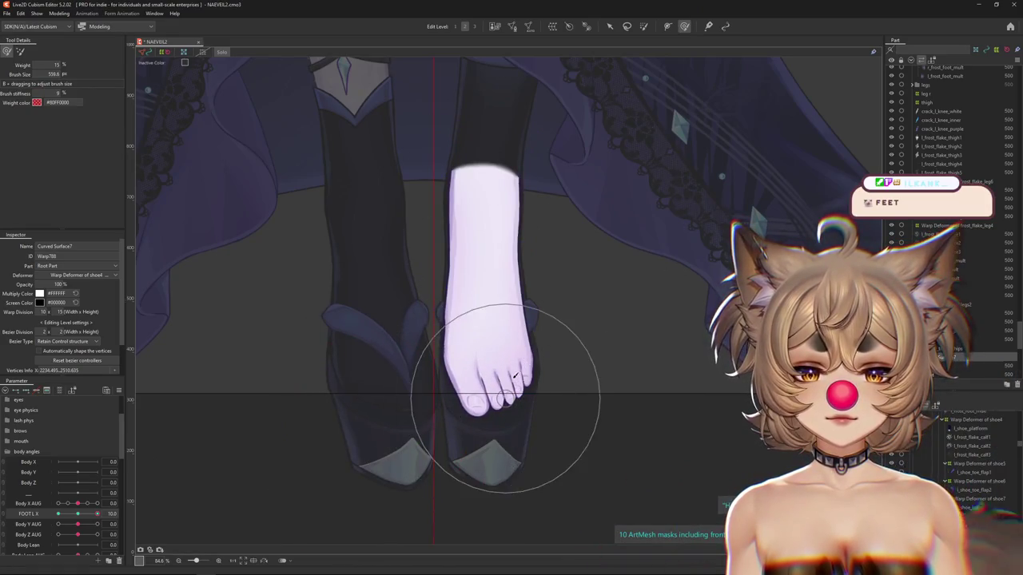
mouse_move(228, 488)
mouse_down()
mouse_move(473, 354)
mouse_move(467, 397)
mouse_up()
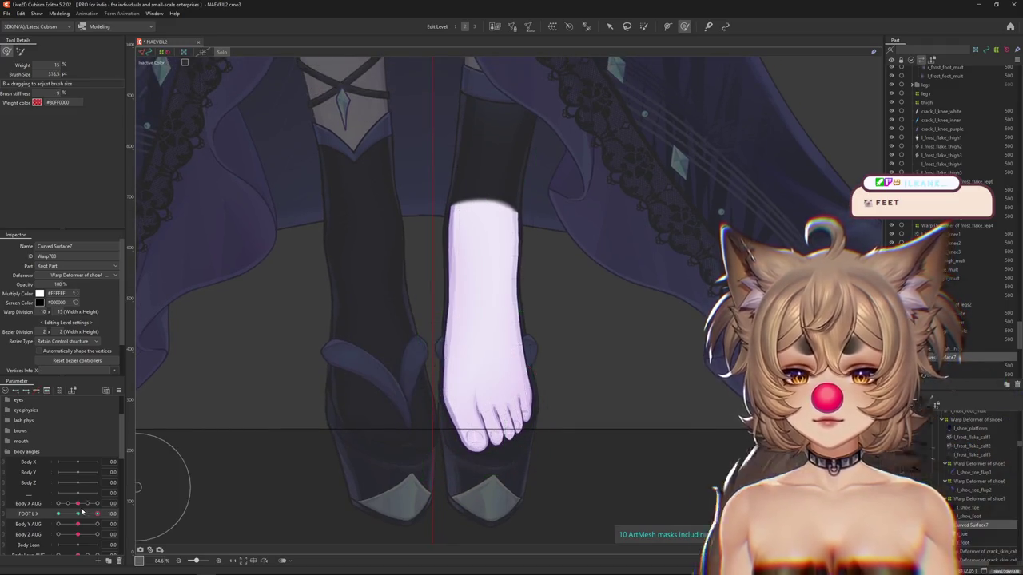
drag(83, 509, 58, 514)
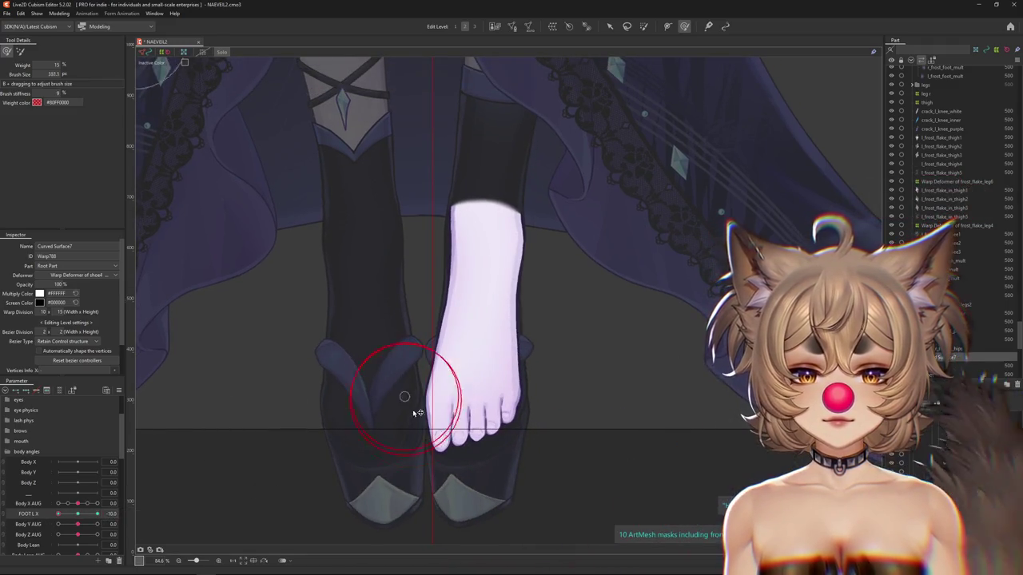
drag(416, 410, 429, 413)
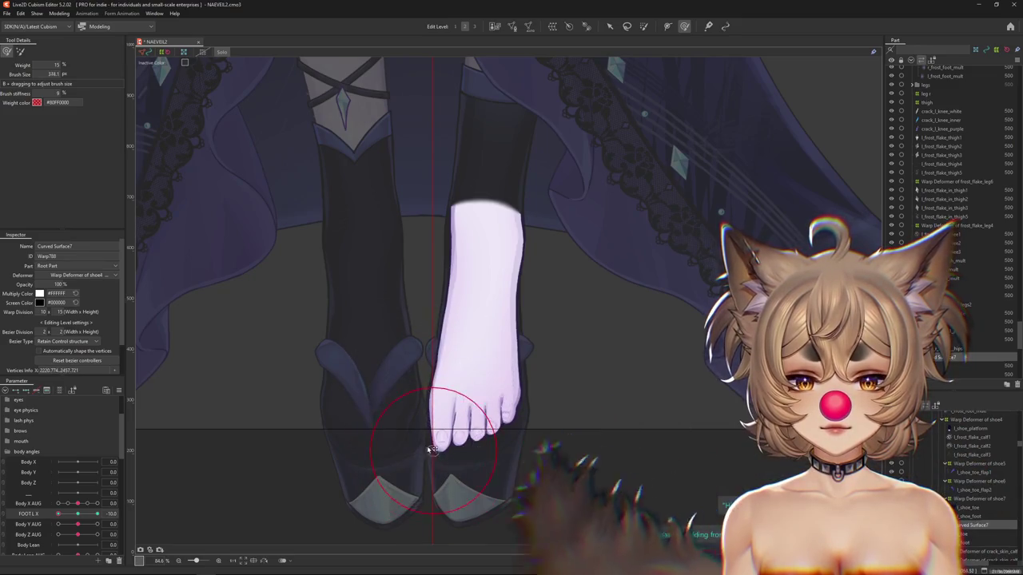
mouse_move(422, 427)
mouse_down()
mouse_move(470, 467)
mouse_move(480, 396)
mouse_up()
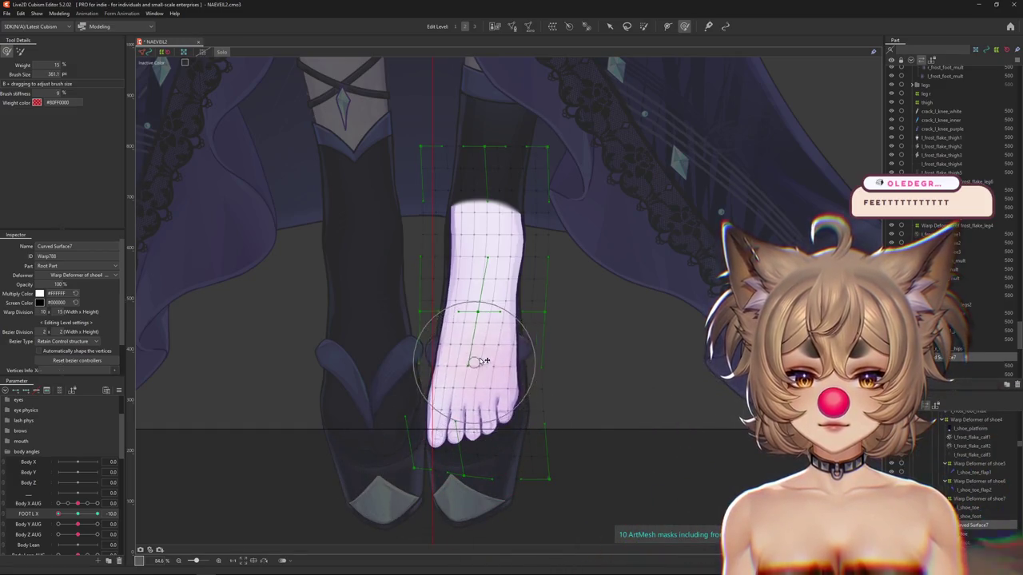
drag(423, 264, 475, 453)
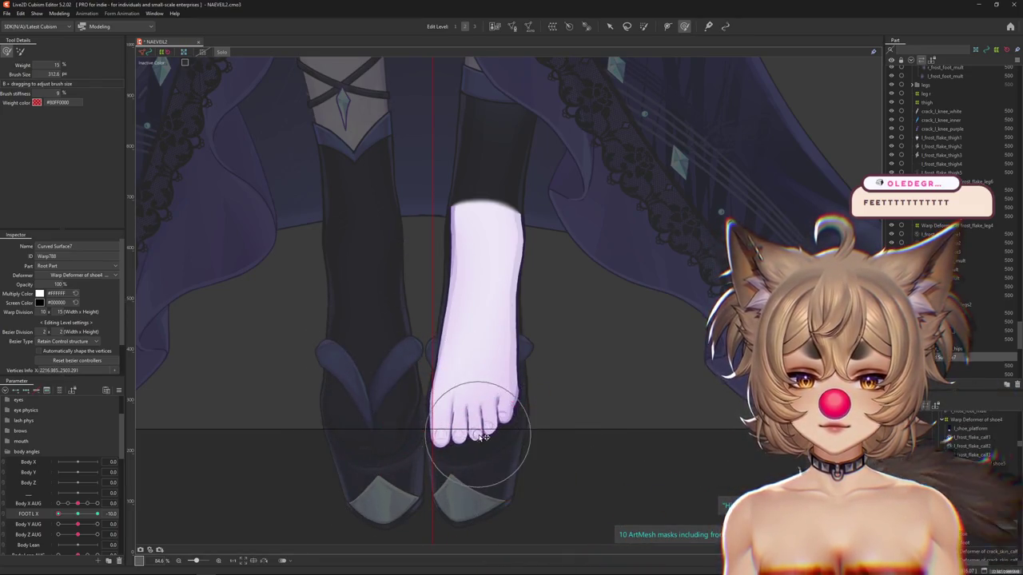
drag(480, 437, 577, 425)
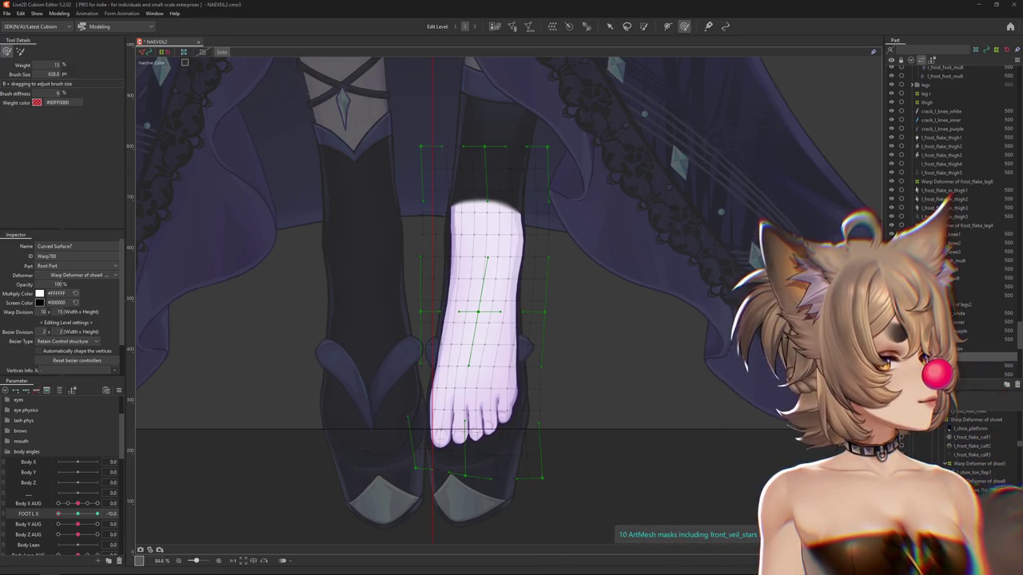
click(945, 464)
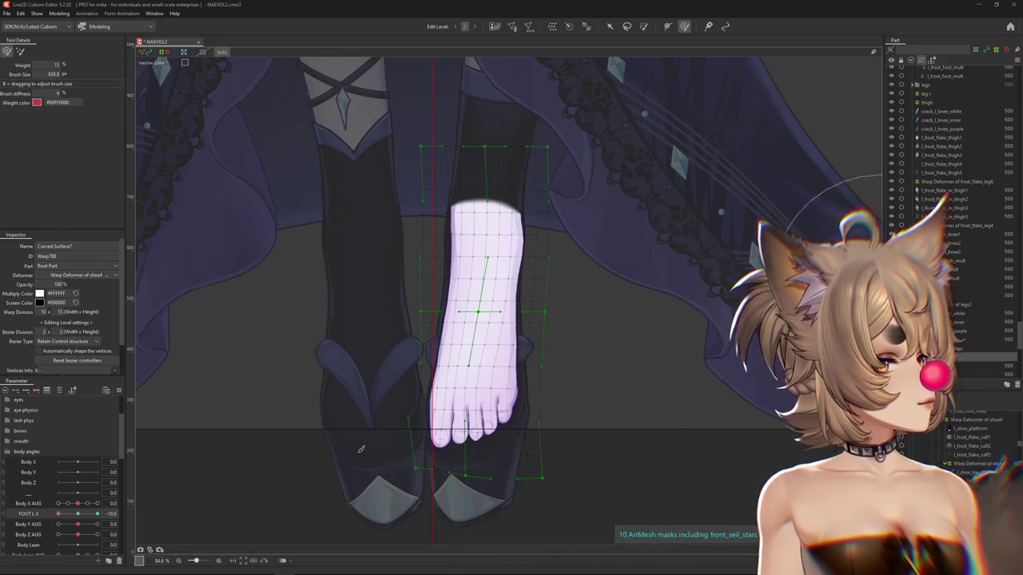
Widen and lower the foot to fit the shoe, comparing FOOT L X -10 and 10.
drag(77, 517, 58, 515)
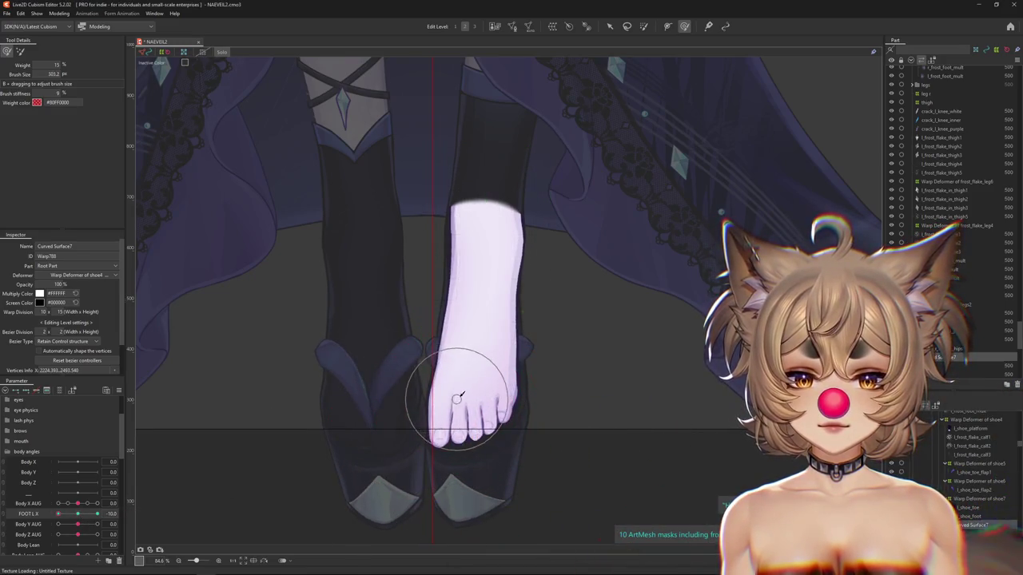
drag(487, 293, 463, 292)
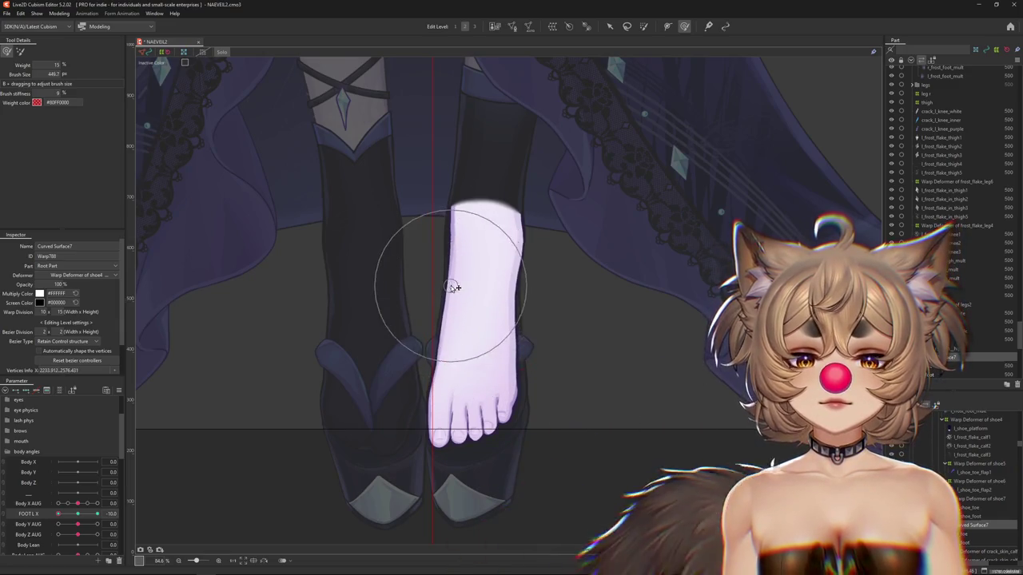
drag(82, 517, 59, 515)
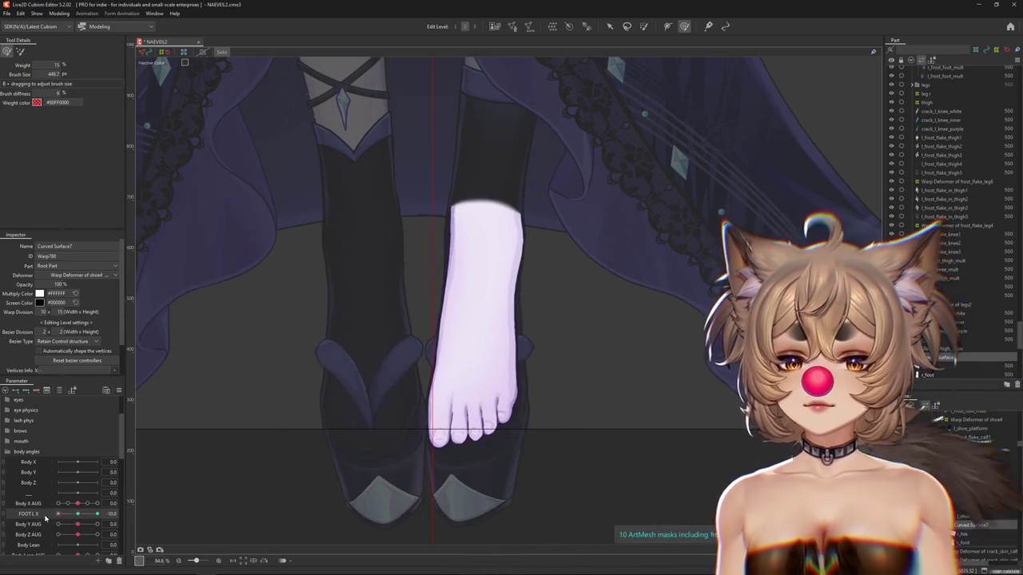
mouse_move(473, 457)
mouse_down()
mouse_move(392, 430)
mouse_move(500, 374)
mouse_up()
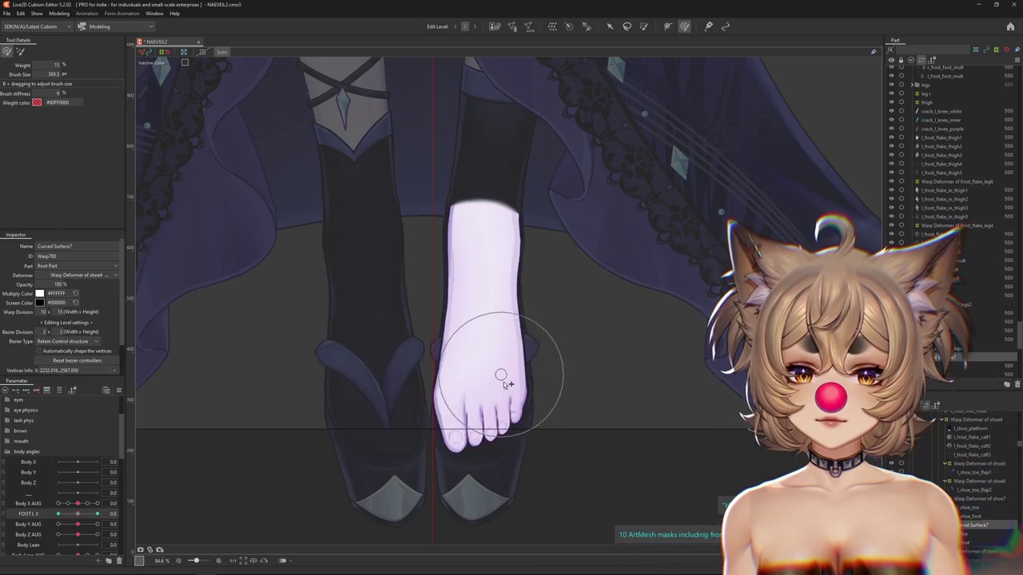
drag(88, 514, 99, 513)
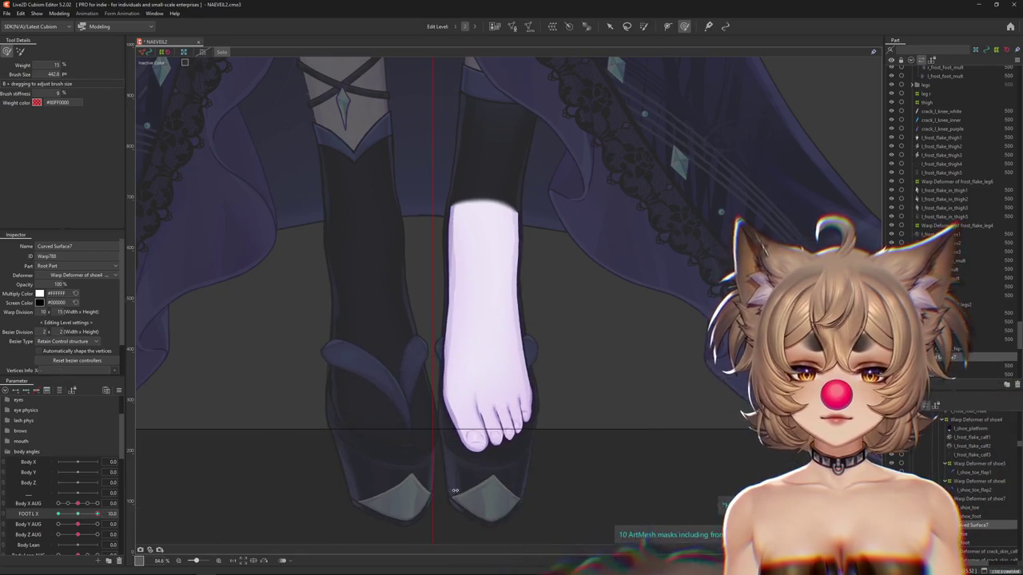
drag(457, 454, 516, 455)
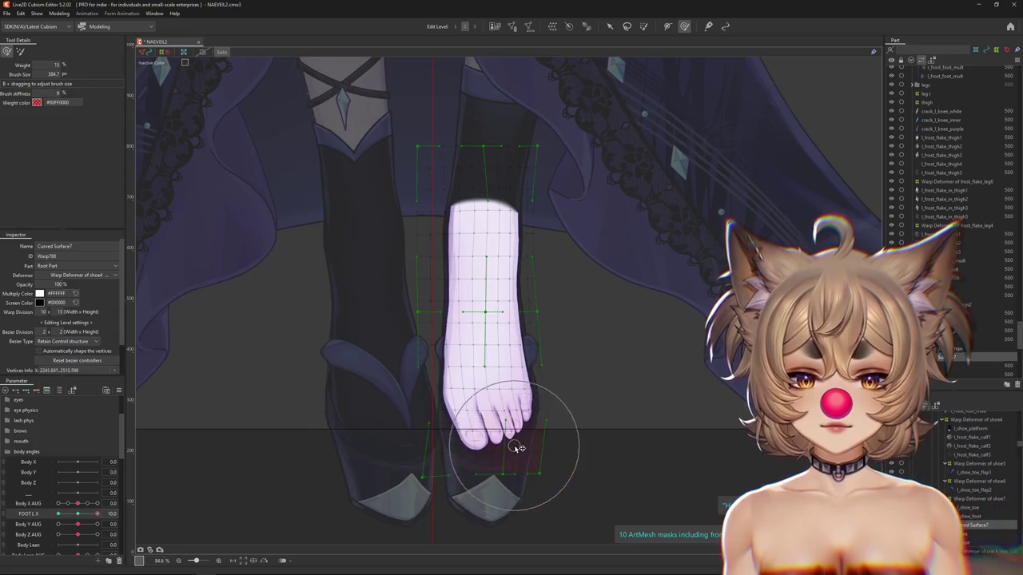
drag(98, 513, 19, 514)
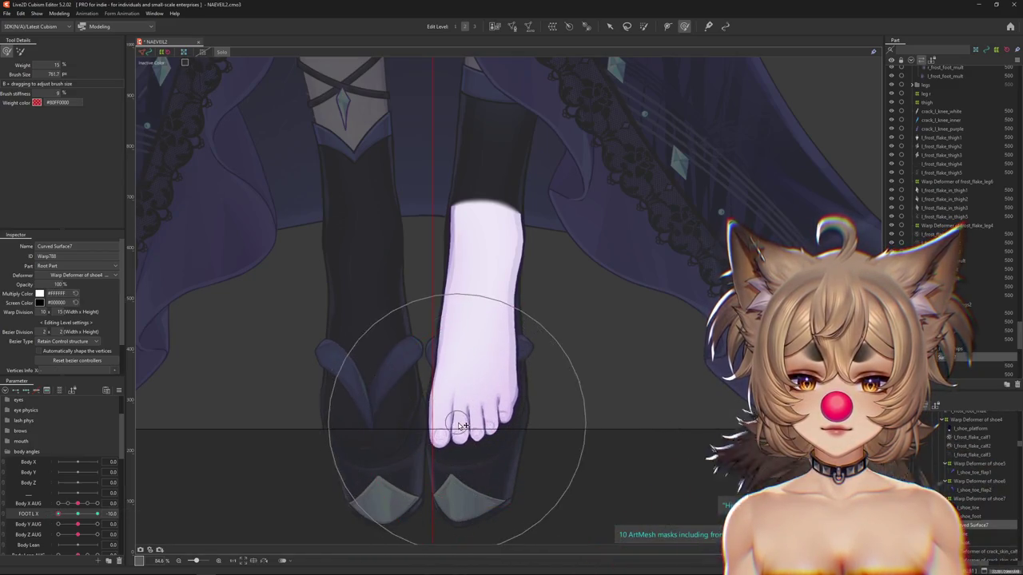
drag(385, 444, 283, 439)
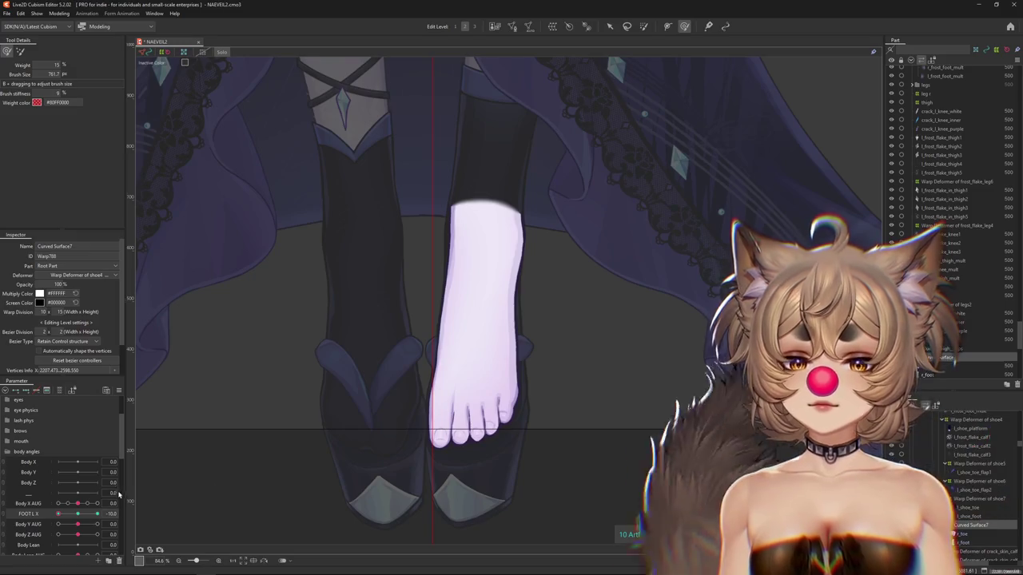
drag(58, 513, 64, 523)
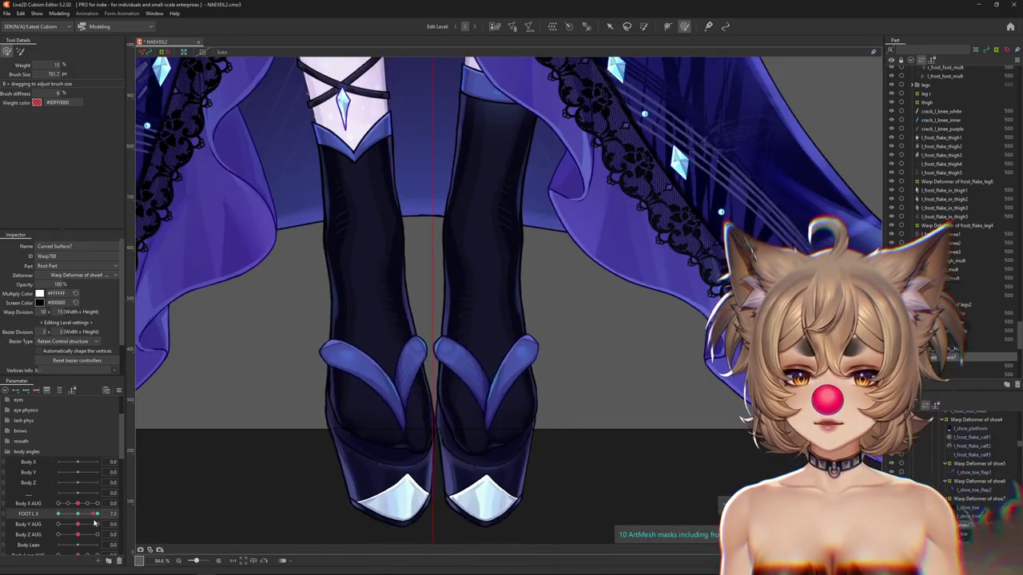
Select the Warp Deformer of shoe2 and check it at both FOOT L X extremes.
mouse_move(64, 523)
mouse_down()
mouse_move(122, 517)
mouse_move(78, 513)
mouse_up()
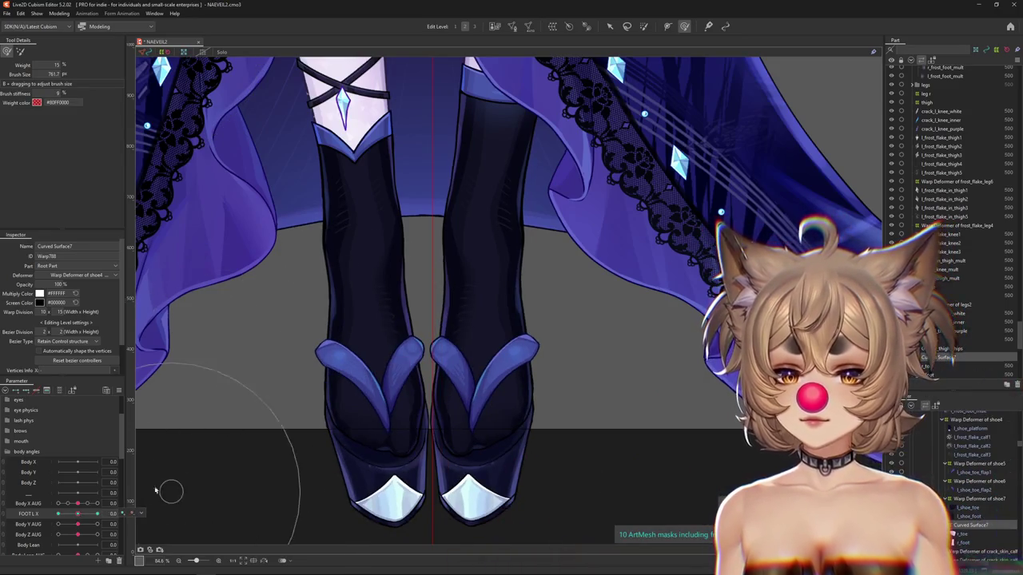
scroll(344, 401, up, 3)
right_click(364, 415)
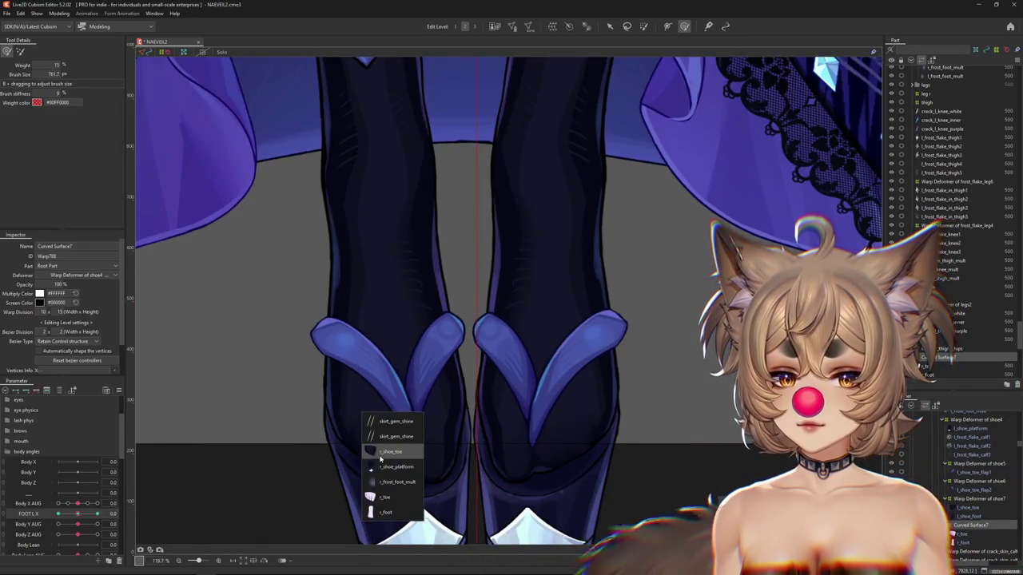
click(382, 452)
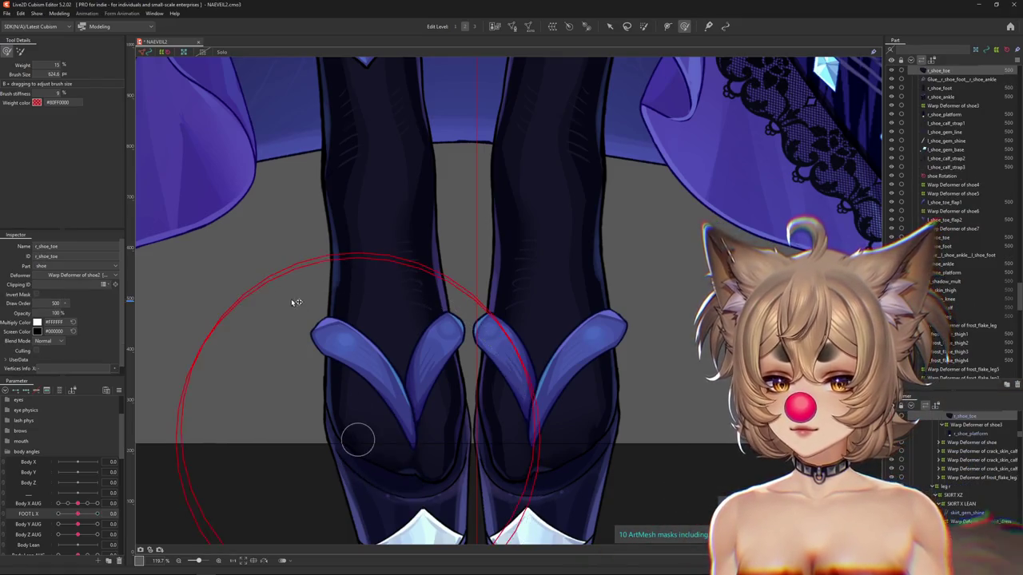
click(180, 495)
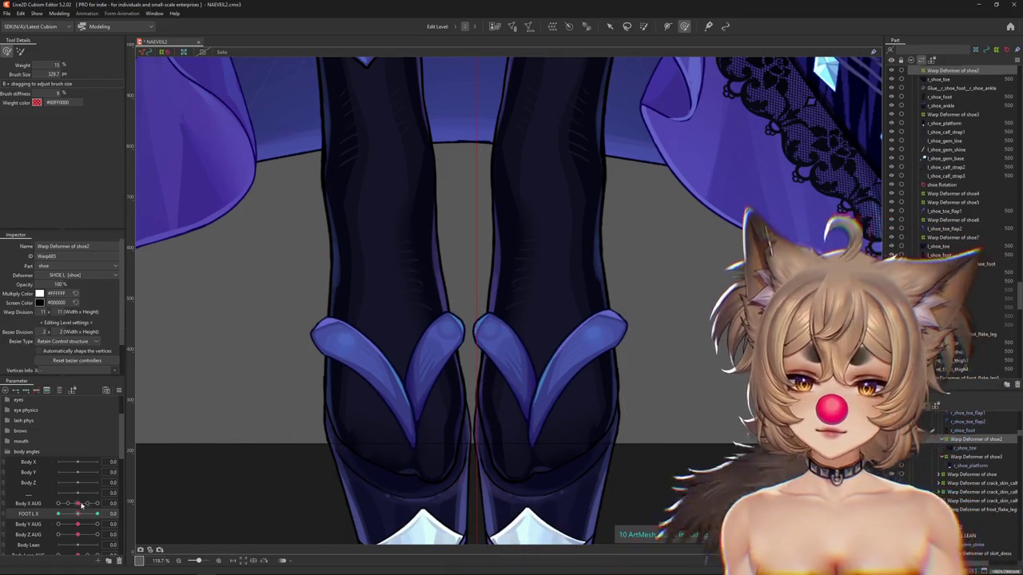
drag(77, 514, 97, 513)
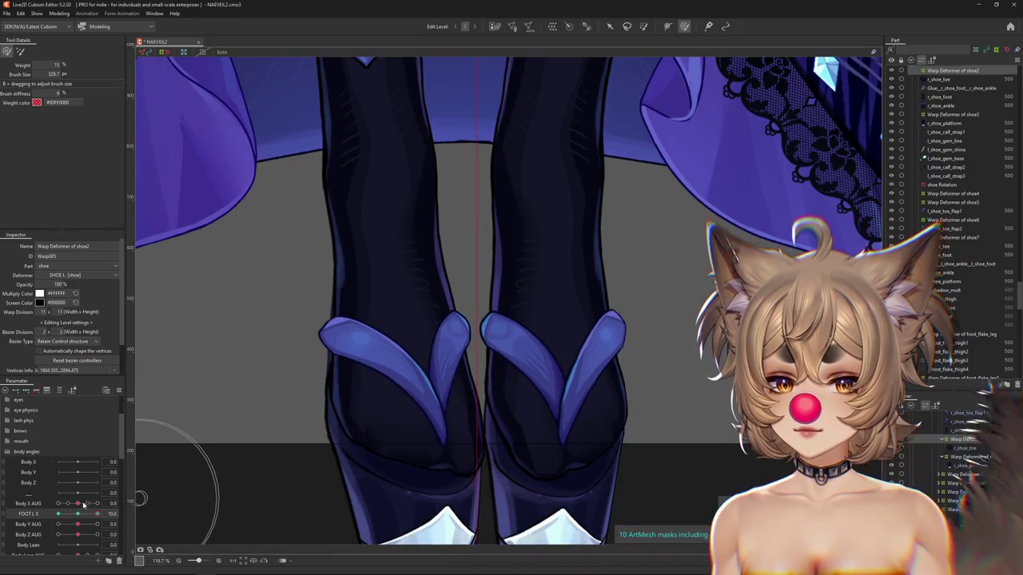
click(58, 514)
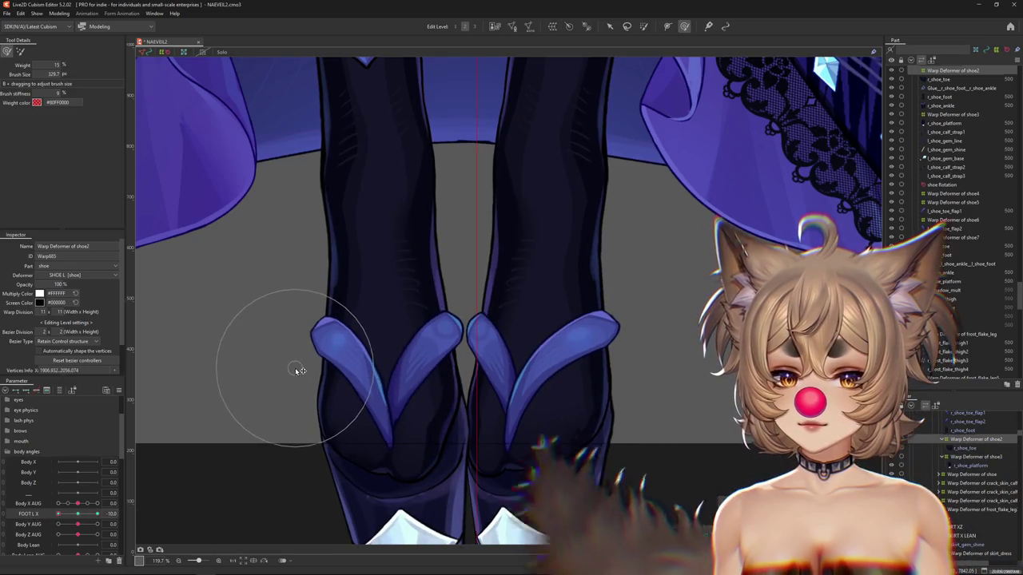
scroll(296, 365, down, 3)
drag(111, 516, 77, 517)
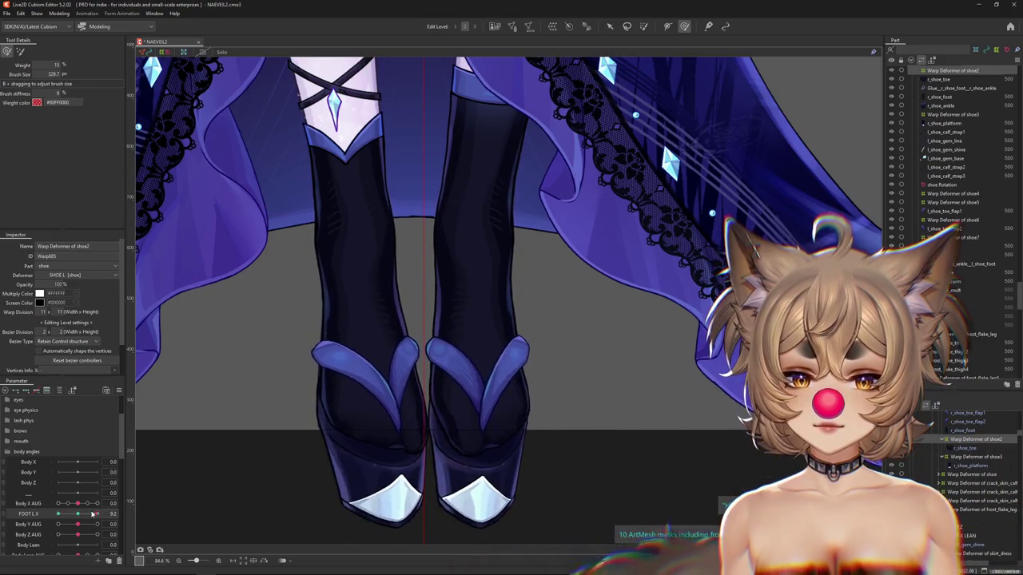
Select the Warp Deformer of shoe4 and reshape the shoe for the turned foot.
scroll(144, 487, down, 3)
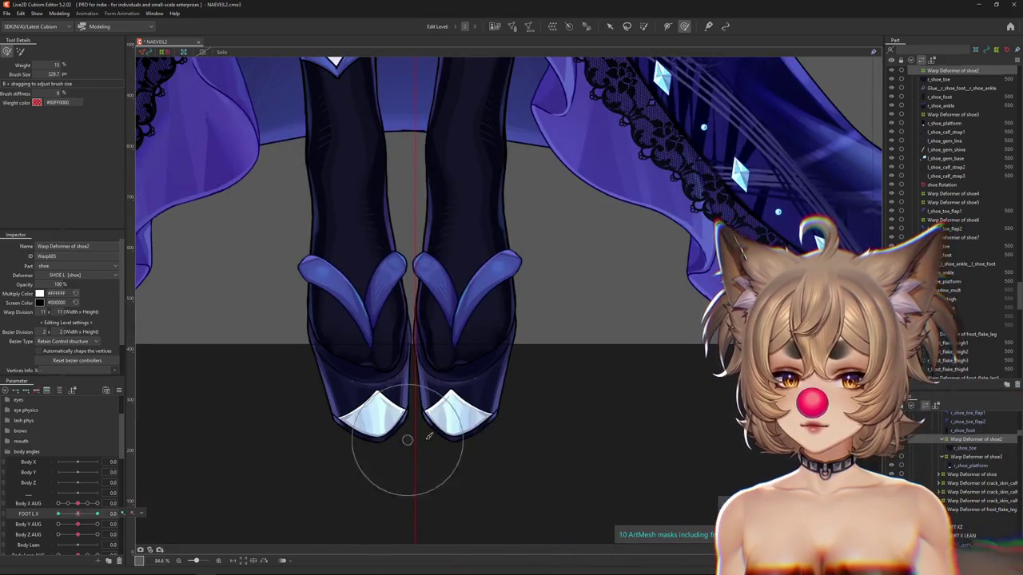
click(461, 429)
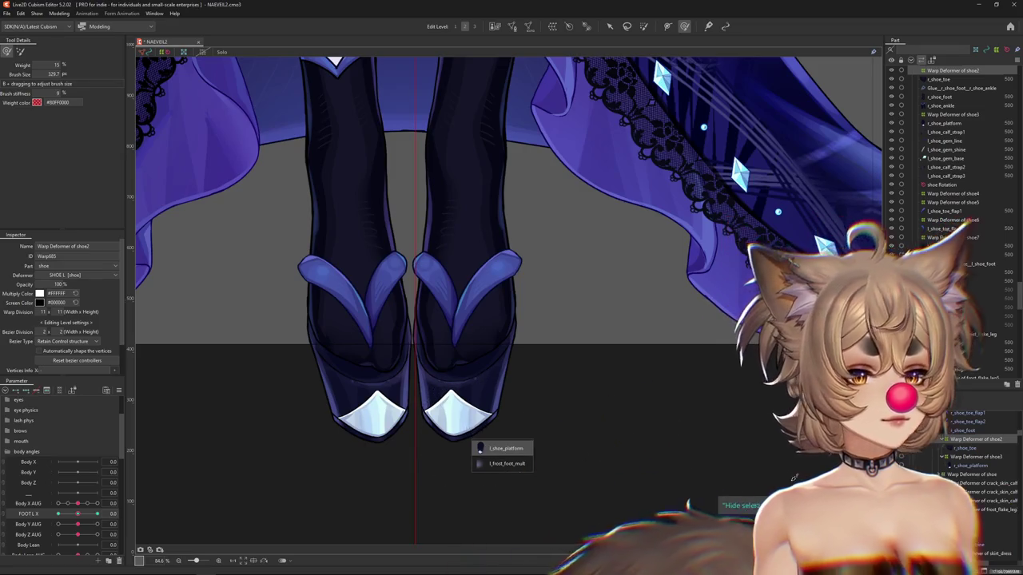
click(483, 445)
click(953, 194)
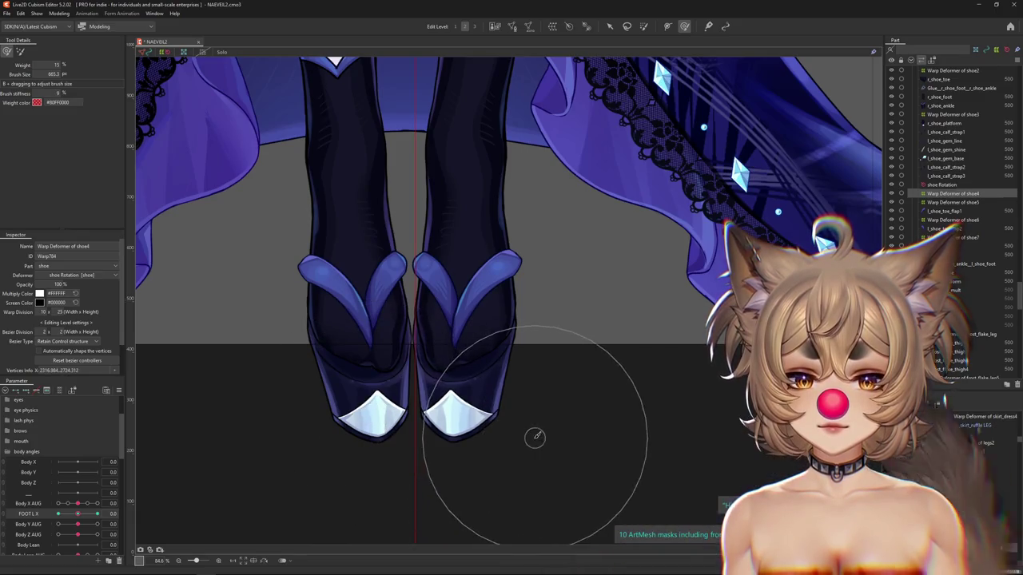
drag(496, 445, 450, 359)
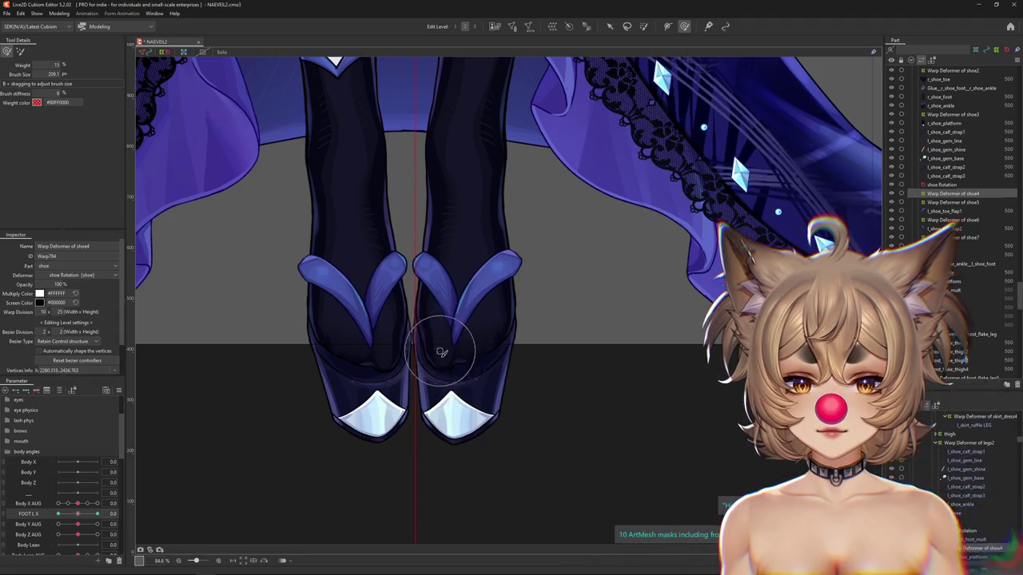
drag(78, 518, 98, 515)
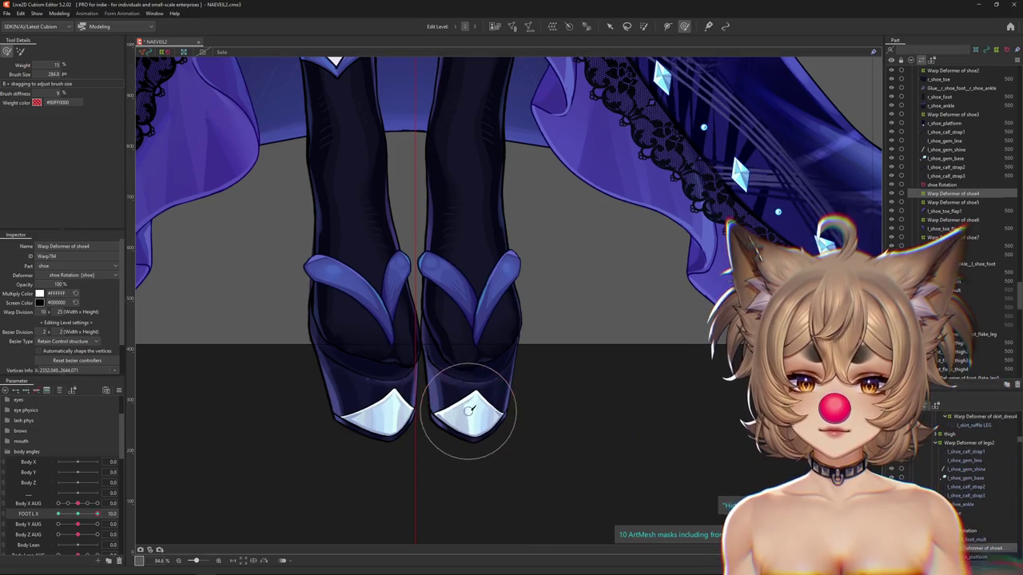
drag(98, 514, 58, 514)
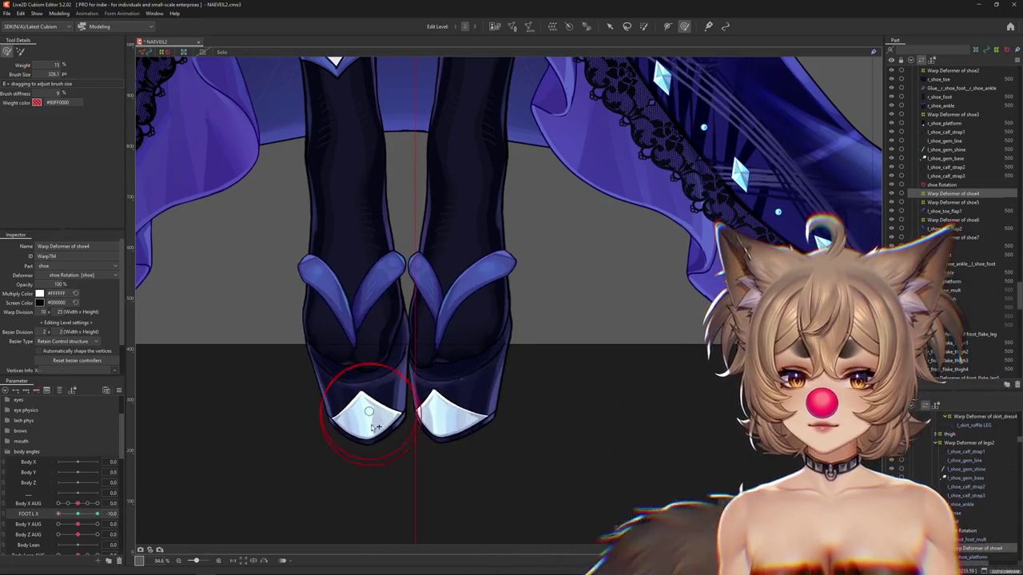
drag(373, 464, 439, 477)
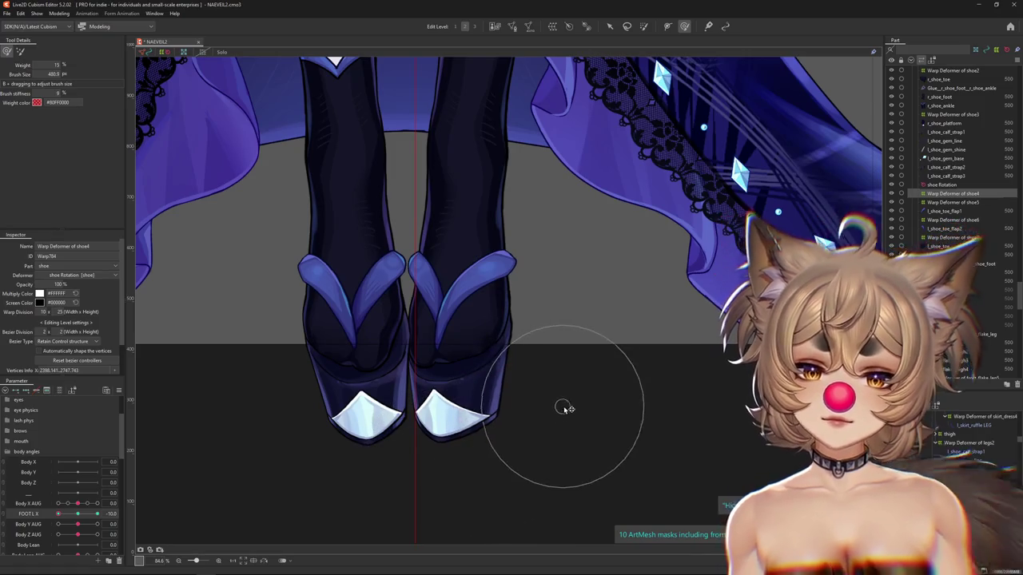
click(59, 13)
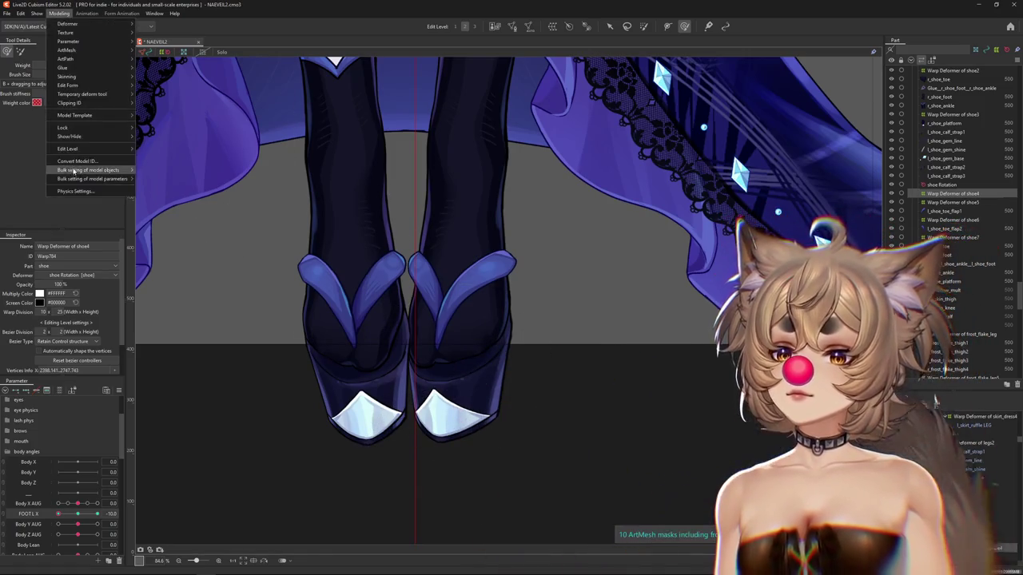
click(75, 191)
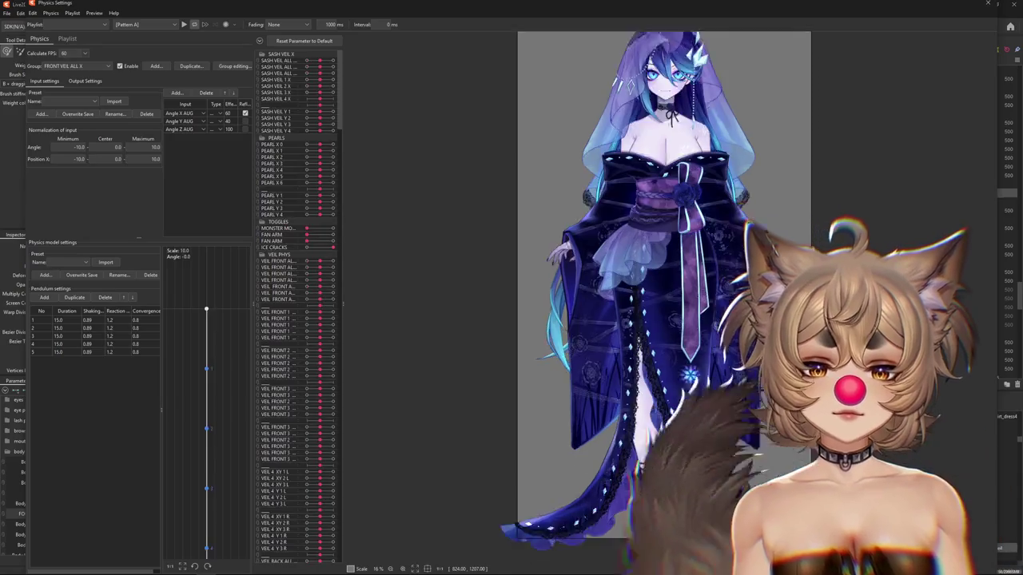
drag(493, 509, 445, 365)
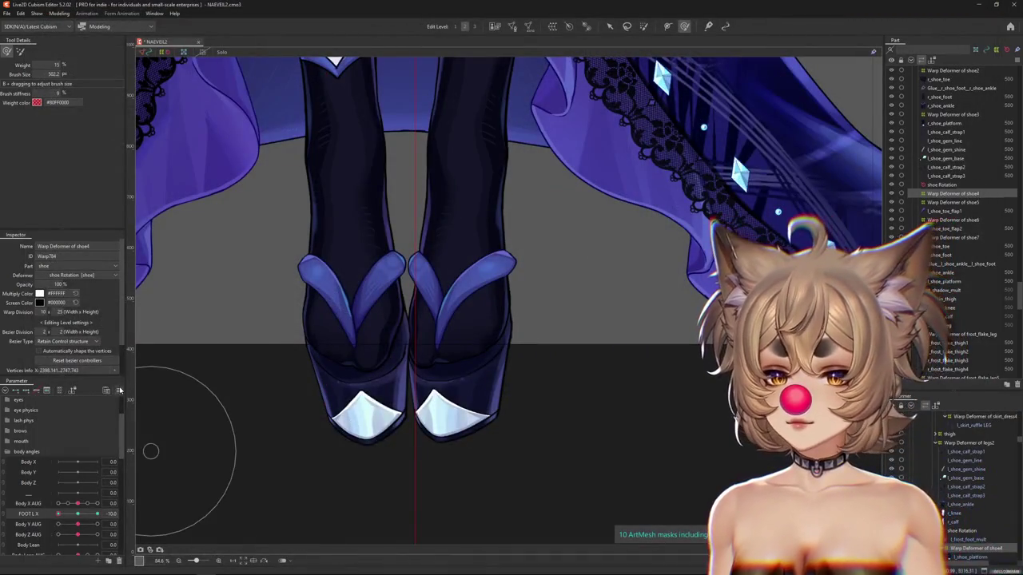
click(119, 389)
scroll(64, 479, down, 1)
click(100, 482)
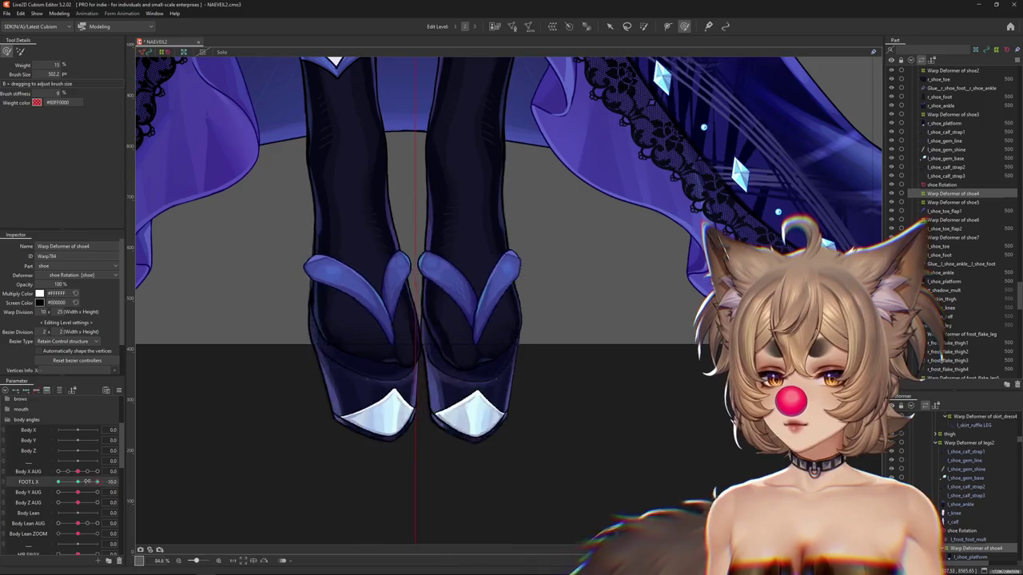
Replicate FOOT L X and rename the copy FOOT R X.
drag(100, 482, 78, 481)
scroll(255, 448, down, 3)
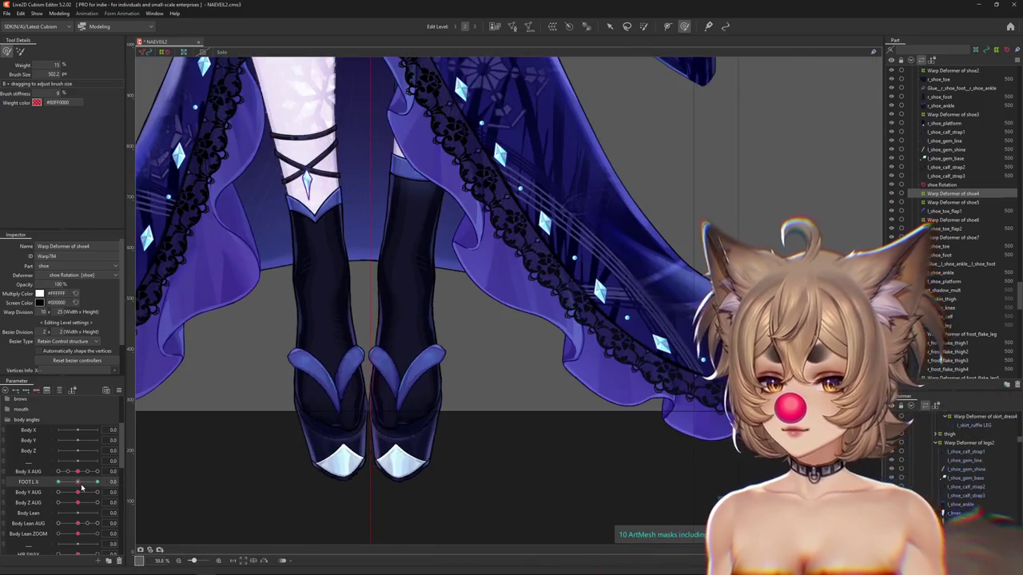
drag(36, 489, 37, 495)
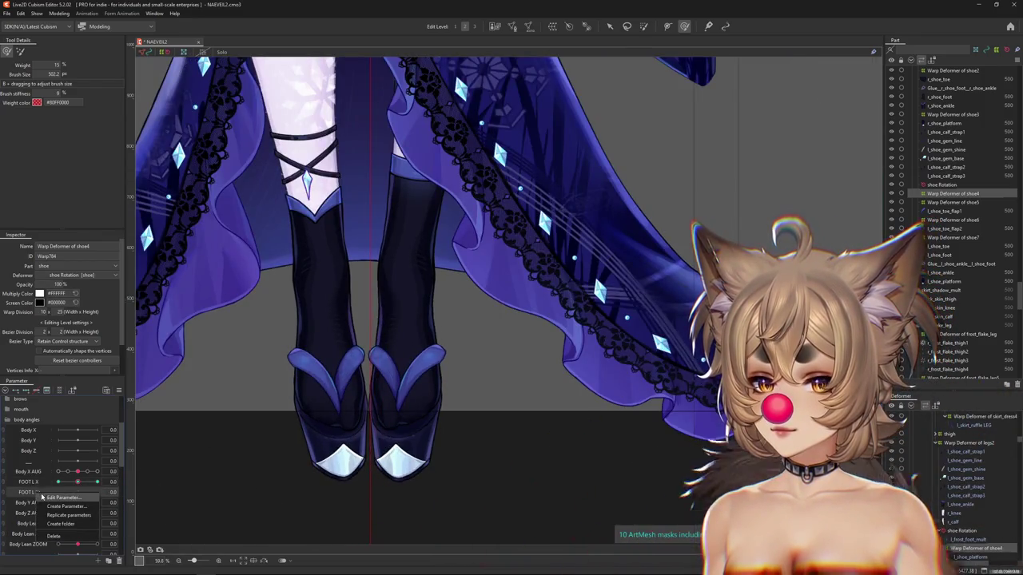
click(54, 497)
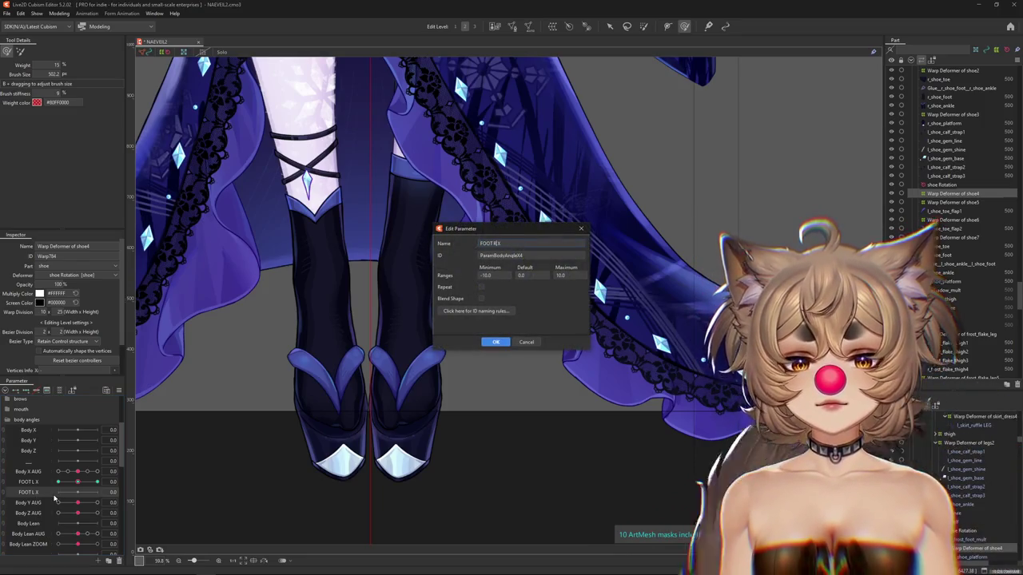
key(Return)
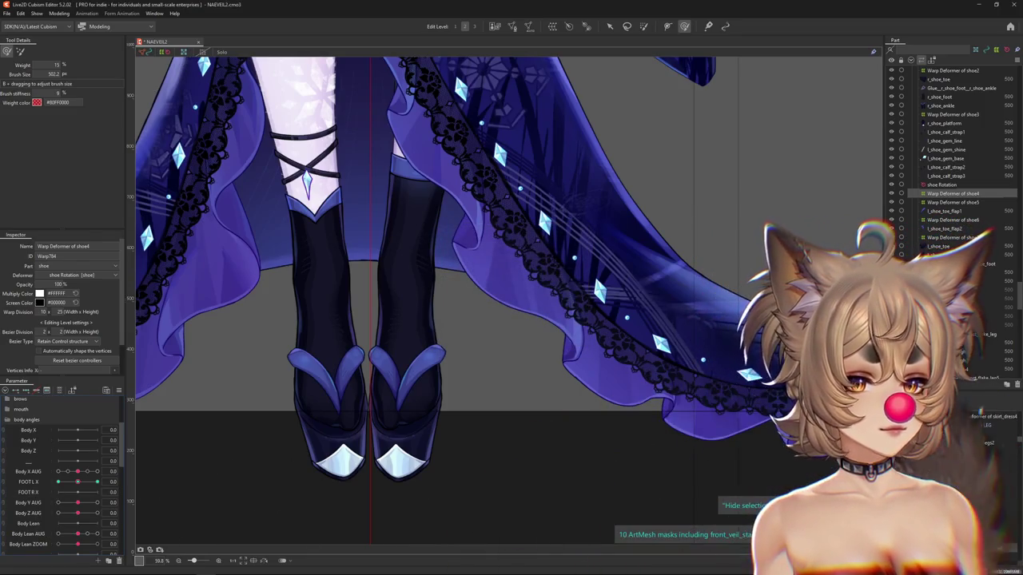
Move all children of Warp Deformer of legs2 from FOOT L X to FOOT R X.
click(950, 442)
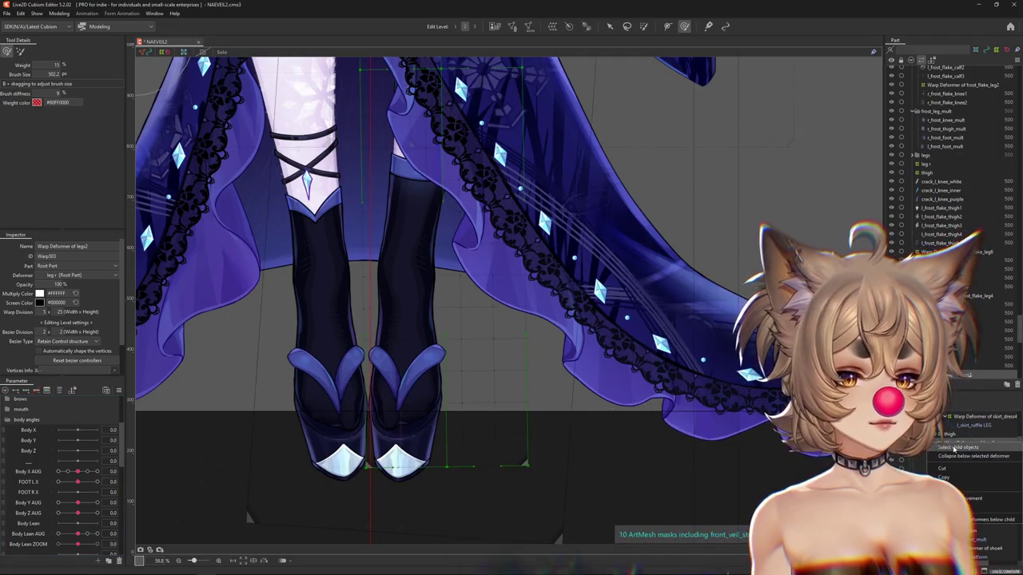
key(ctrl+a)
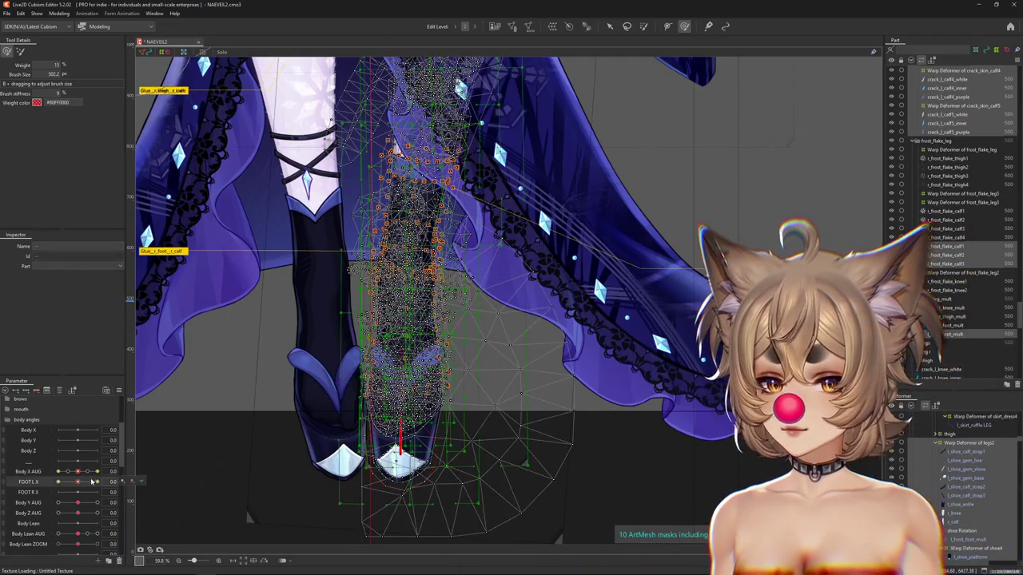
click(156, 509)
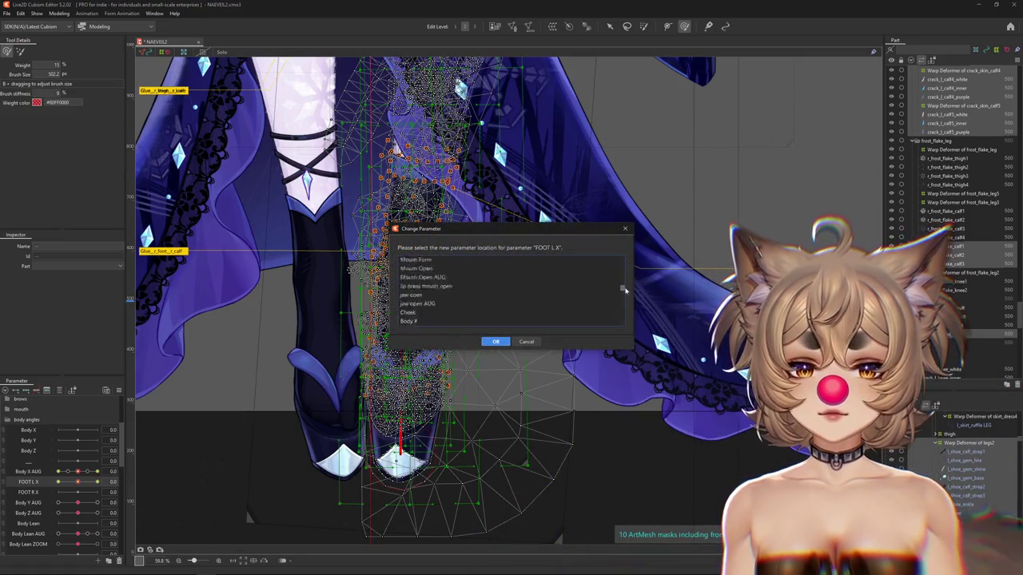
click(495, 341)
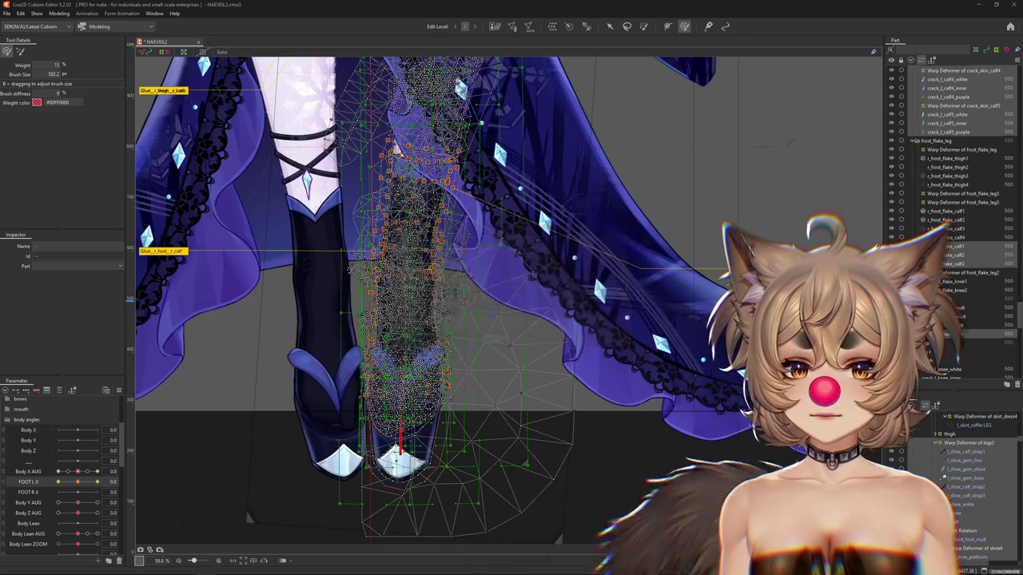
key(ctrl+h)
Test the right foot turn and body sway, then open Physics Settings.
drag(83, 489, 148, 480)
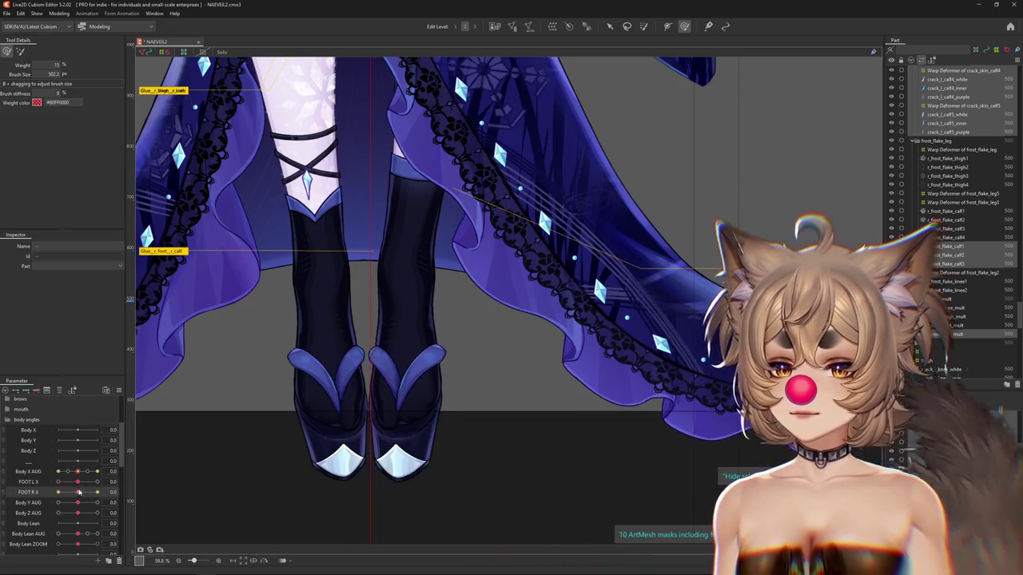
drag(77, 472, 112, 471)
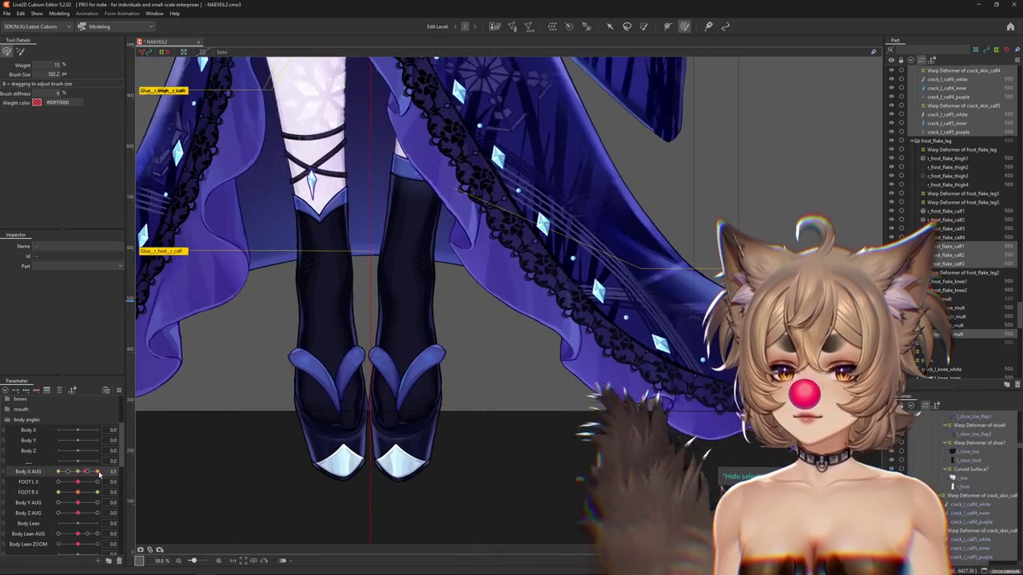
scroll(384, 319, down, 3)
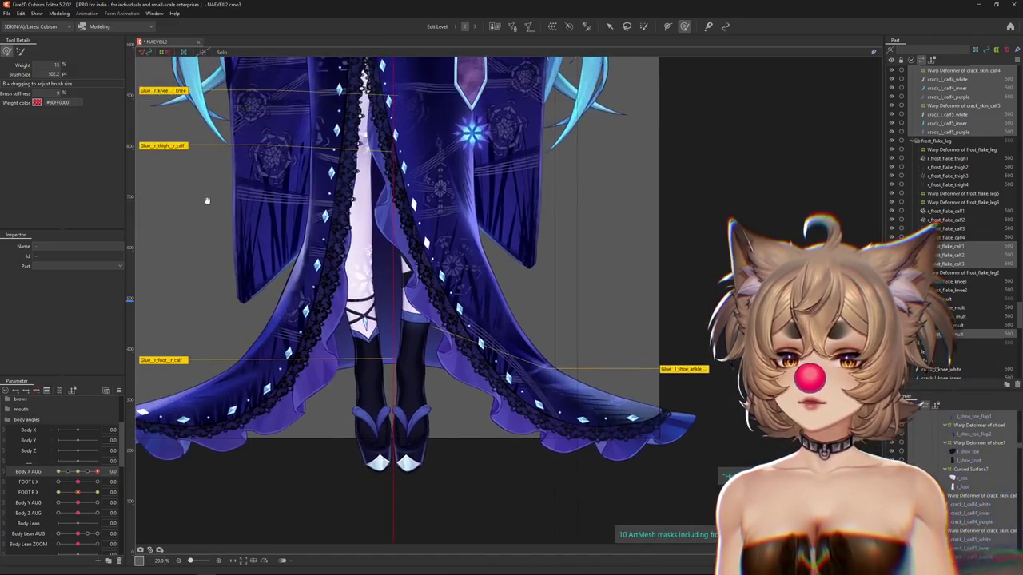
click(59, 14)
click(76, 191)
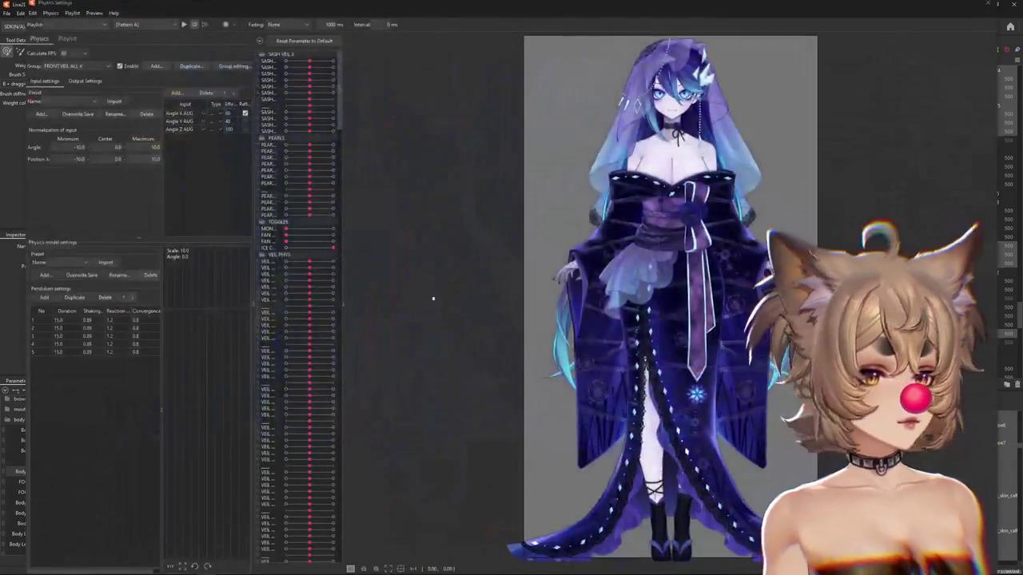
Browse the physics groups past BODY X AUG and select FOOT TURN L.
scroll(719, 479, up, 2)
scroll(719, 479, up, 2)
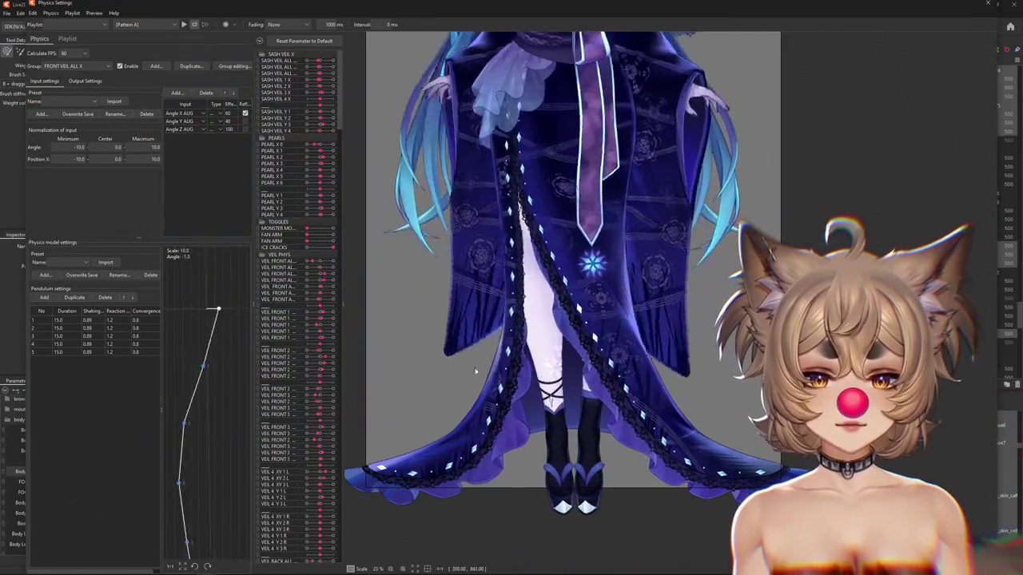
click(76, 65)
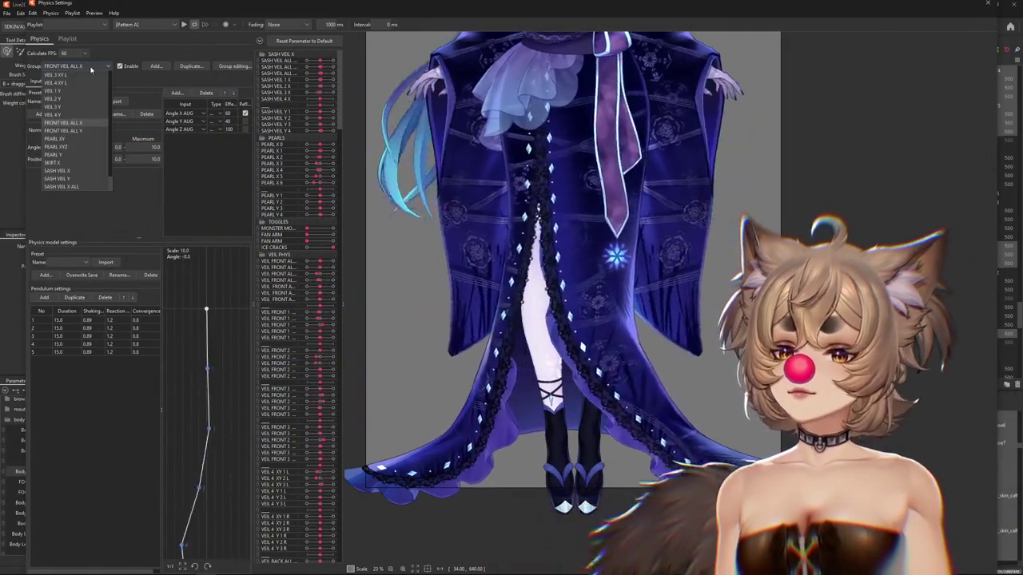
scroll(70, 128, up, 5)
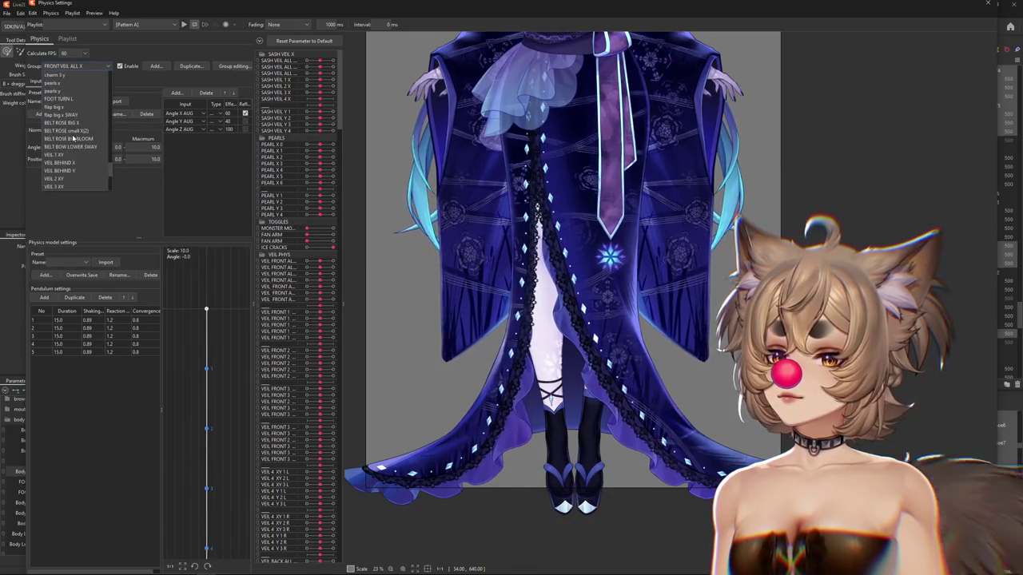
scroll(70, 127, up, 5)
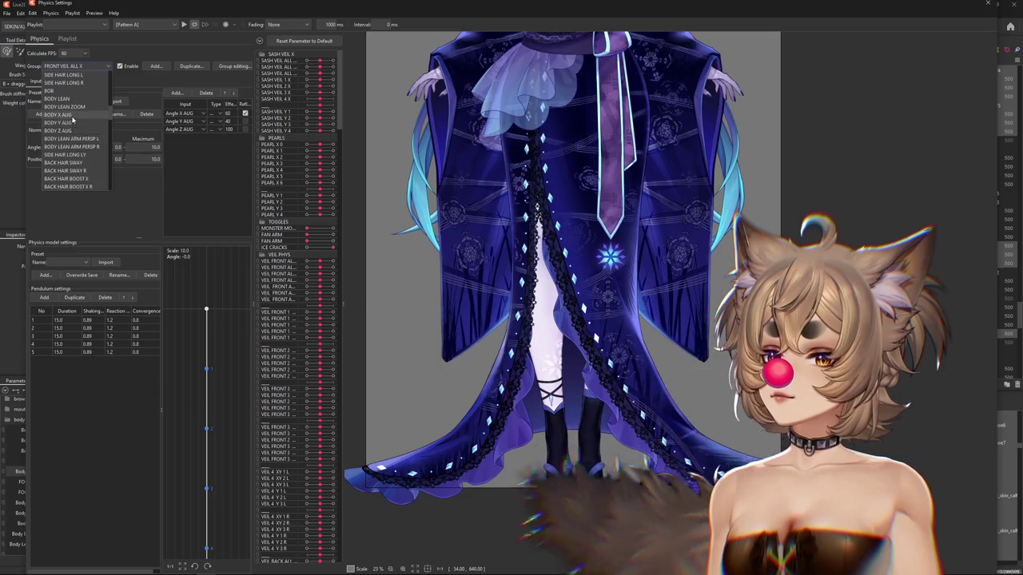
click(58, 115)
click(76, 66)
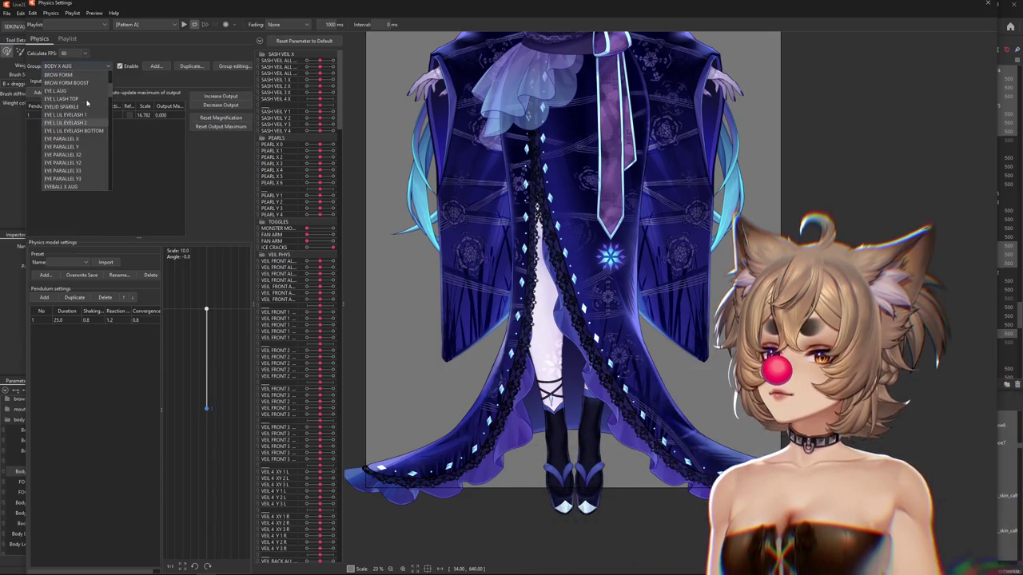
drag(109, 86, 112, 223)
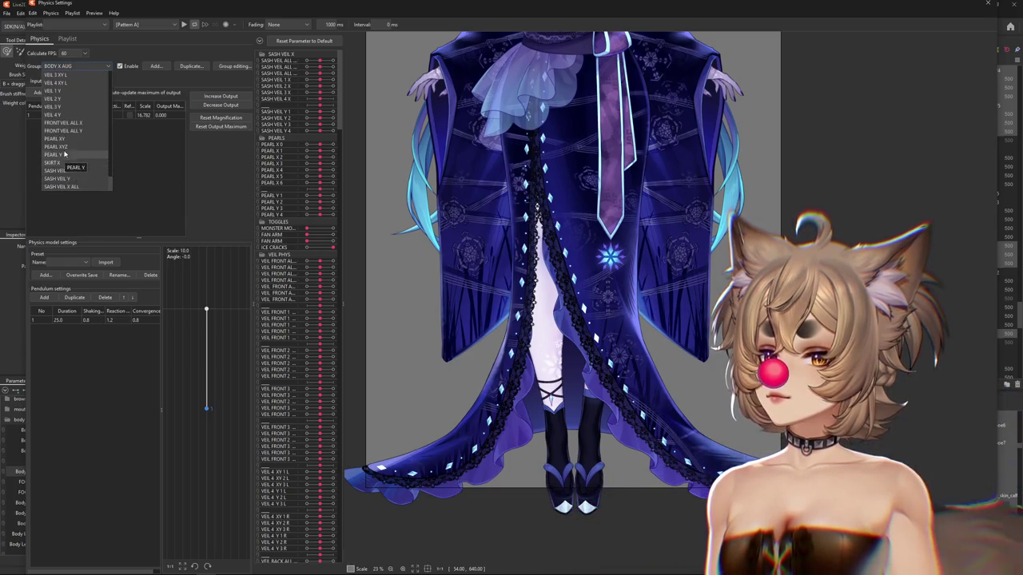
scroll(65, 149, up, 2)
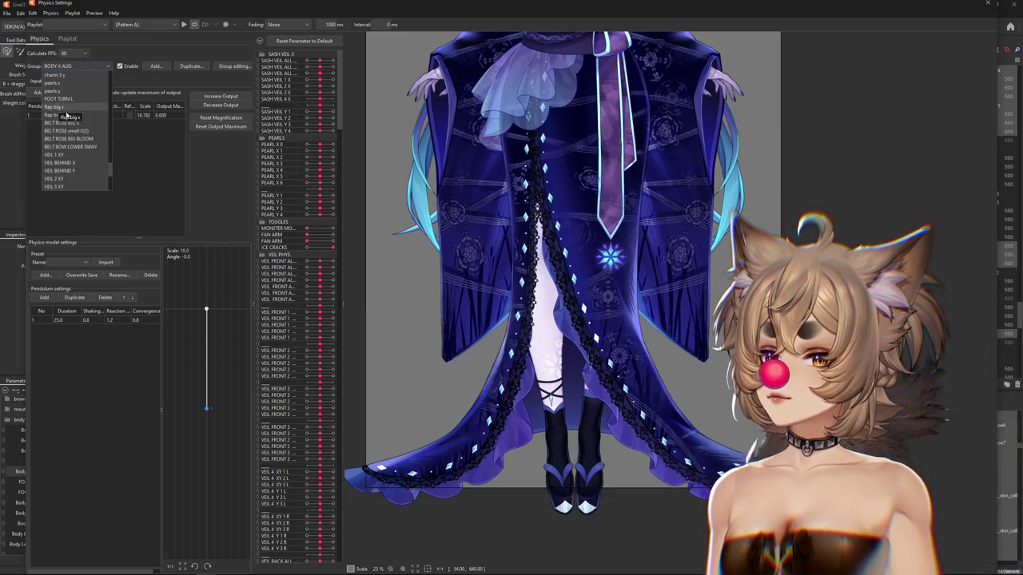
click(62, 99)
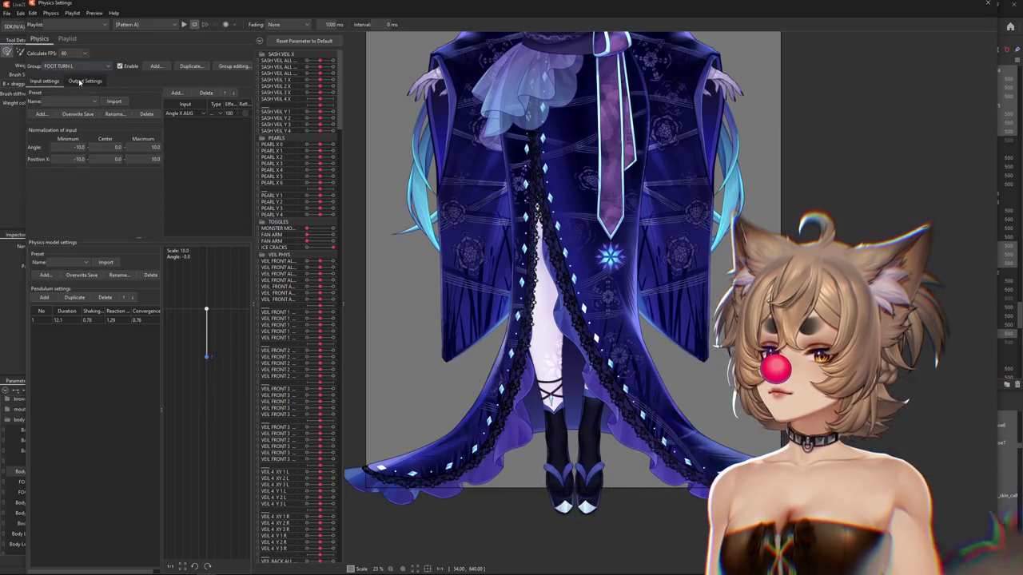
Duplicate FOOT TURN L as FOOT TURN R; lengthen duration, shaking 0.70, convergence 0.90.
click(80, 81)
click(191, 67)
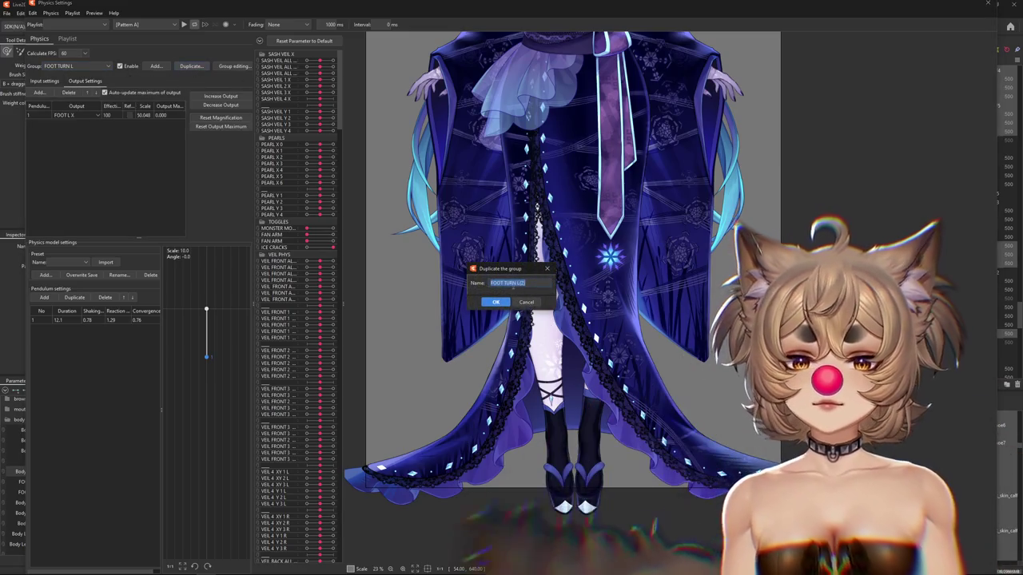
text(R)
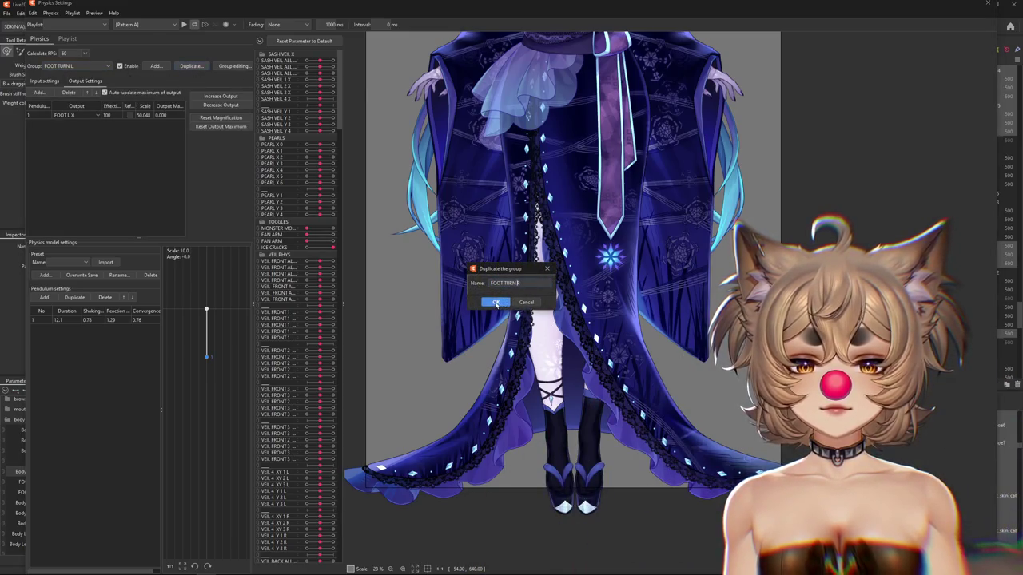
drag(70, 319, 83, 319)
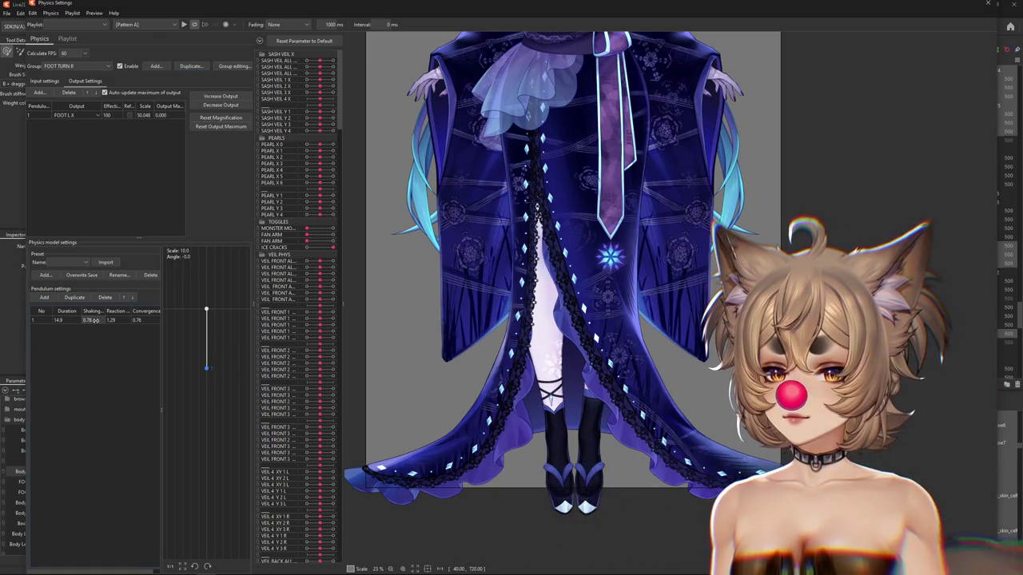
drag(87, 320, 84, 319)
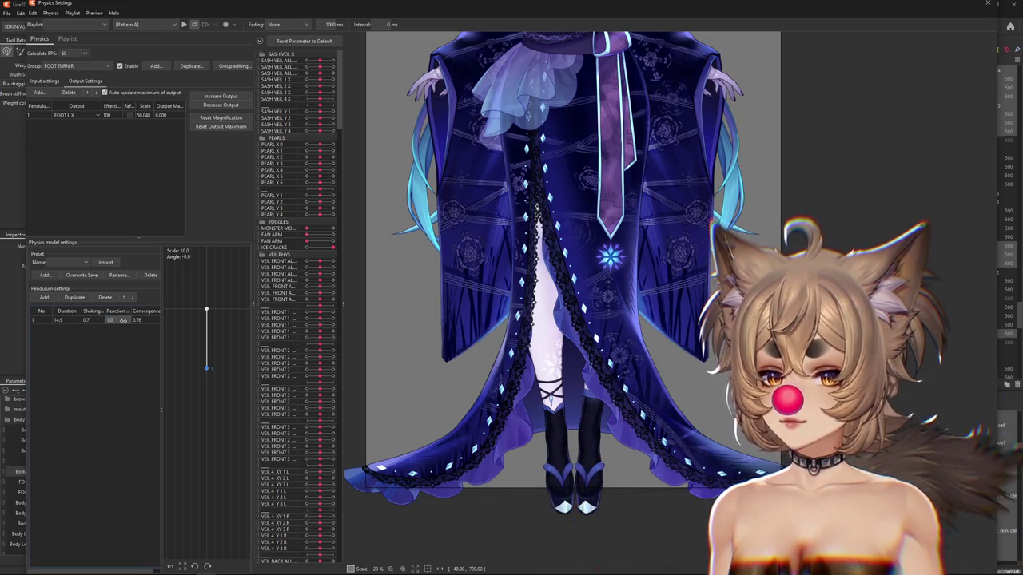
drag(136, 319, 147, 319)
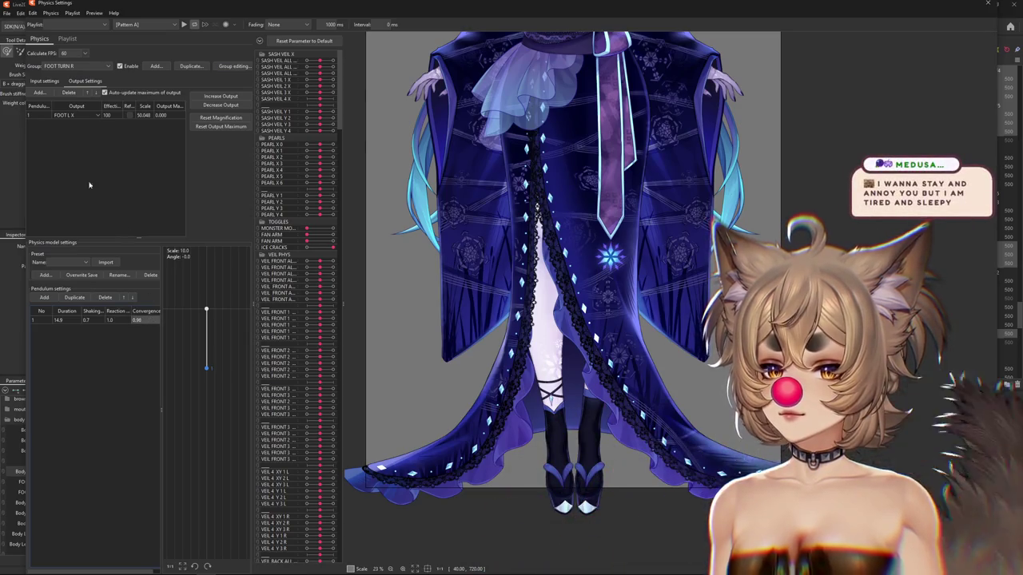
Replace the FOOT L X output with FOOT R X and fit its output magnification to the range.
click(68, 117)
click(69, 92)
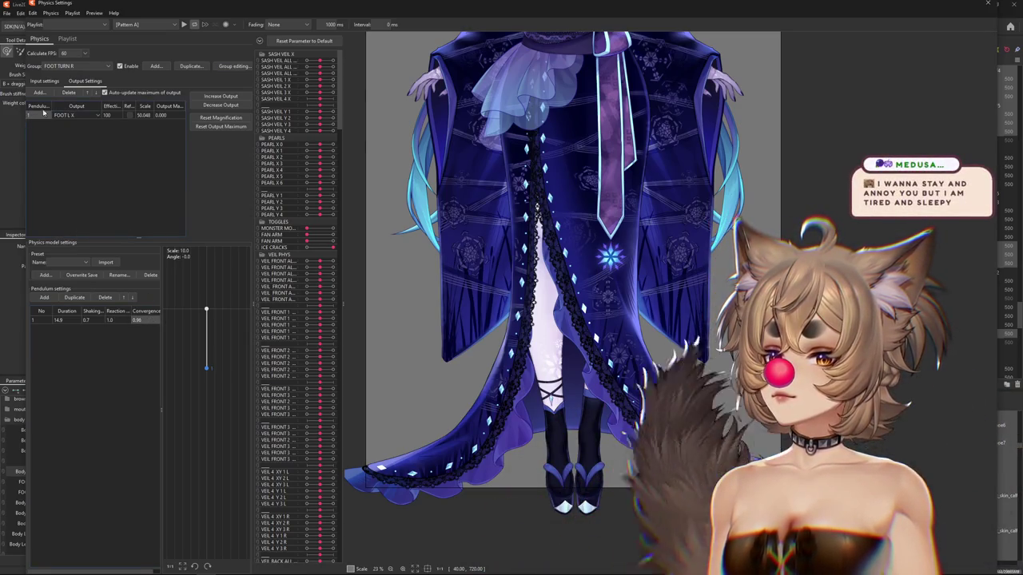
click(39, 92)
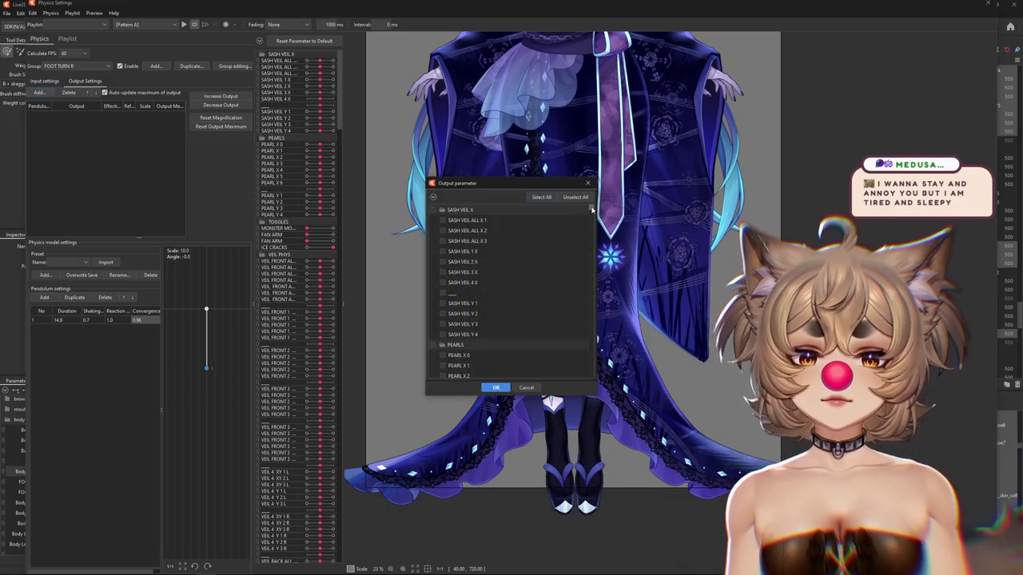
scroll(455, 303, down, 5)
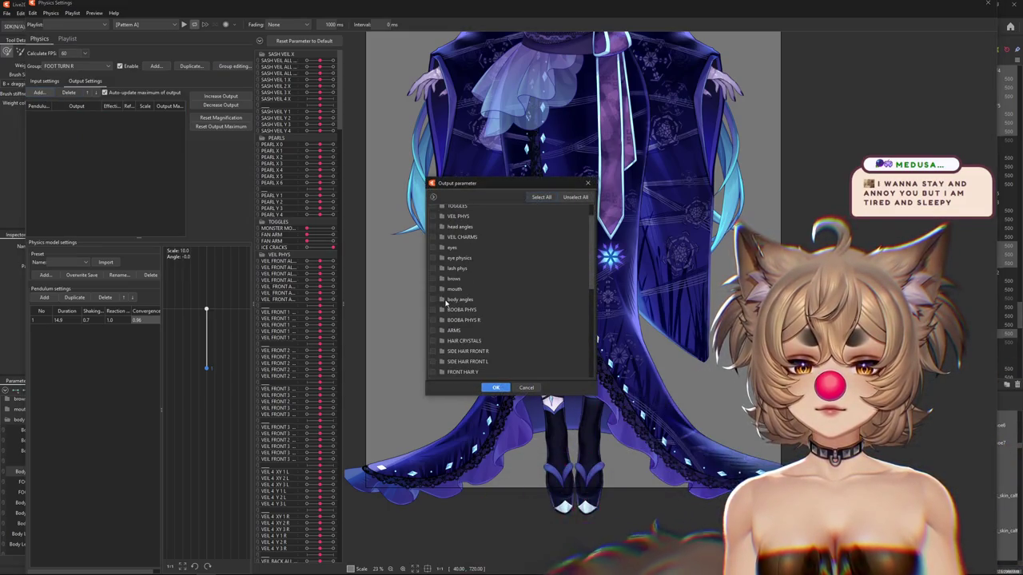
scroll(458, 312, down, 3)
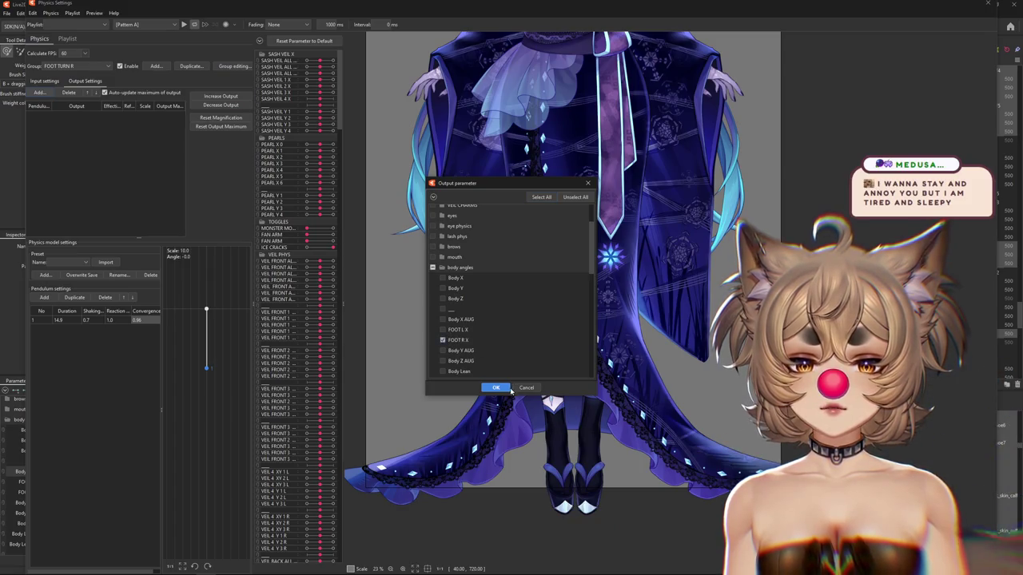
click(503, 388)
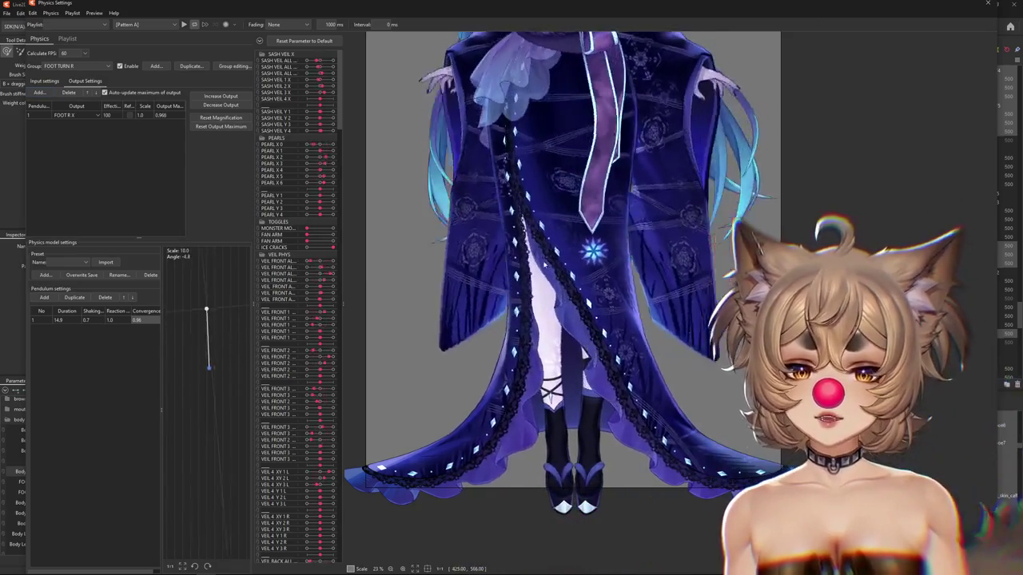
click(46, 81)
click(74, 80)
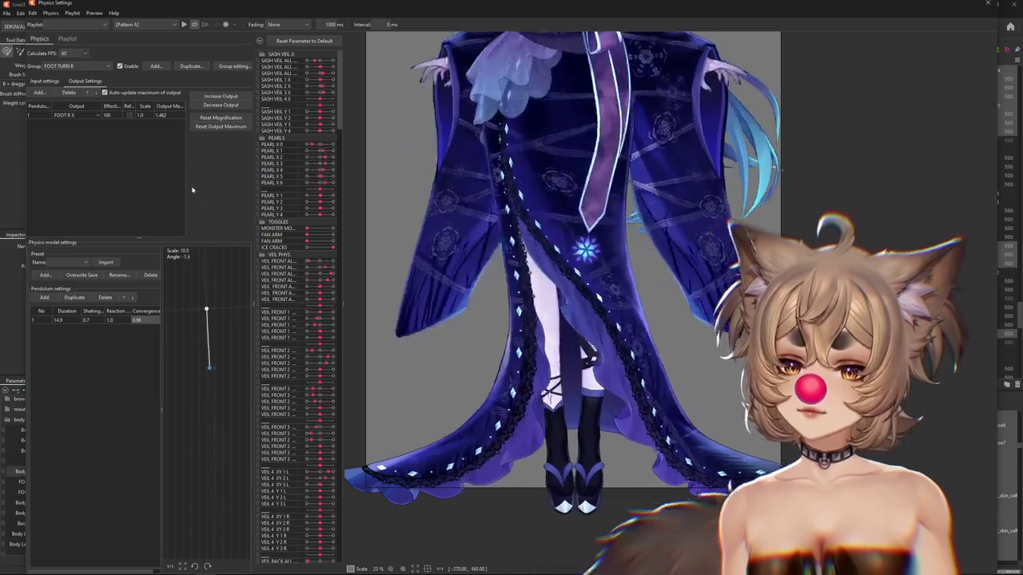
click(221, 117)
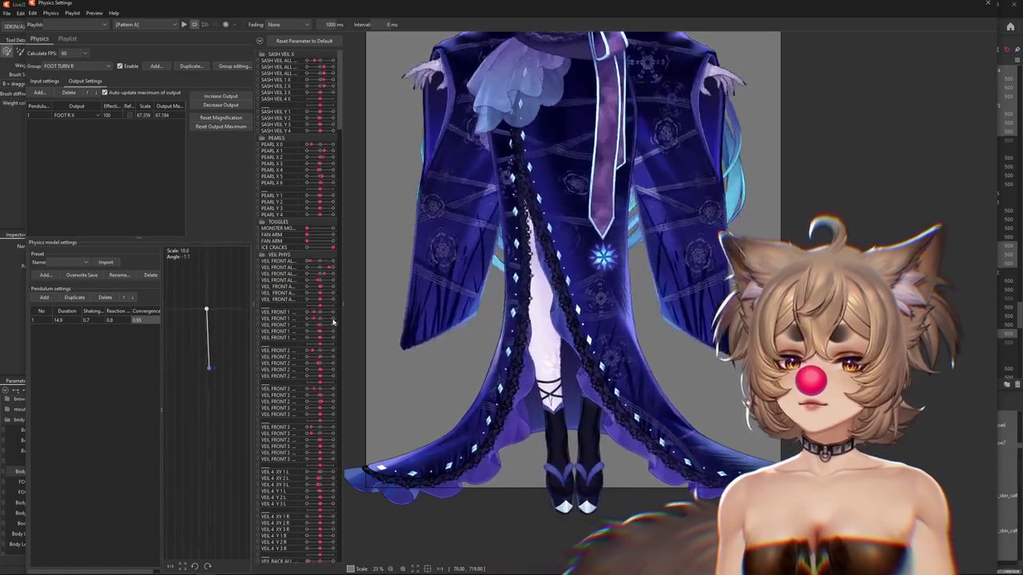
click(64, 82)
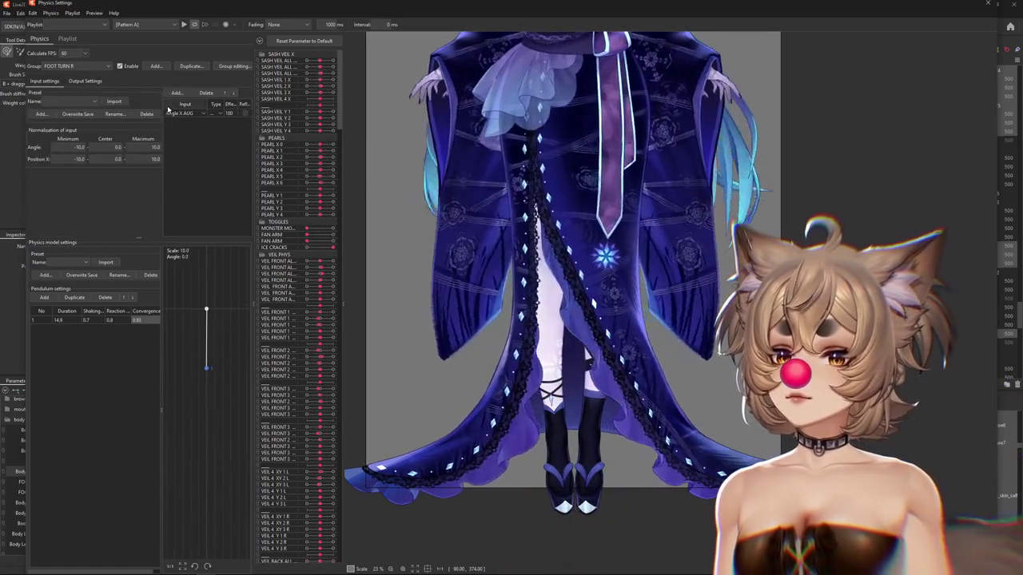
Add FOOT L X from the body angles as the FOOT TURN R input and set its type.
click(177, 93)
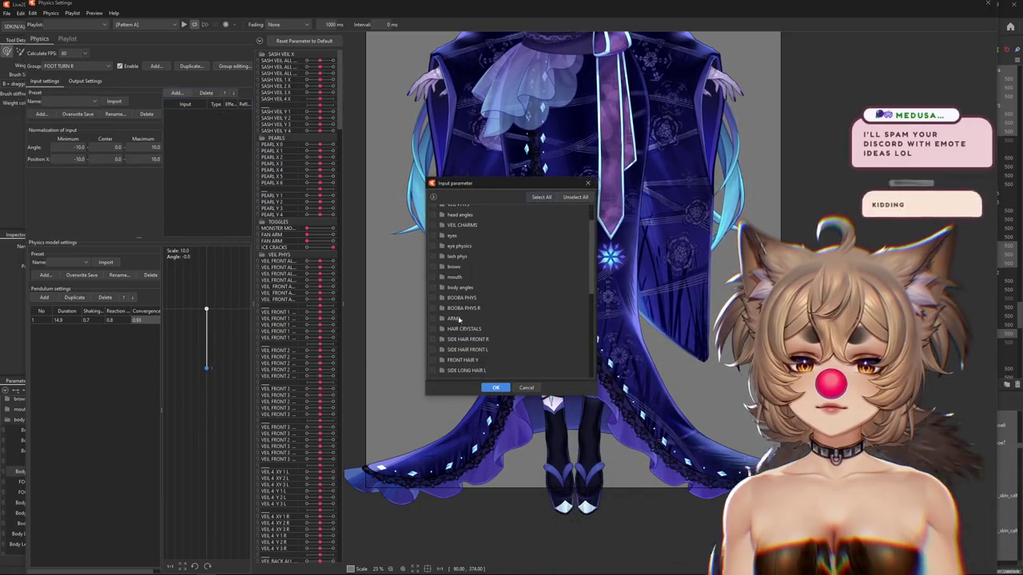
click(442, 288)
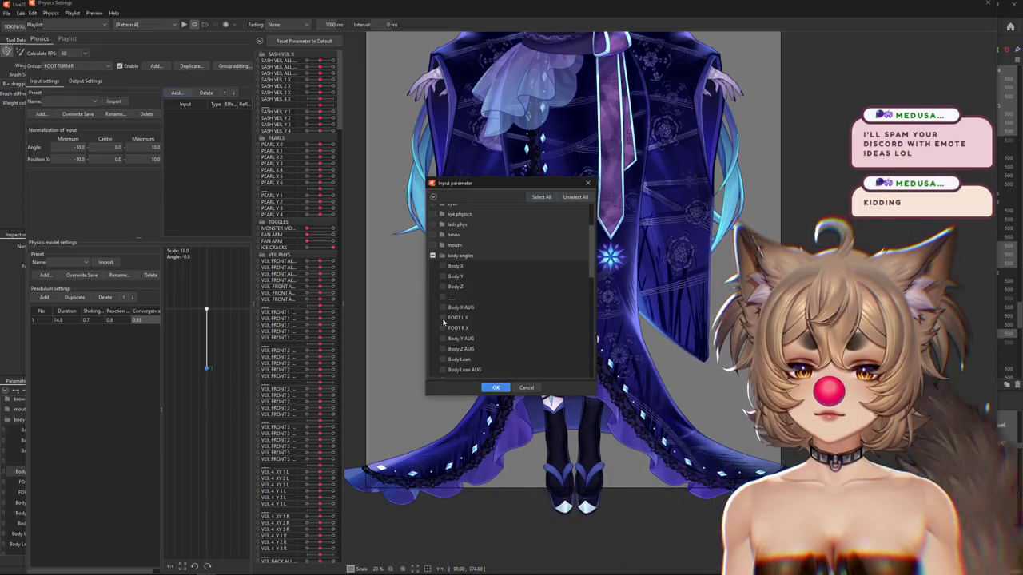
click(495, 387)
click(214, 128)
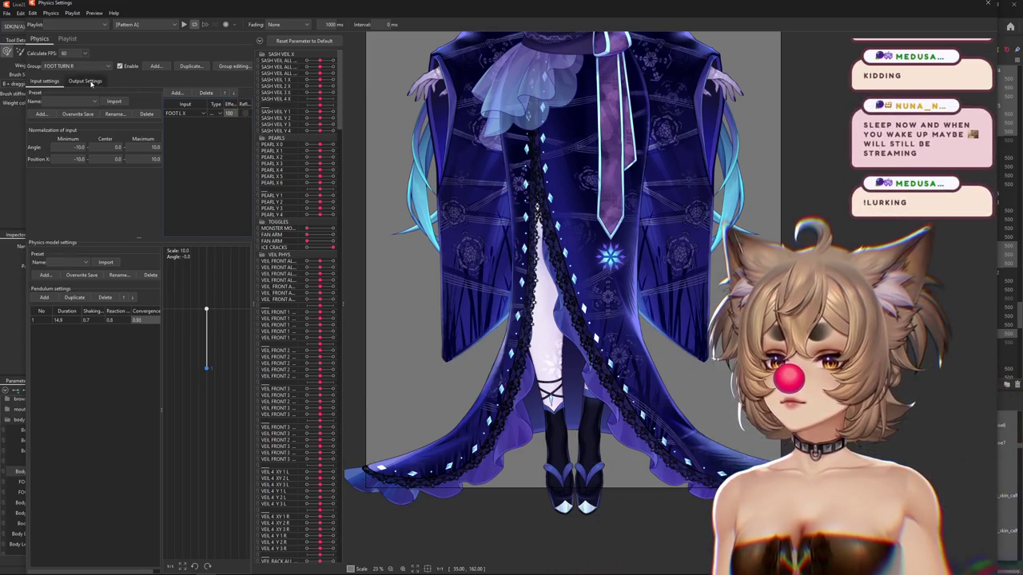
Lower the FOOT R X output maximum to 100 and fit outputs to the parameter range.
click(90, 82)
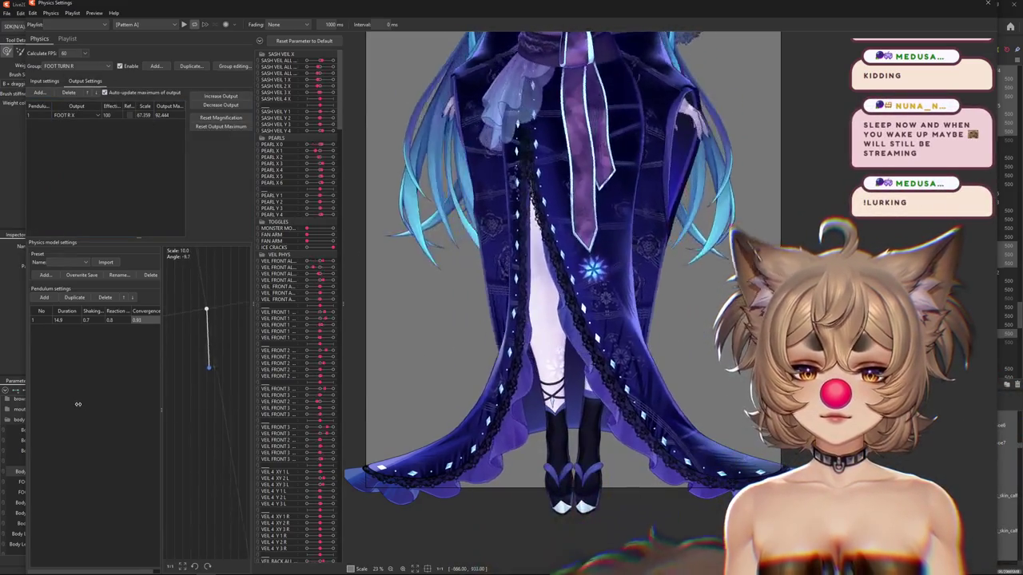
click(221, 127)
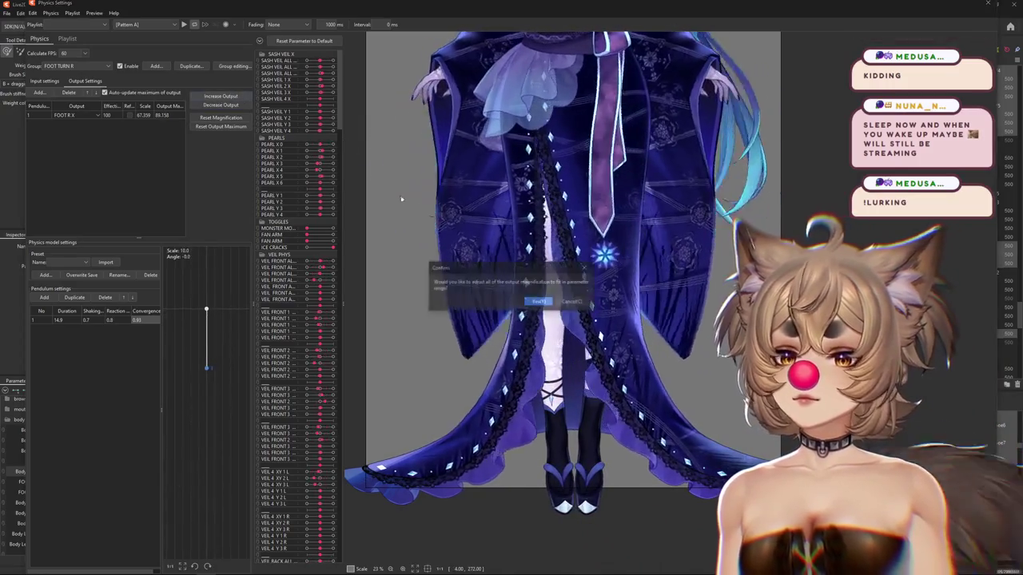
key(Return)
Extend the pendulum to three joints with shaking 0.7, reaction 0.8 and convergence 0.8 on all.
click(43, 297)
click(44, 297)
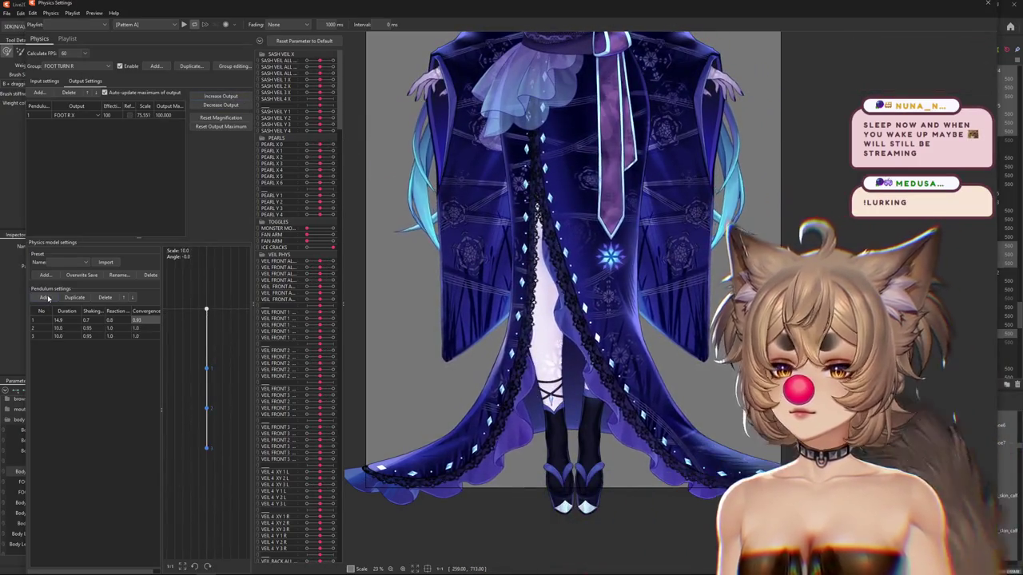
double_click(99, 313)
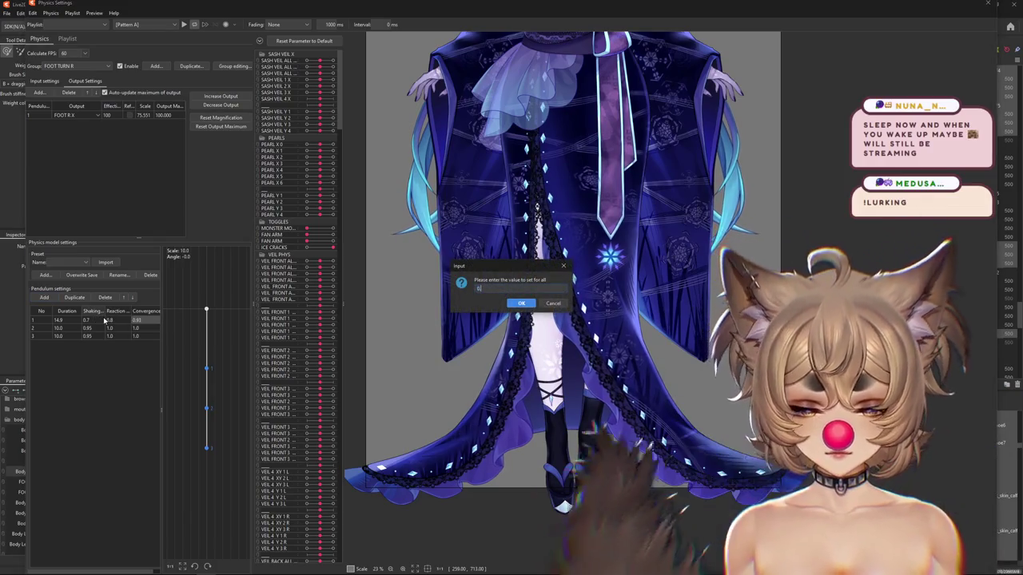
key(Return)
double_click(111, 319)
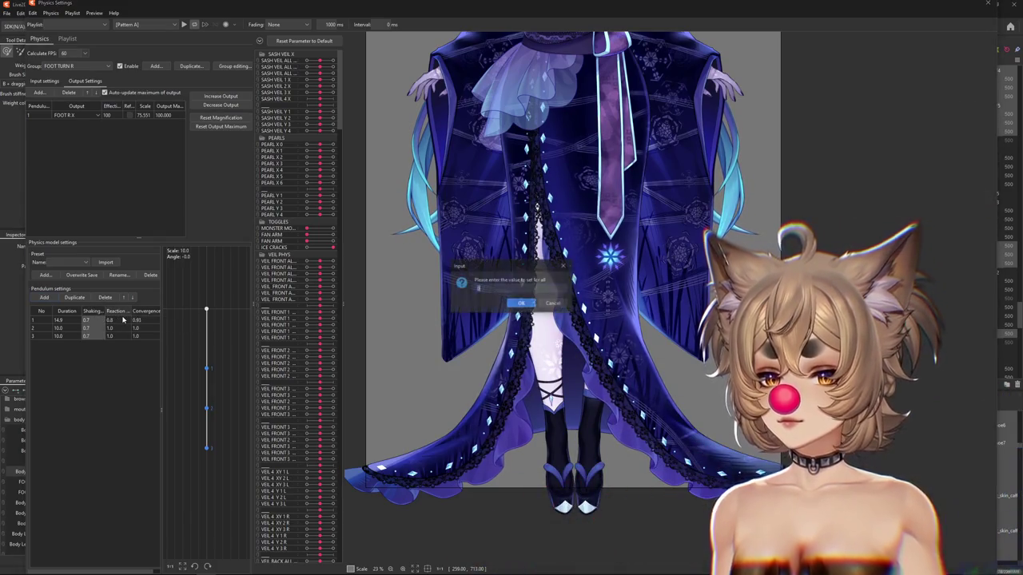
key(Return)
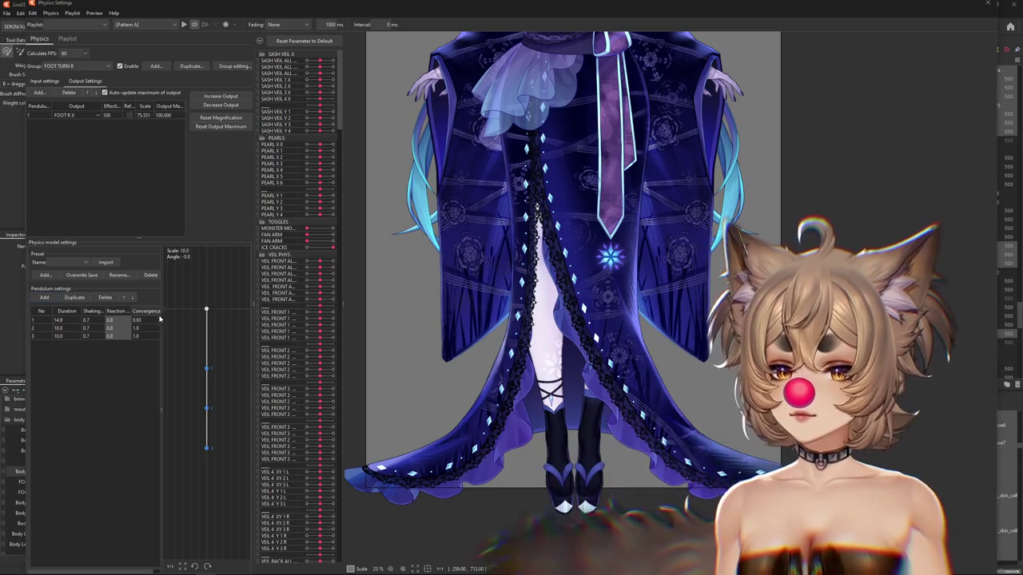
double_click(159, 313)
text(0.9)
key(Return)
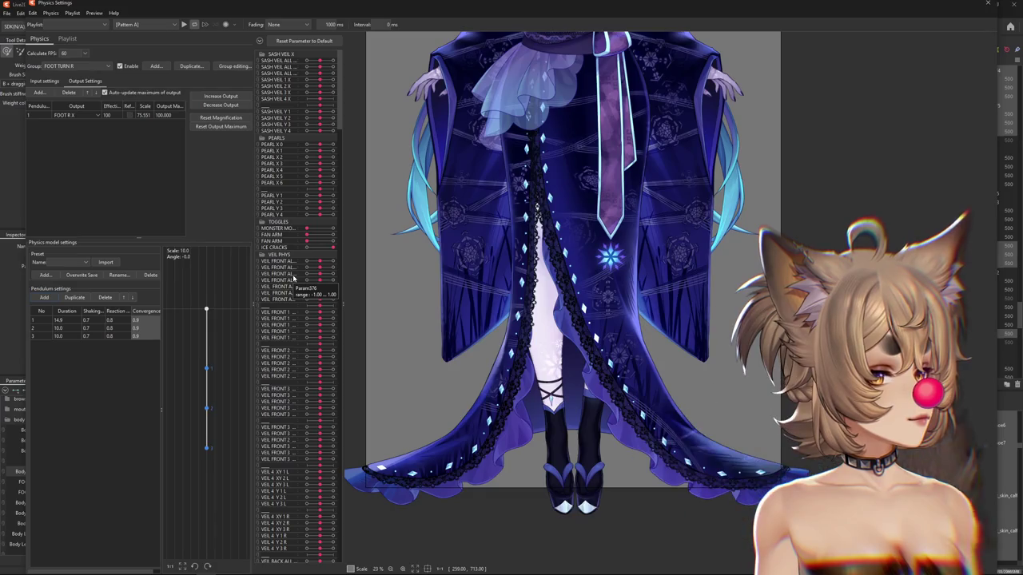
Test the sway, recalculate the FOOT R X output maximum, and lower its effect to 50.
mouse_move(479, 303)
mouse_down()
mouse_move(606, 317)
mouse_move(738, 308)
mouse_up()
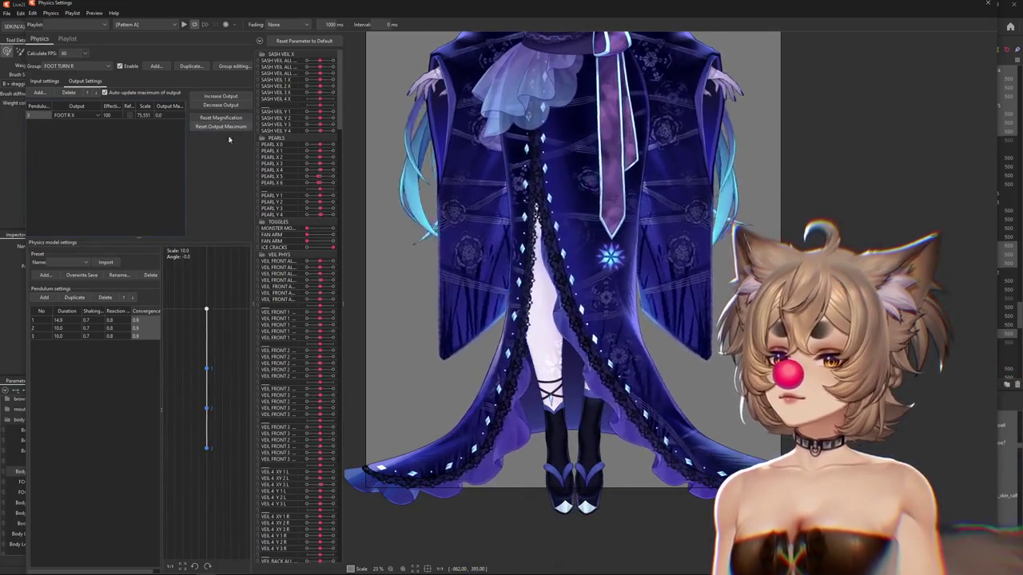
click(220, 126)
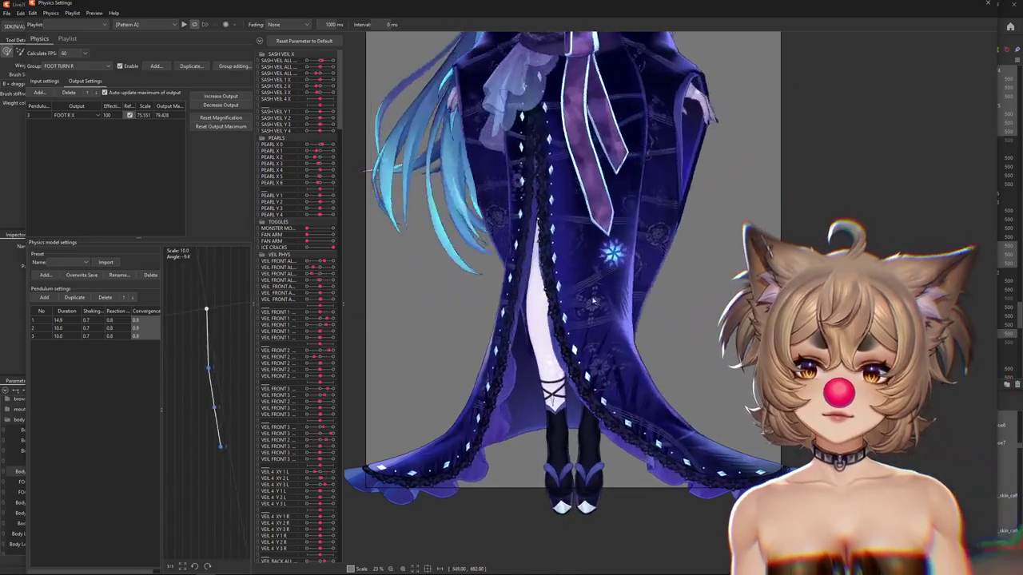
scroll(576, 332, down, 2)
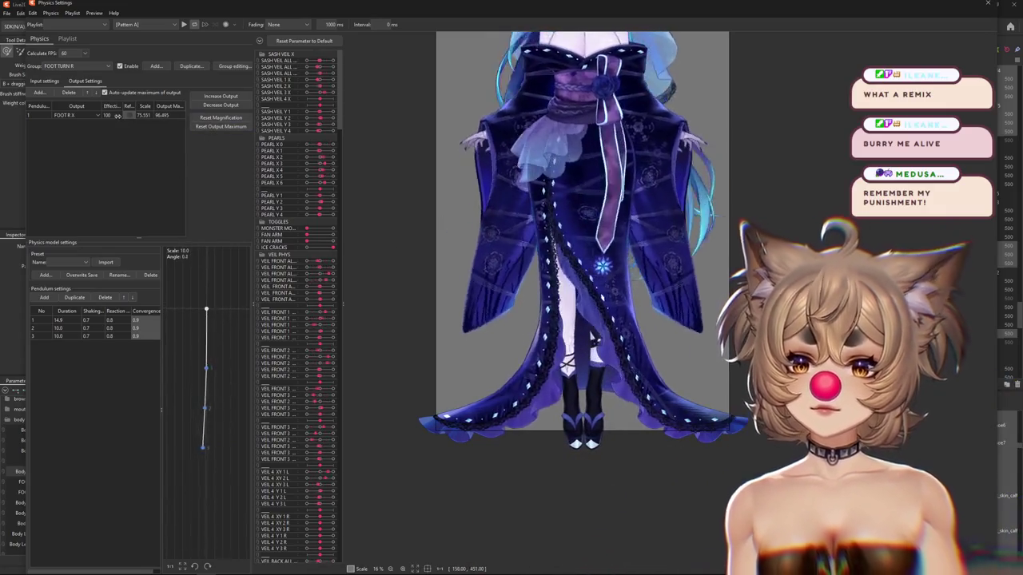
drag(117, 115, 184, 130)
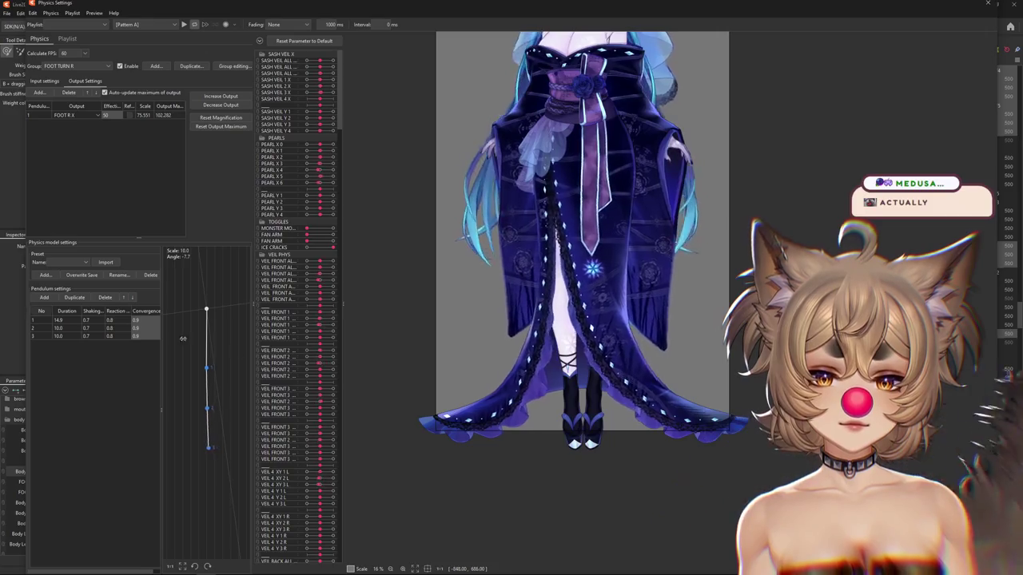
scroll(583, 447, up, 5)
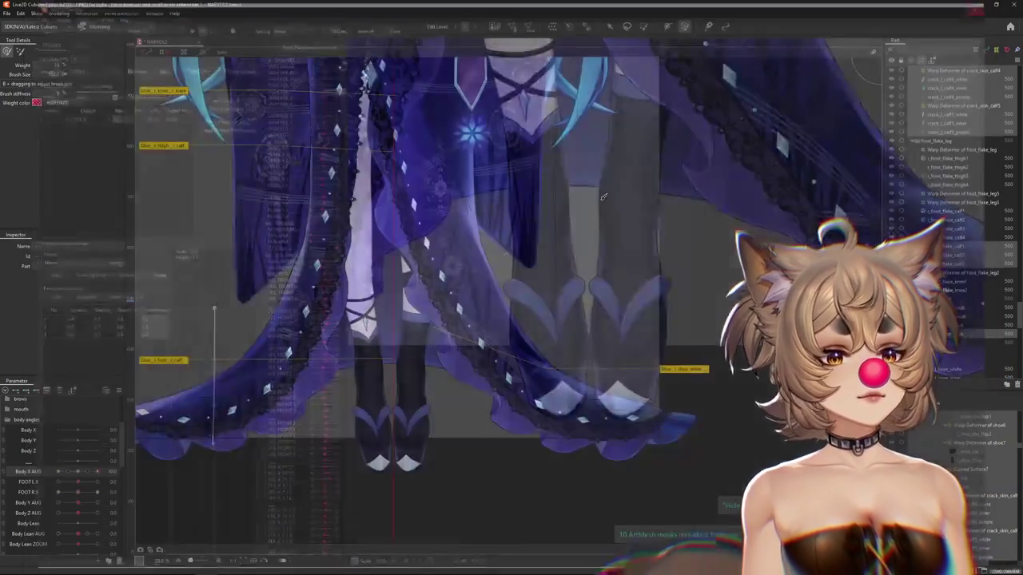
Pick r_calf from the overlapping parts and select Warp Deformer of legs2 in the deformer tree.
scroll(330, 357, down, 2)
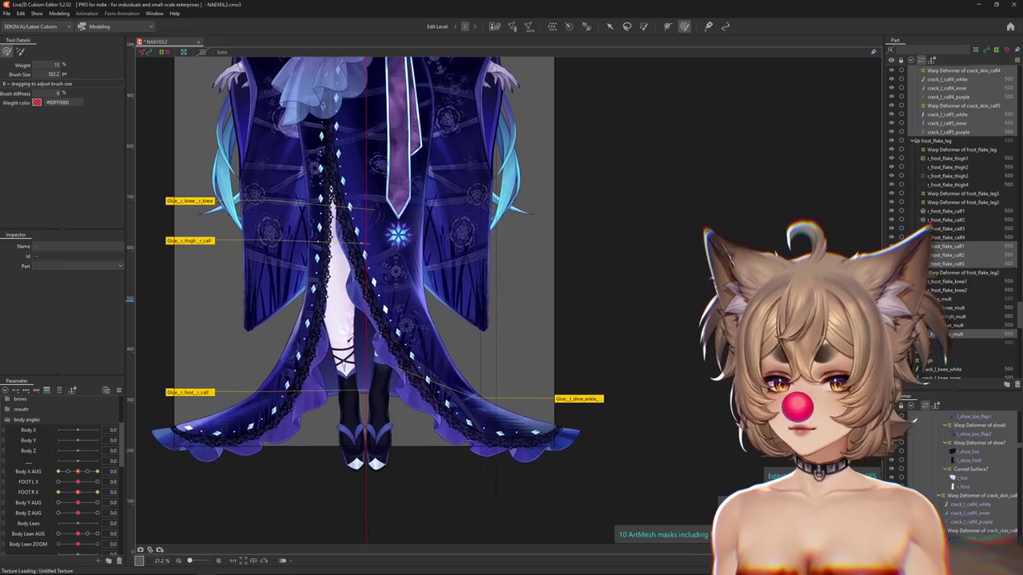
right_click(359, 352)
click(387, 357)
right_click(358, 361)
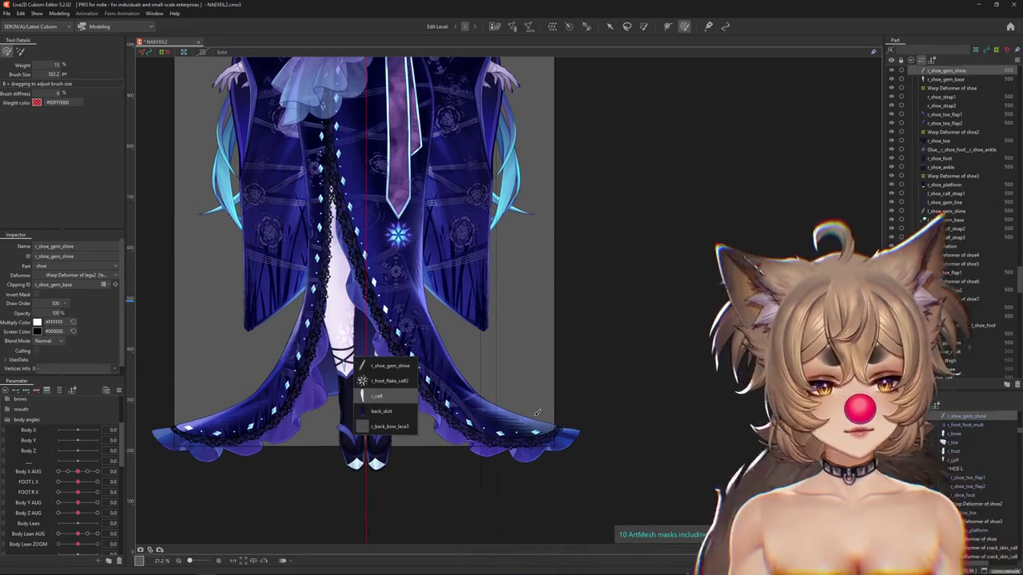
key(Return)
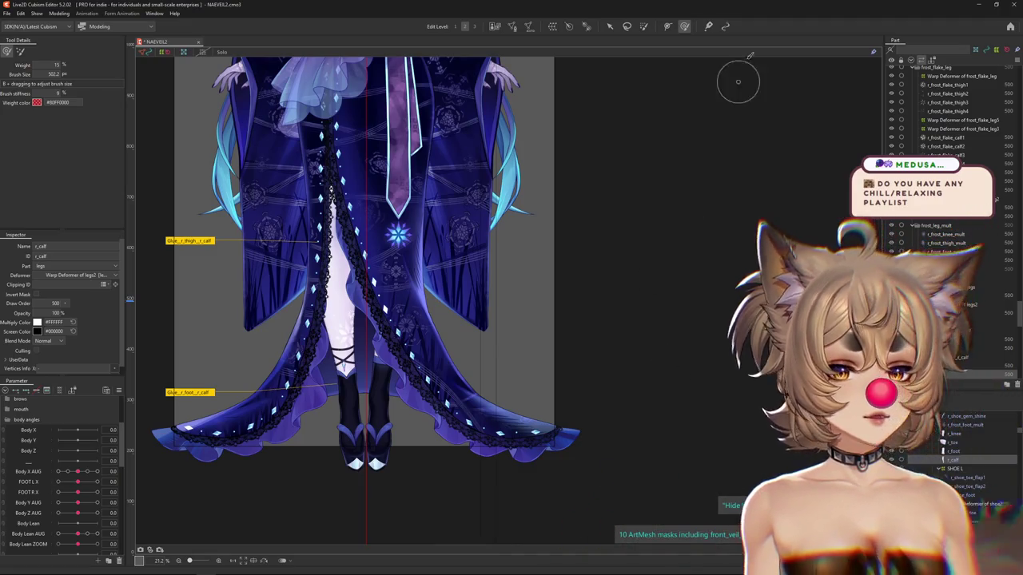
scroll(579, 220, down, 3)
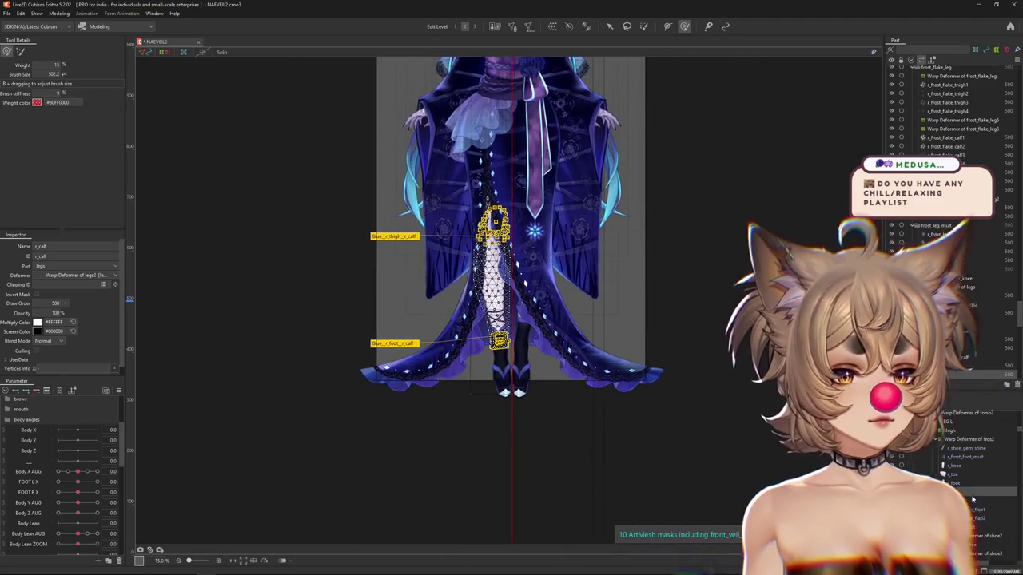
click(970, 440)
scroll(680, 388, up, 3)
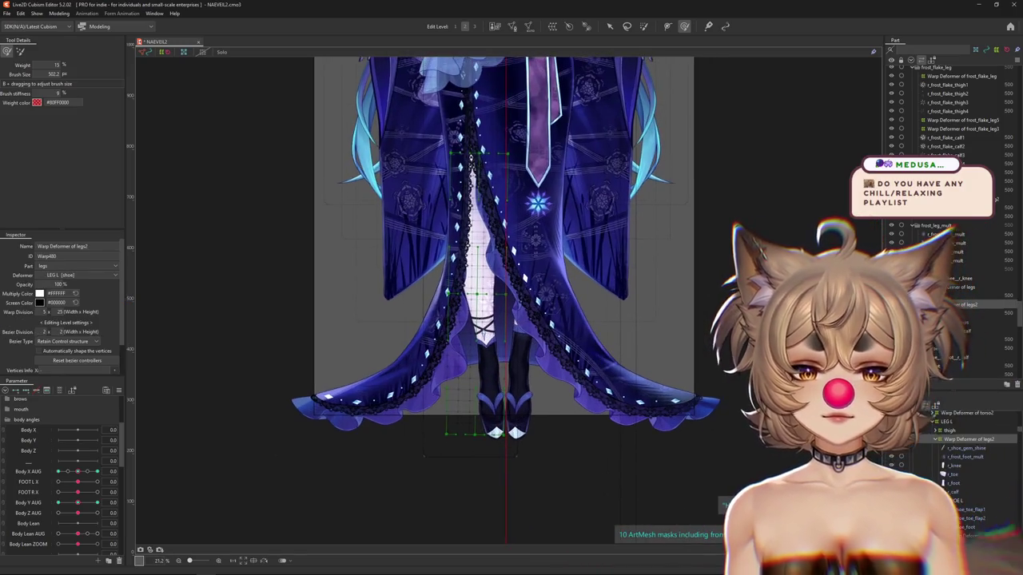
click(947, 421)
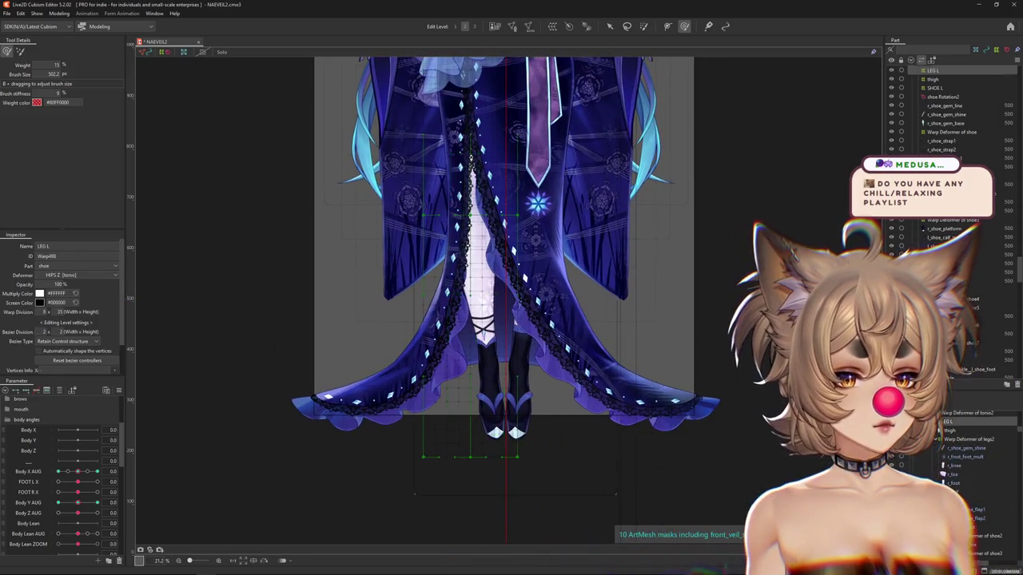
click(951, 439)
click(950, 431)
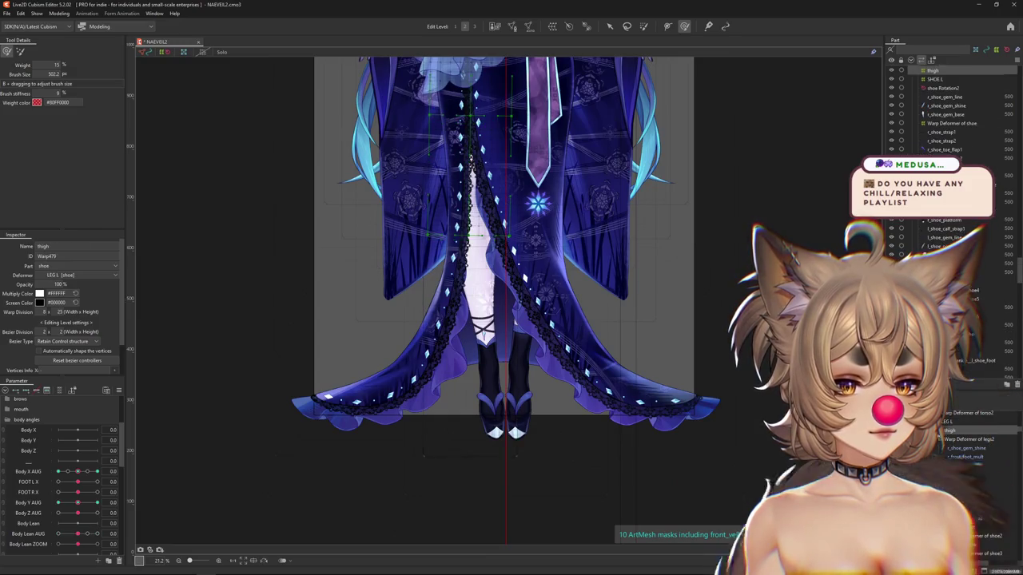
click(939, 439)
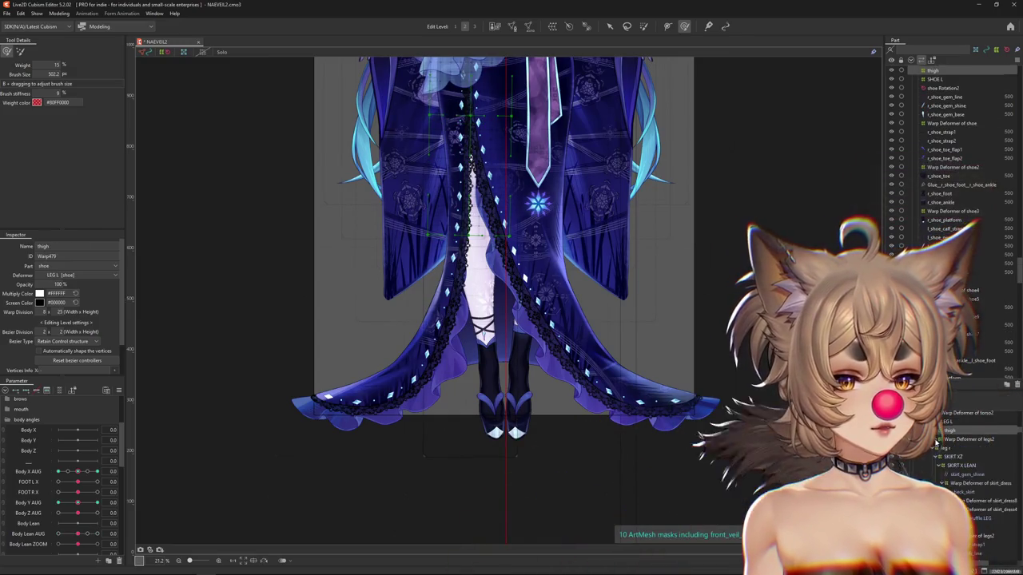
click(947, 438)
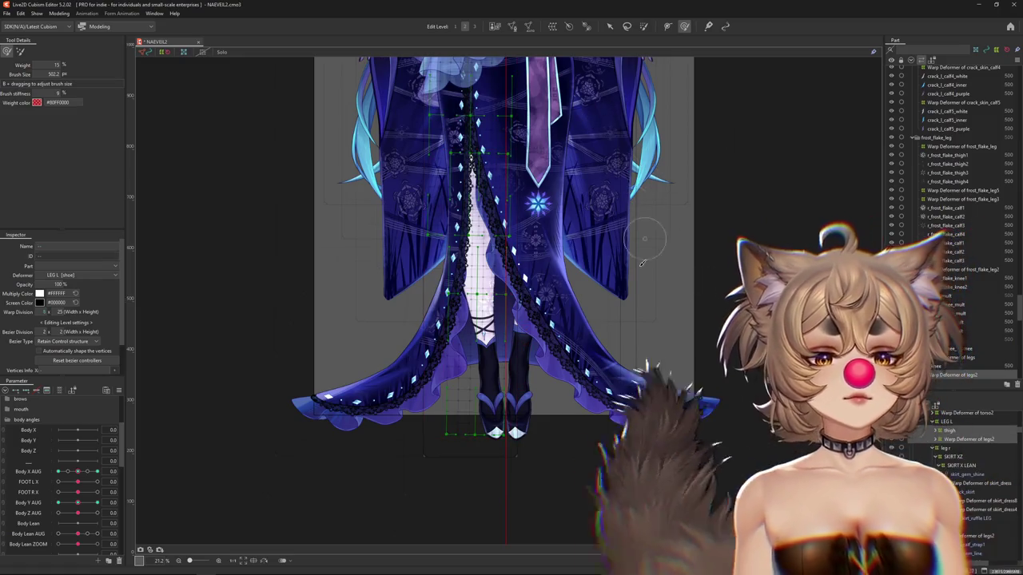
scroll(623, 252, down, 2)
Create the new shoe warp deformer and test it with Body X AUG at 10, then 0.
click(529, 26)
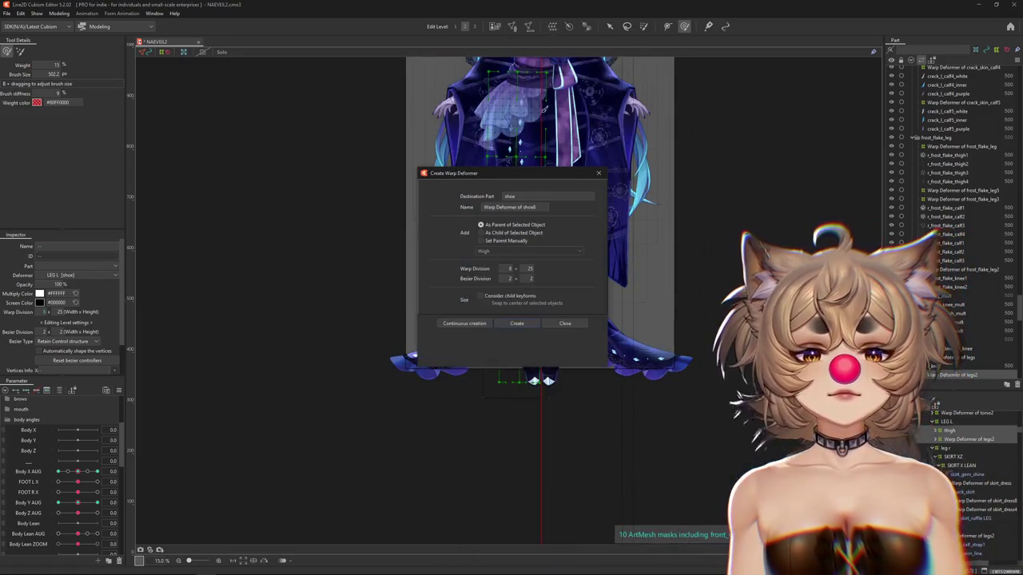
click(528, 322)
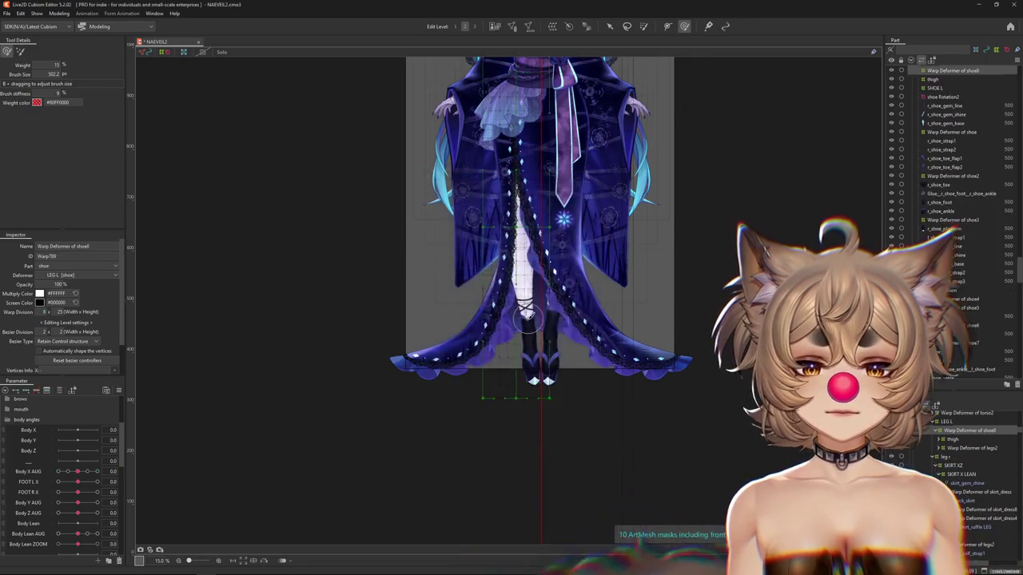
scroll(590, 340, up, 2)
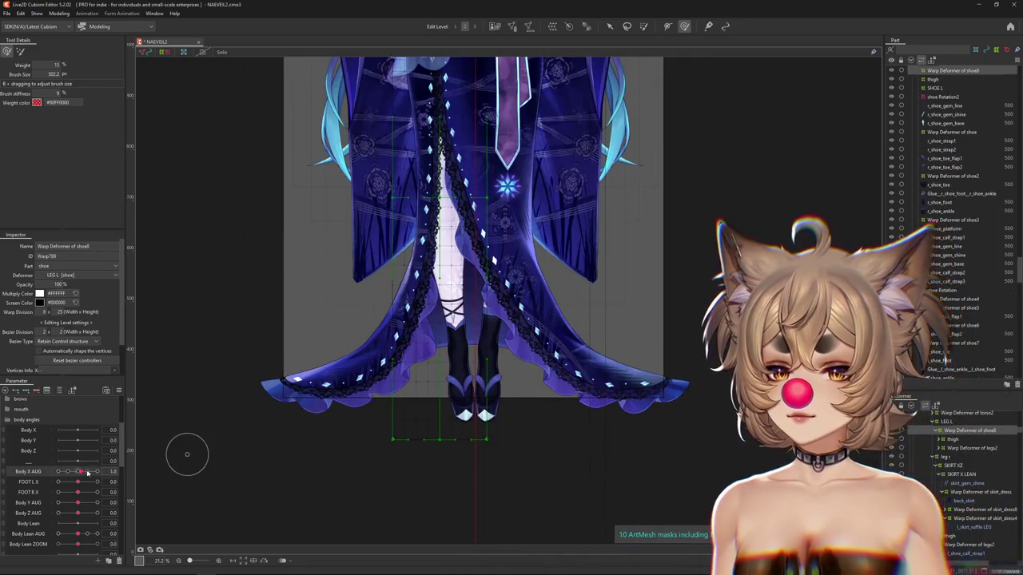
drag(84, 473, 143, 473)
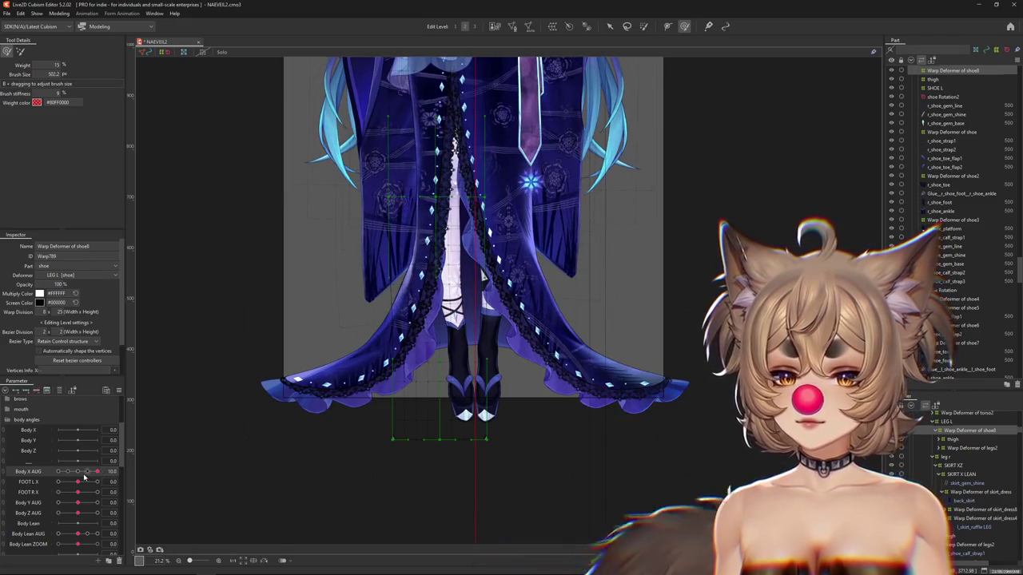
click(39, 473)
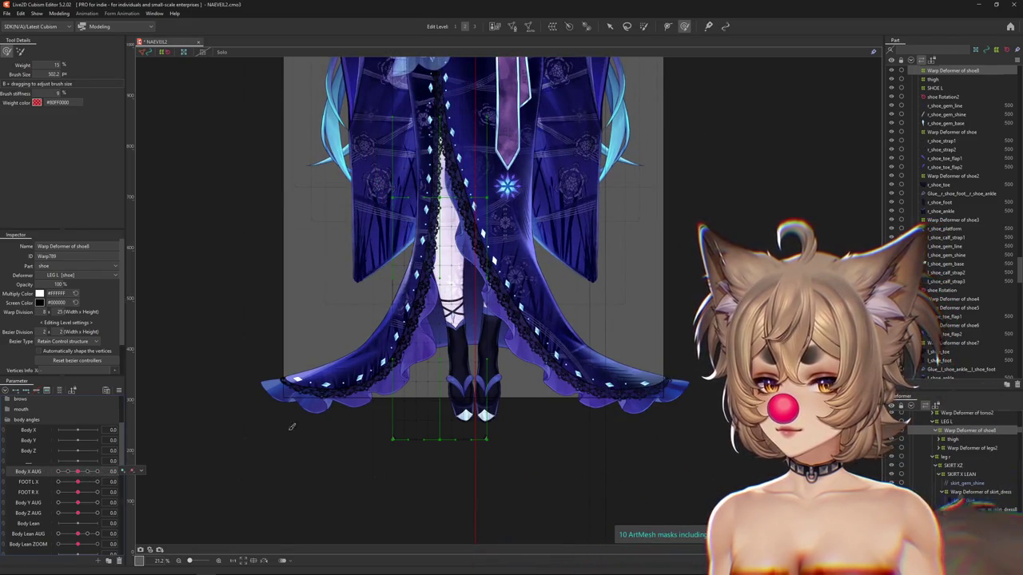
Pull the left leg and shoe toward the centre and hide the selection display.
scroll(453, 405, up, 4)
scroll(453, 405, up, 2)
scroll(453, 405, up, 1)
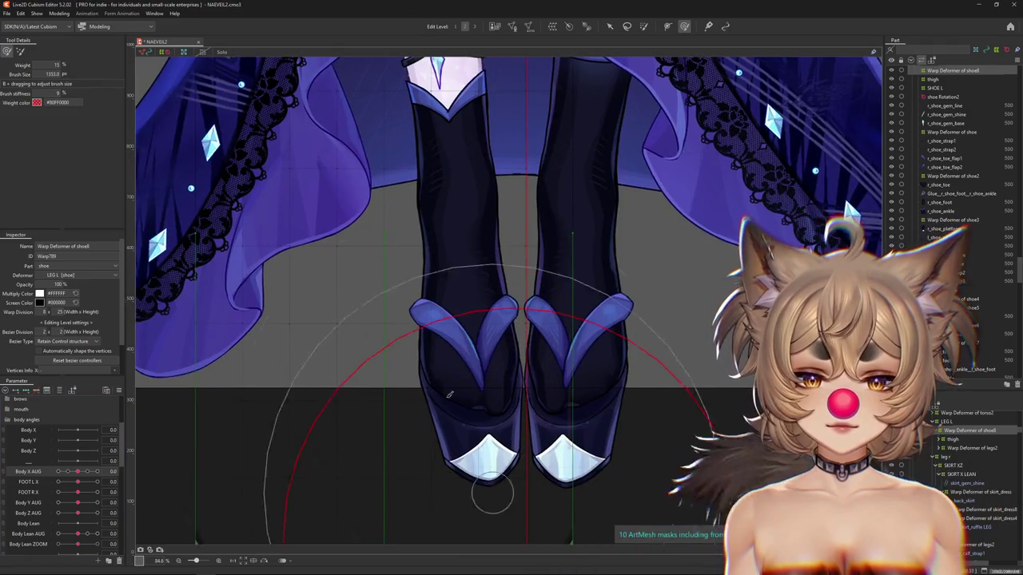
drag(453, 406, 548, 386)
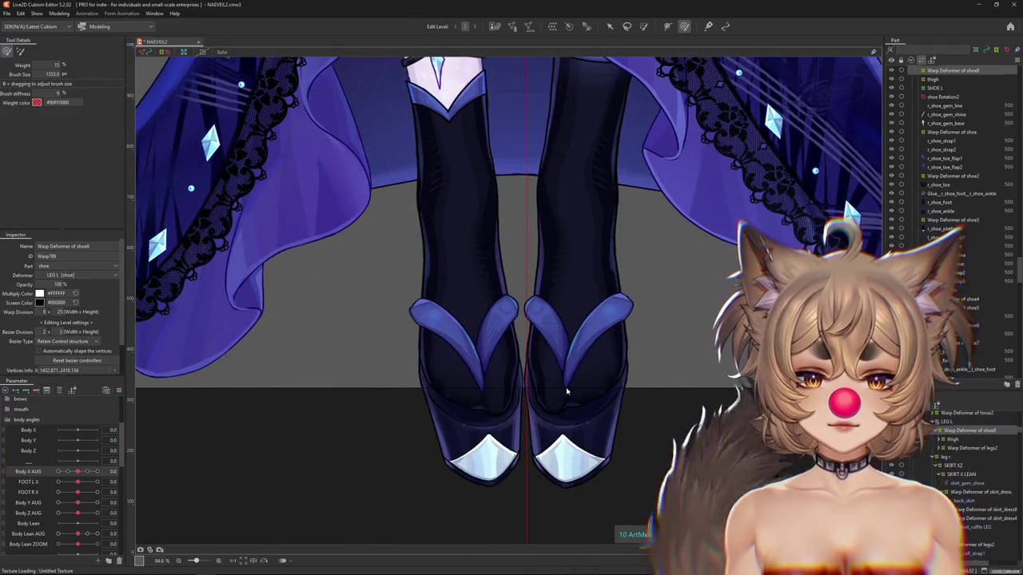
scroll(566, 394, down, 2)
drag(680, 401, 586, 387)
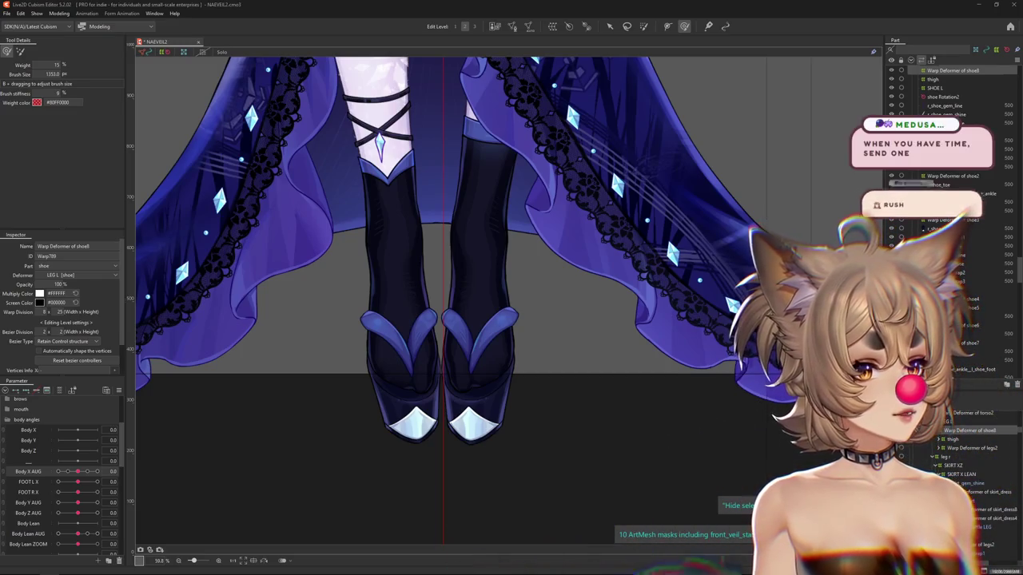
key(ctrl+h)
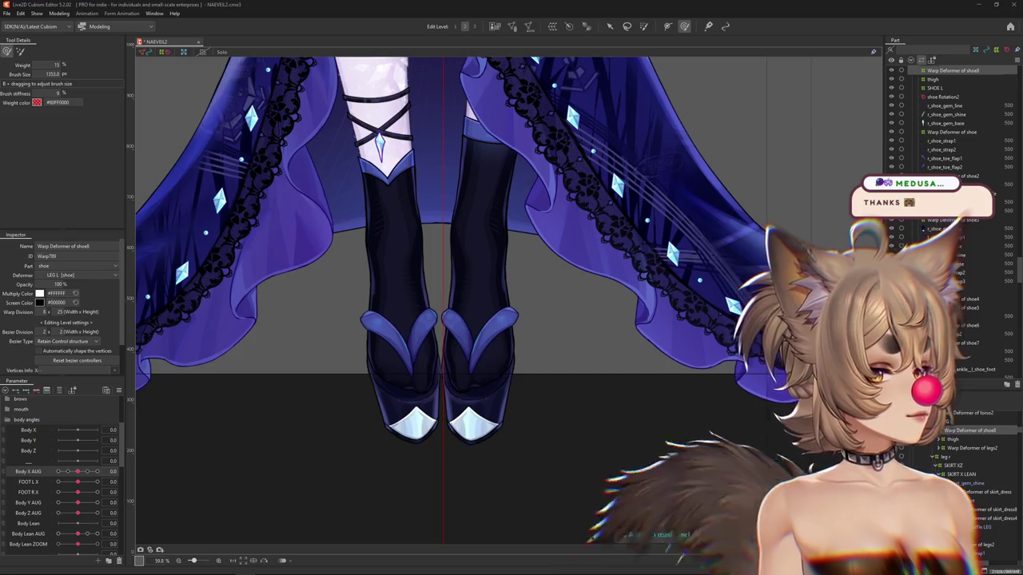
scroll(498, 434, down, 5)
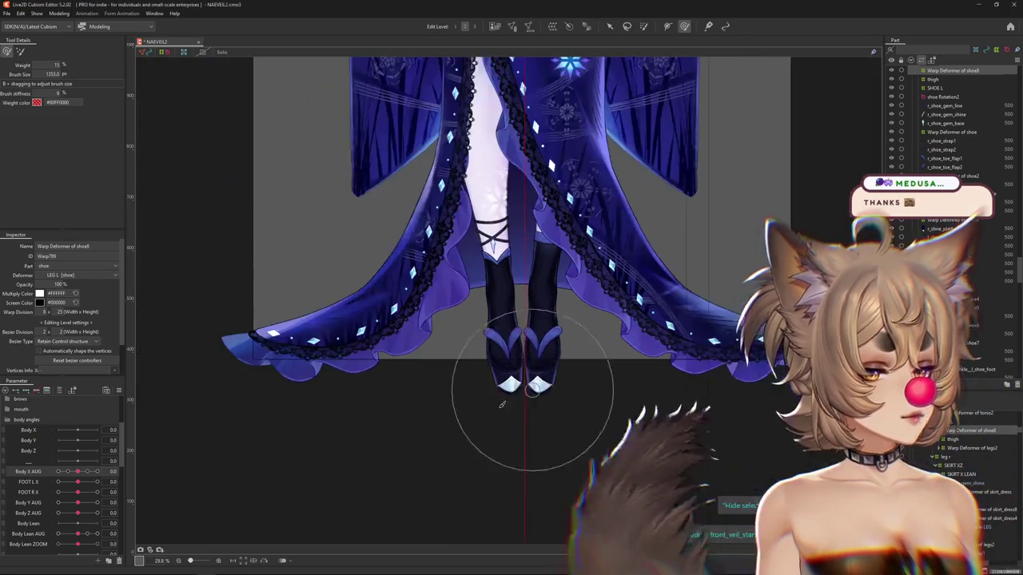
Set Body X AUG to -10 and resize the deformation area around the boots.
scroll(498, 440, up, 5)
scroll(405, 466, down, 3)
drag(404, 466, 513, 450)
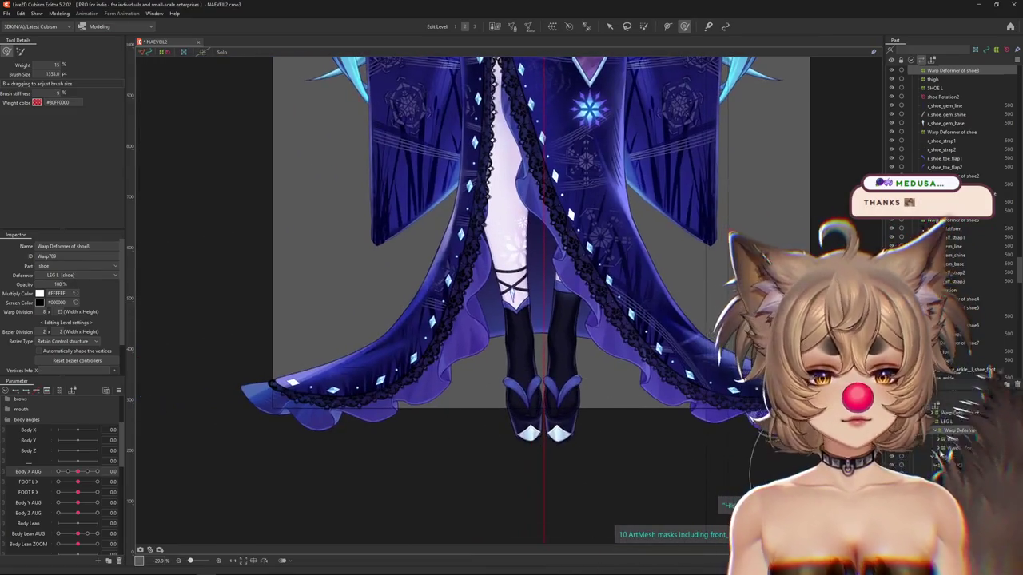
drag(92, 471, 78, 492)
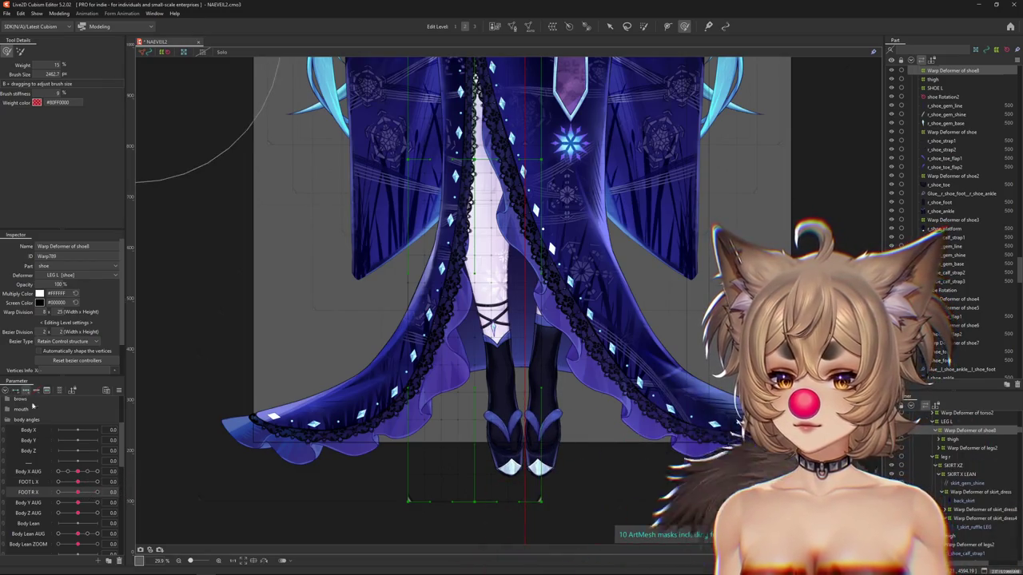
drag(483, 432, 509, 342)
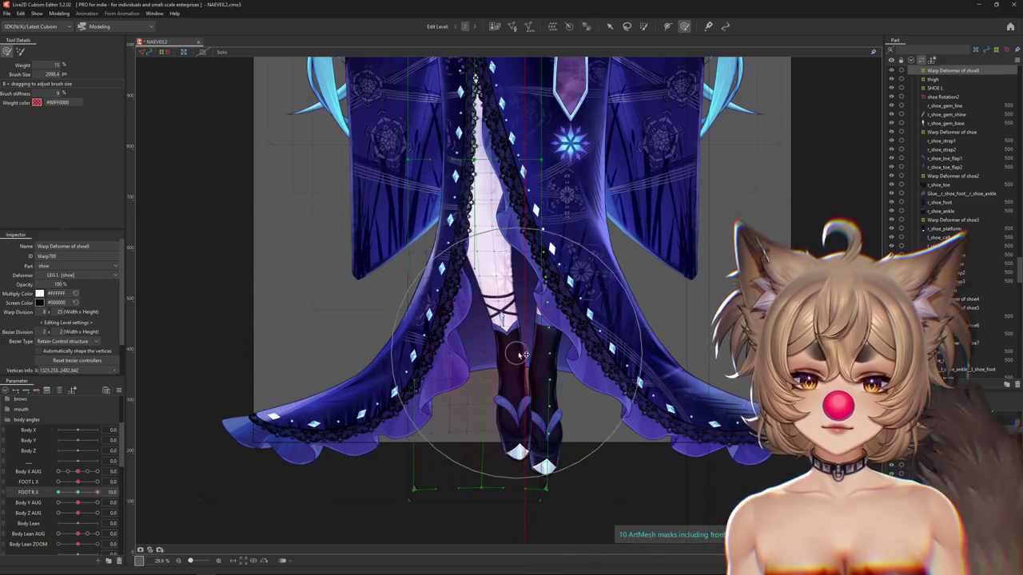
drag(509, 342, 421, 487)
mouse_move(456, 389)
mouse_down()
mouse_move(470, 391)
mouse_move(469, 220)
mouse_up()
scroll(469, 390, down, 2)
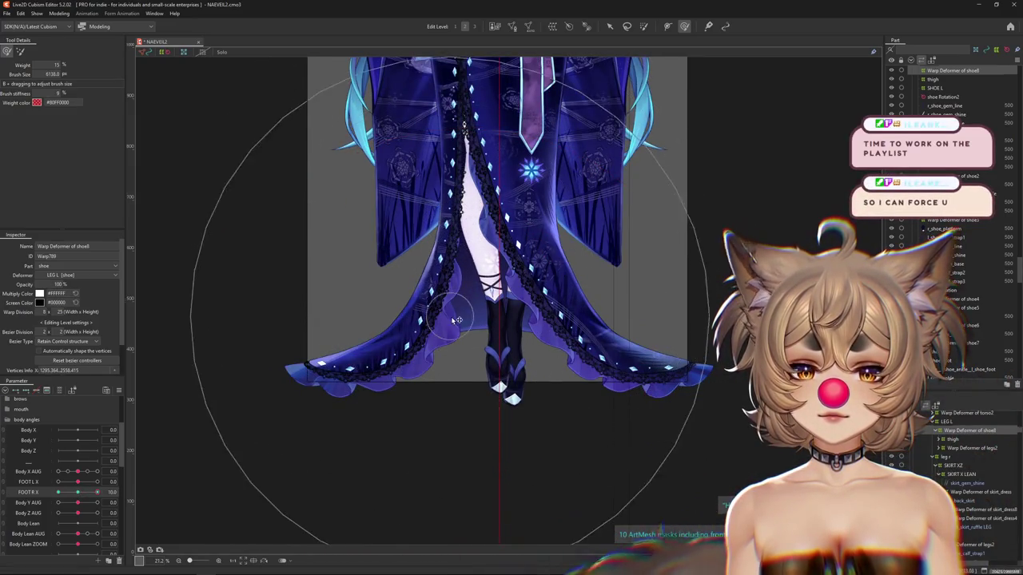
drag(469, 221, 505, 345)
Warp the boots and lower garment, check the feet at FOOT R X 10, then return it to 0.
mouse_move(296, 403)
mouse_down()
mouse_move(438, 314)
mouse_move(458, 389)
mouse_up()
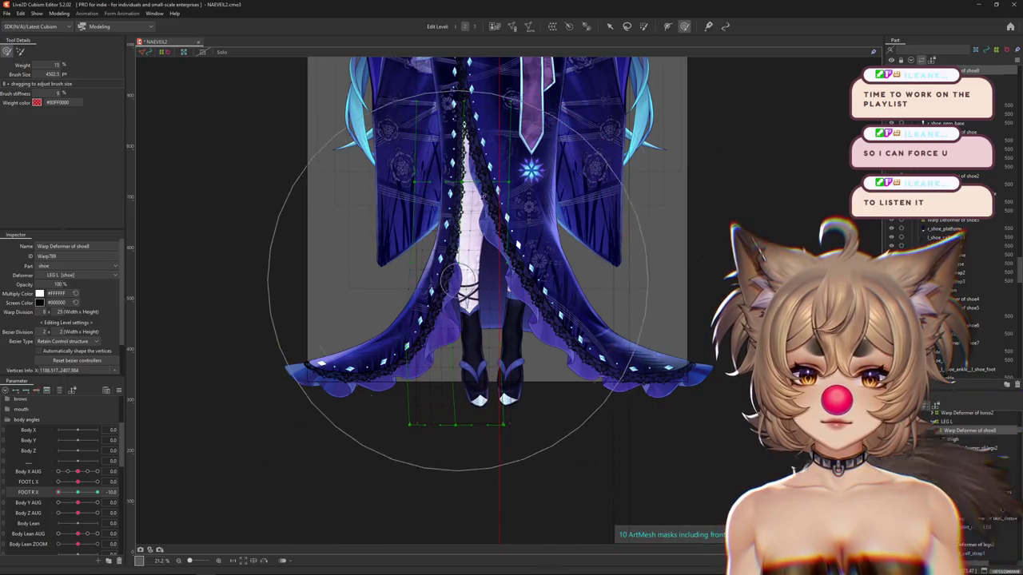
drag(269, 336, 252, 392)
drag(62, 496, 123, 485)
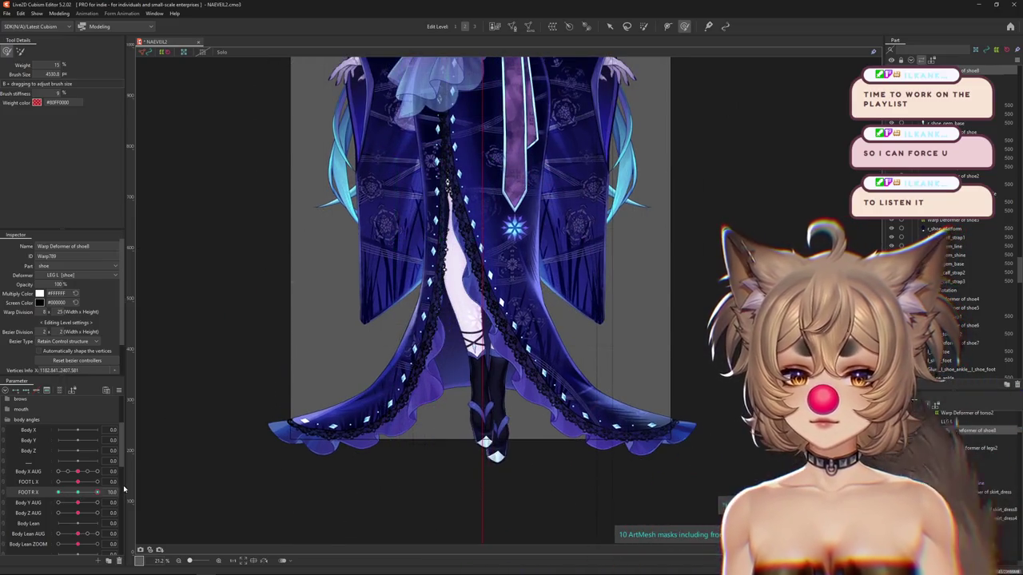
drag(470, 331, 421, 426)
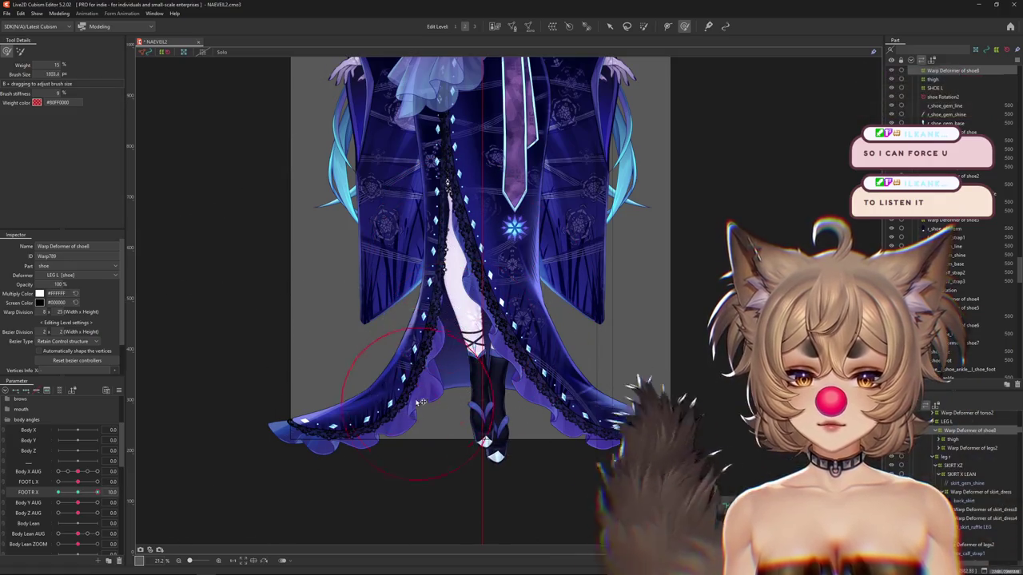
drag(546, 361, 526, 448)
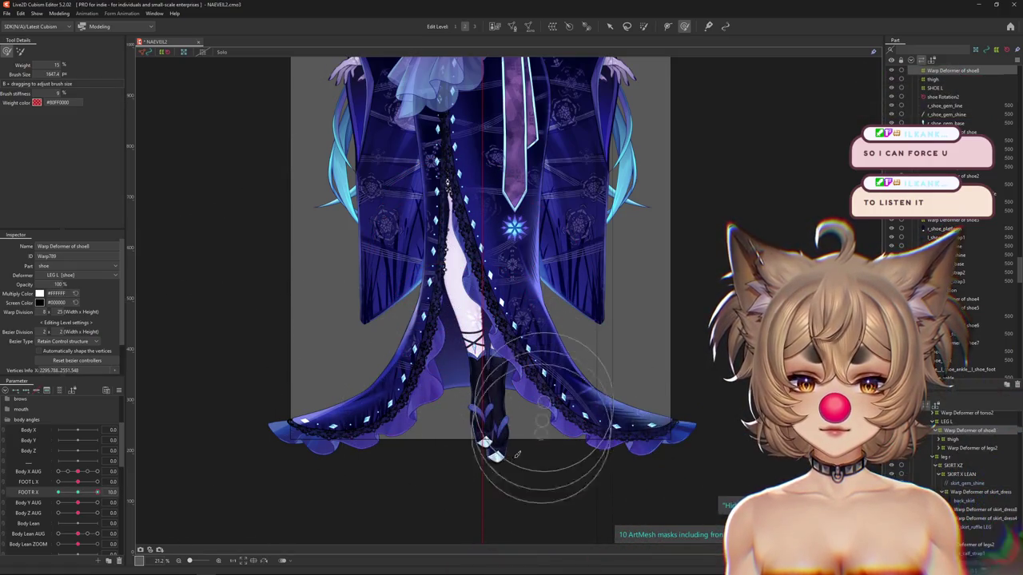
drag(486, 421, 451, 469)
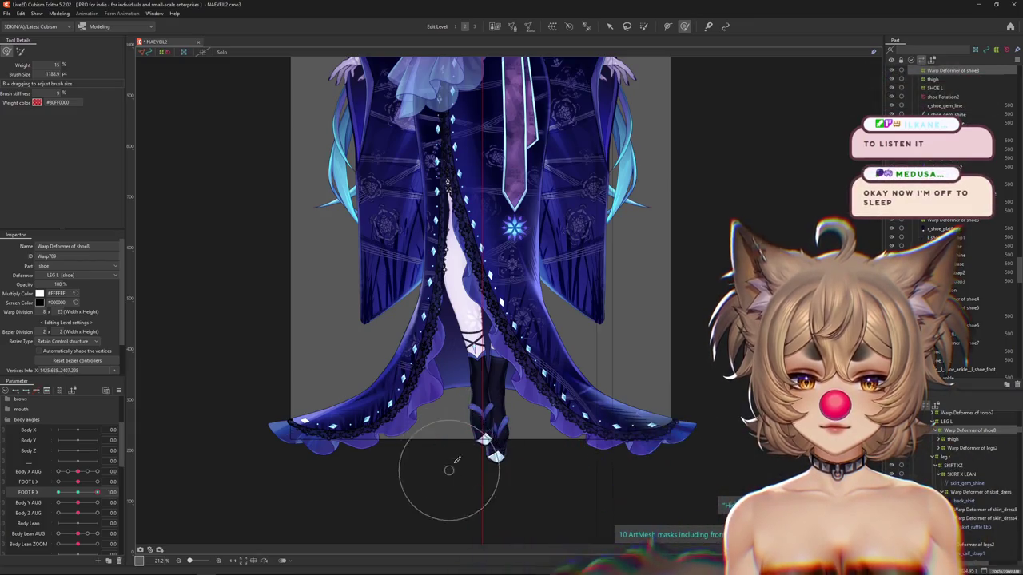
drag(97, 492, 77, 492)
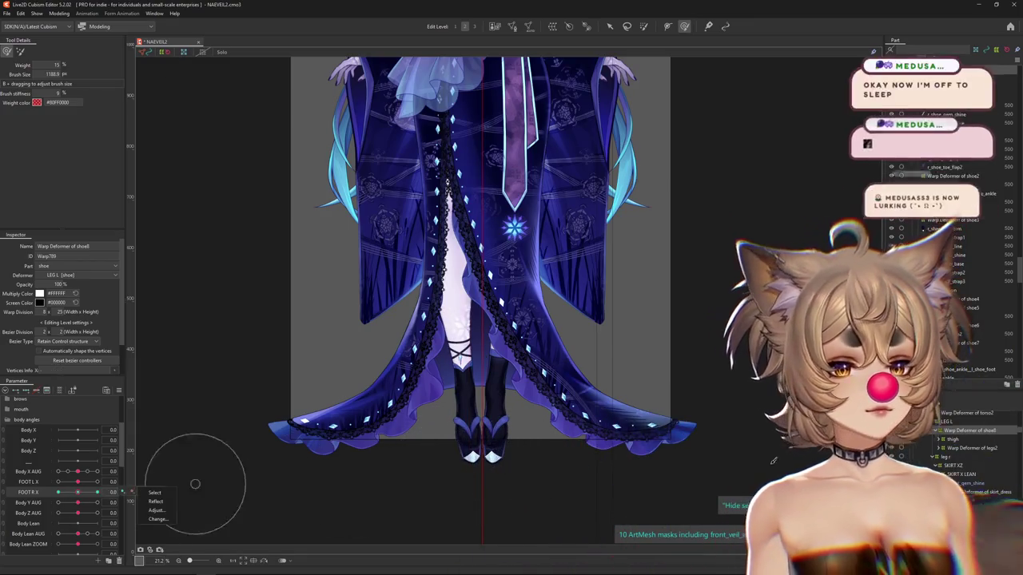
Bring up the FOOT R X options, then inspect the leg meshes, shoe deformers and LEG L.
right_click(137, 488)
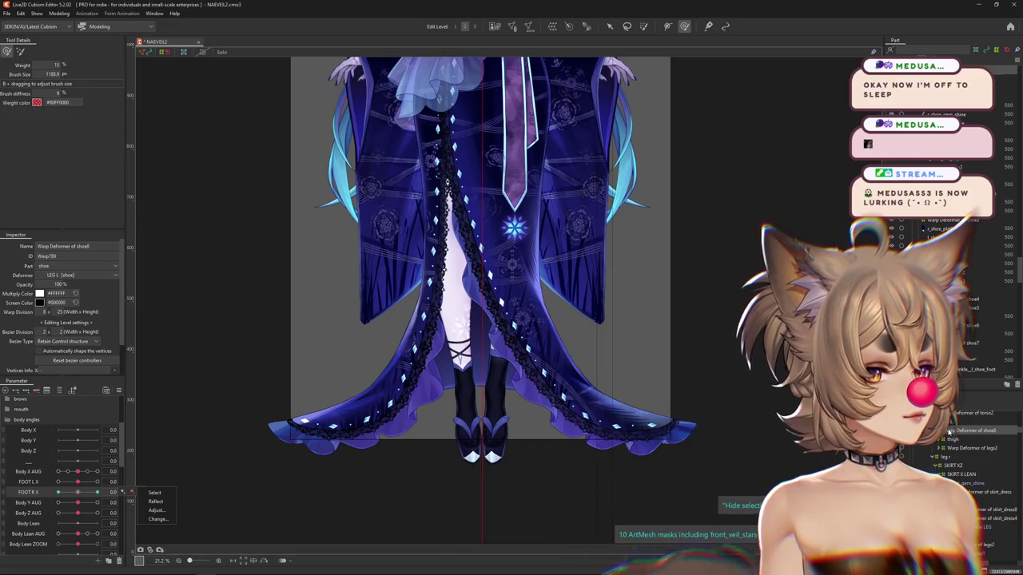
click(947, 422)
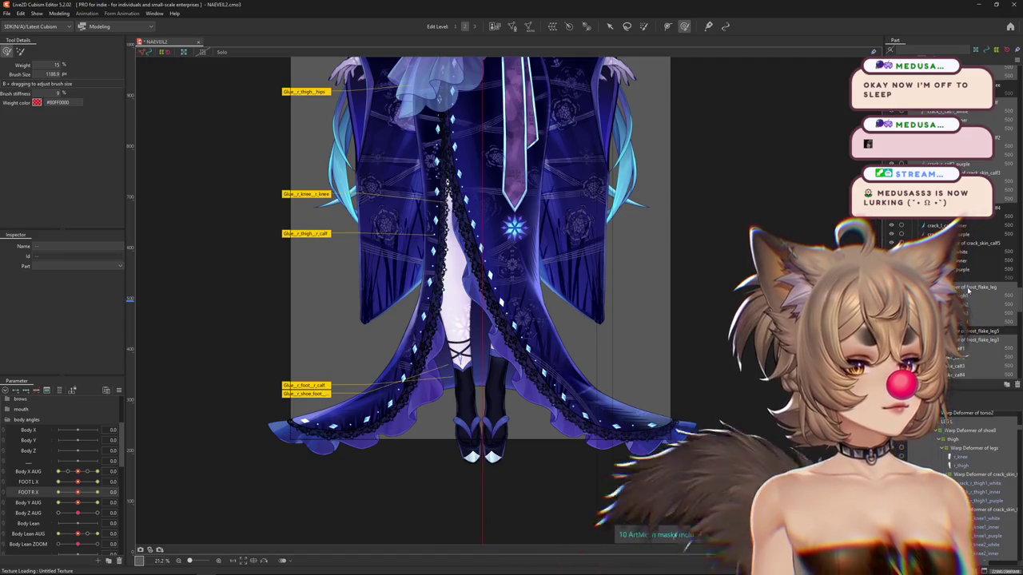
click(968, 292)
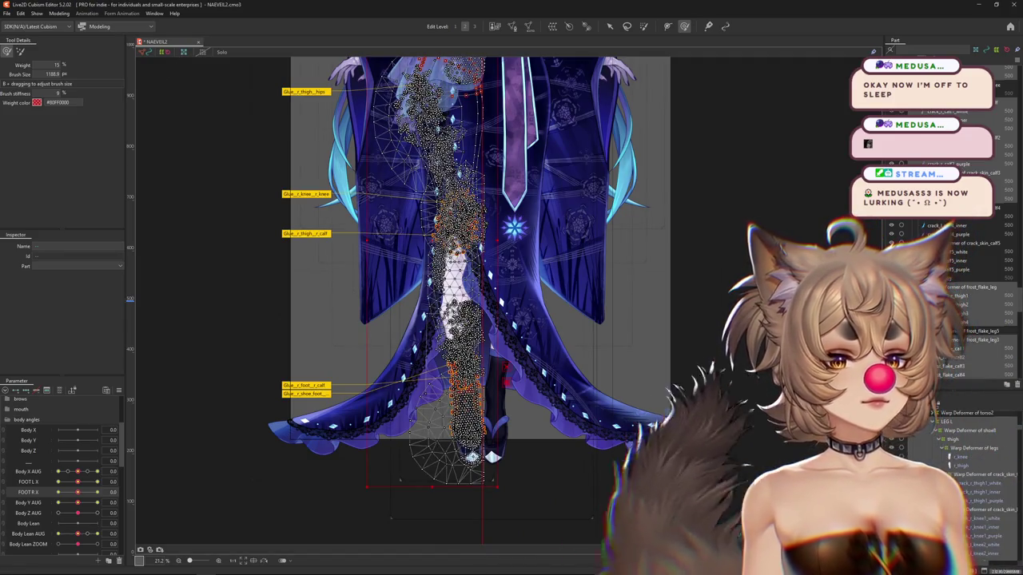
click(949, 257)
click(949, 268)
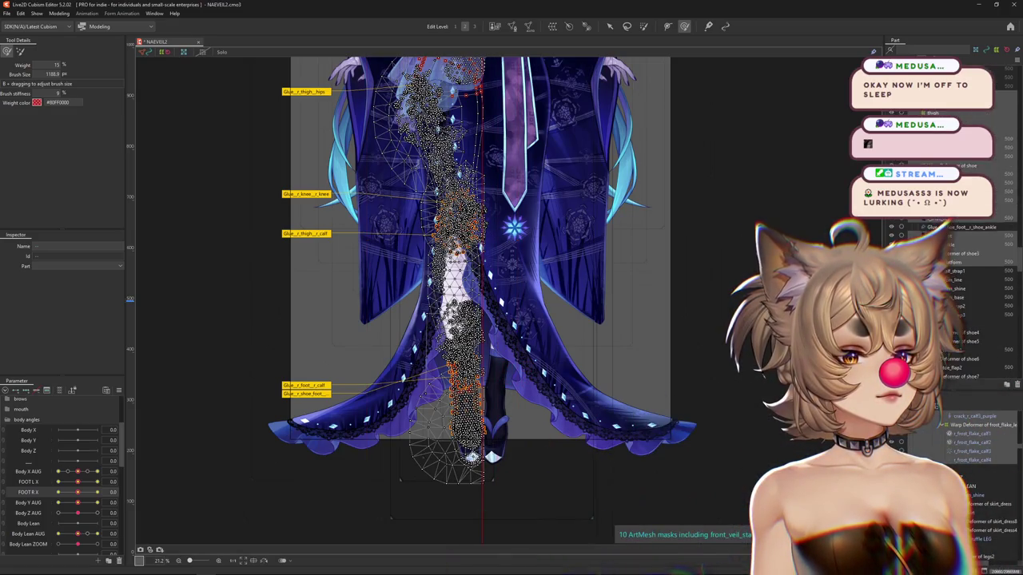
scroll(949, 264, up, 10)
click(949, 264)
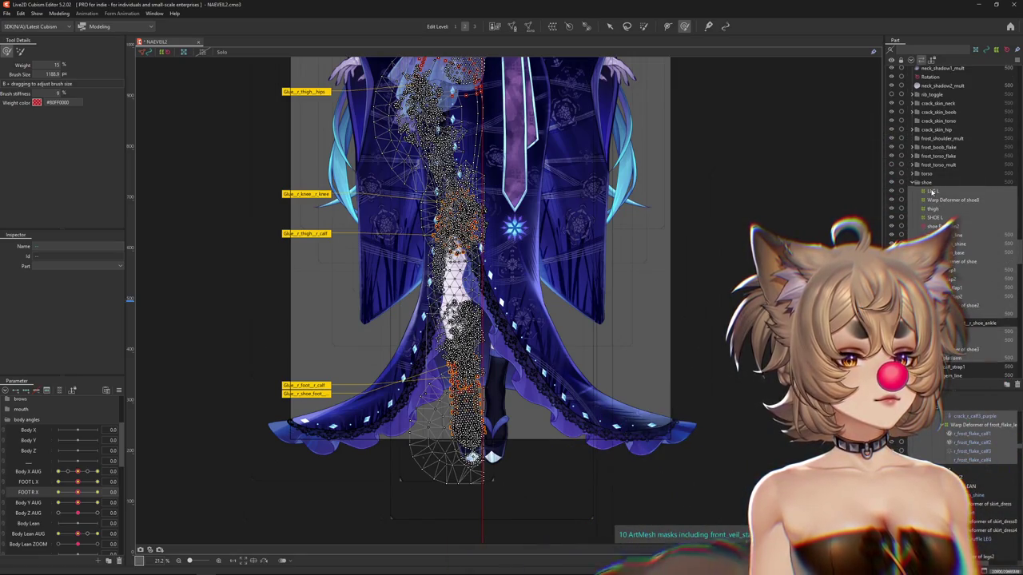
click(930, 192)
Clear the selection, zoom in on both legs and shoes, and open Modeling > Physics Settings.
scroll(951, 239, down, 5)
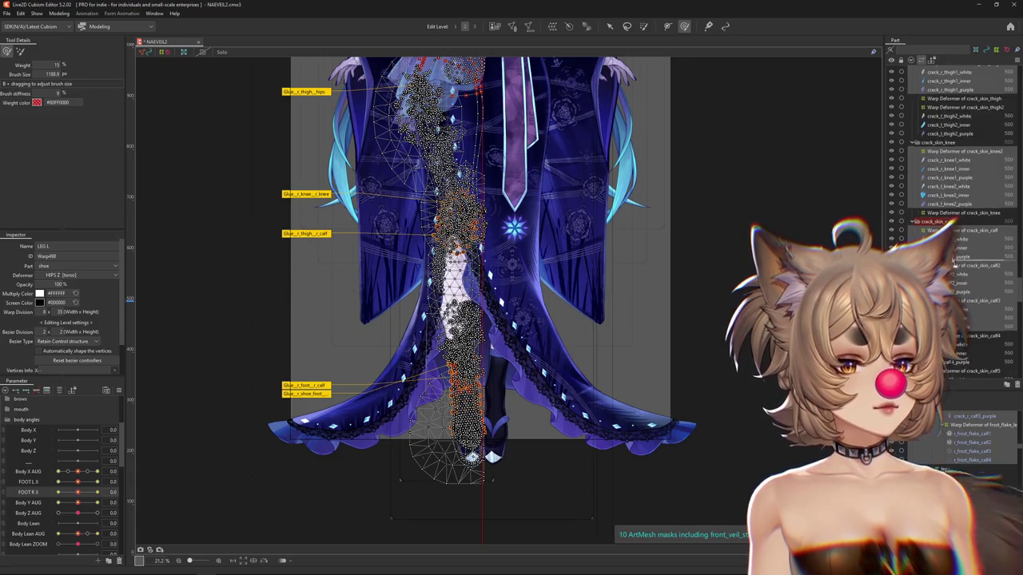
scroll(950, 257, down, 3)
scroll(950, 260, down, 3)
scroll(953, 268, down, 3)
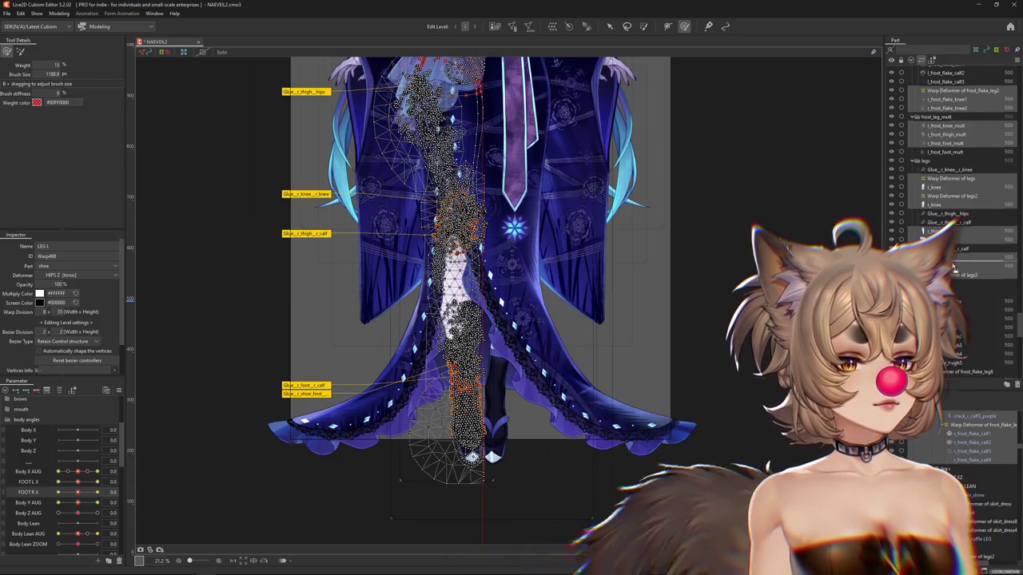
scroll(950, 159, down, 3)
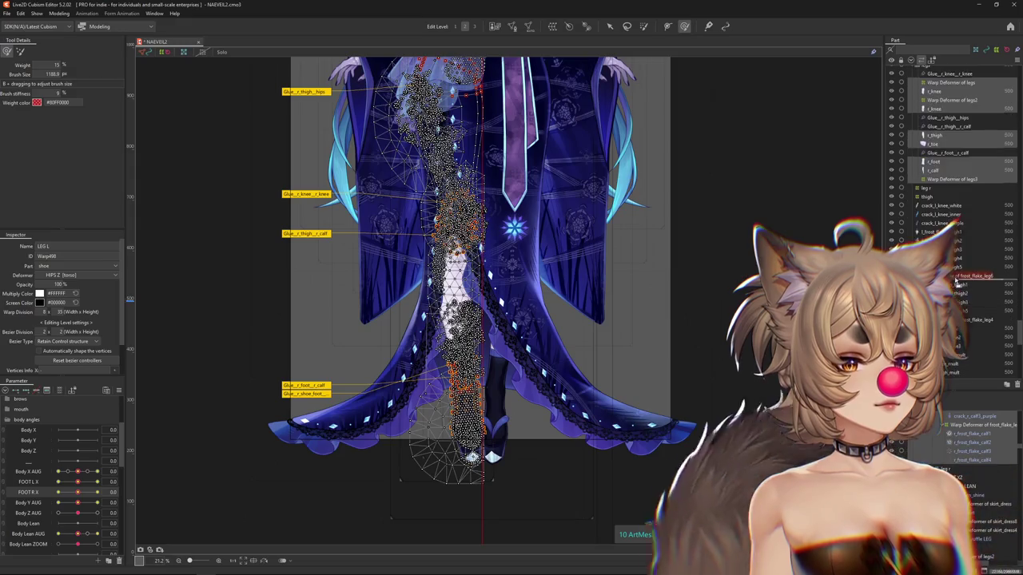
scroll(951, 160, down, 3)
scroll(950, 160, down, 1)
scroll(950, 160, down, 1)
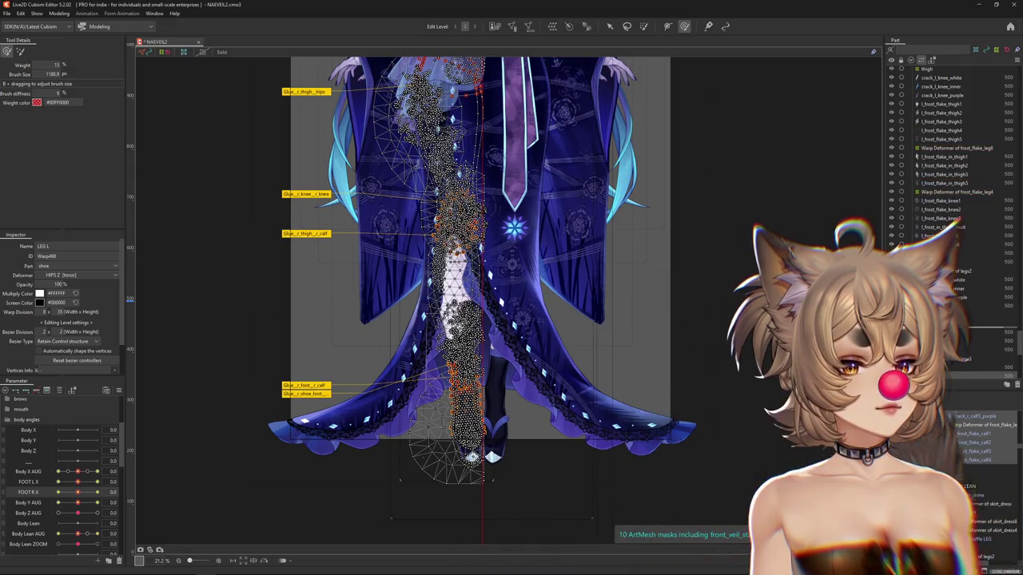
scroll(950, 160, down, 1)
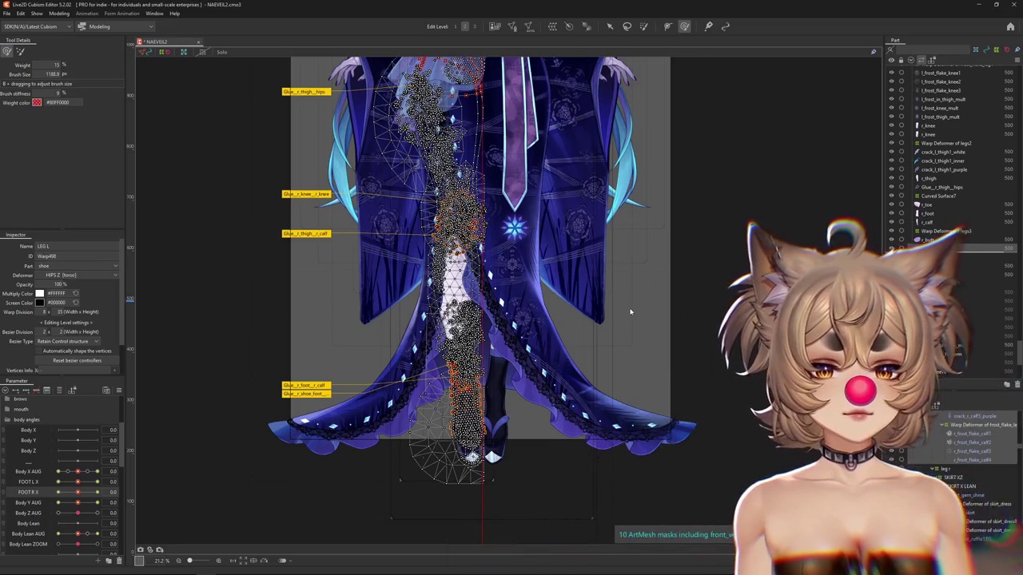
click(629, 311)
scroll(203, 524, up, 3)
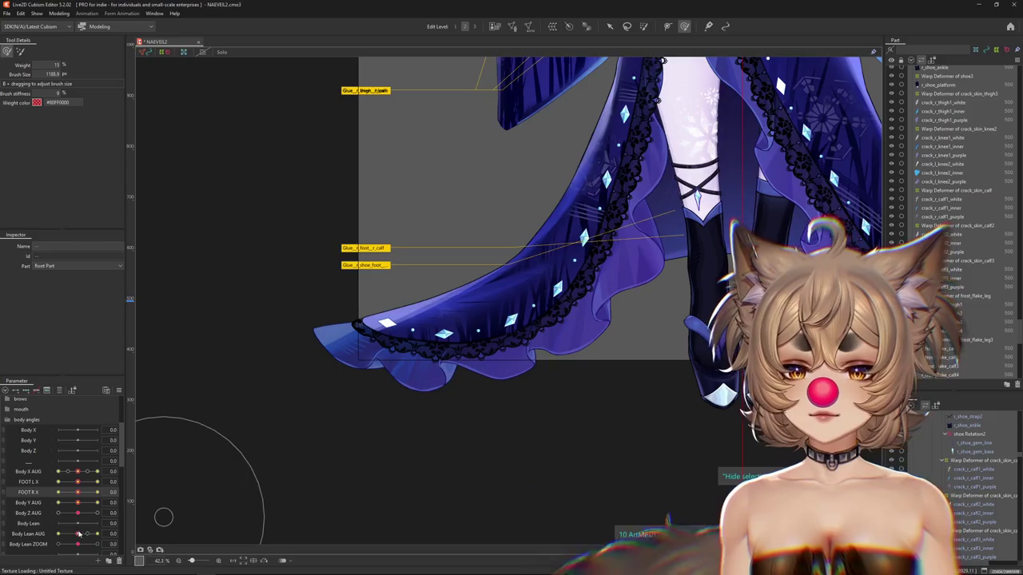
drag(337, 471, 55, 493)
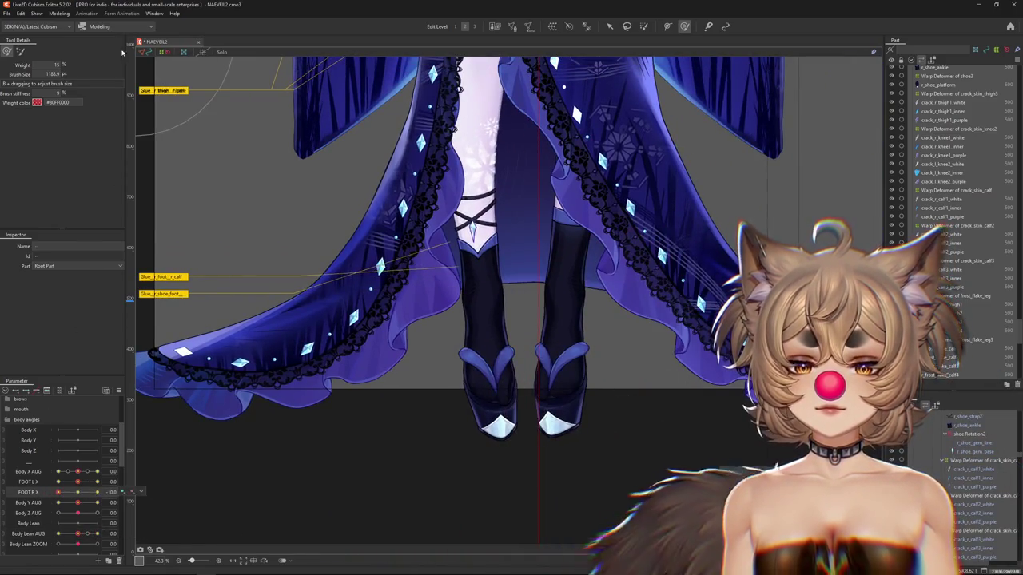
click(59, 14)
click(75, 191)
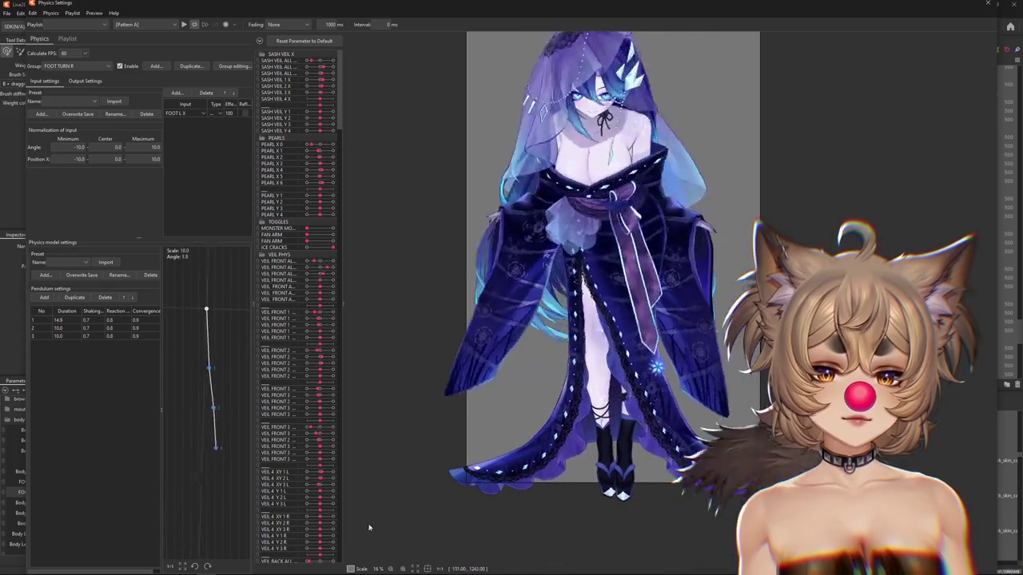
scroll(534, 461, down, 1)
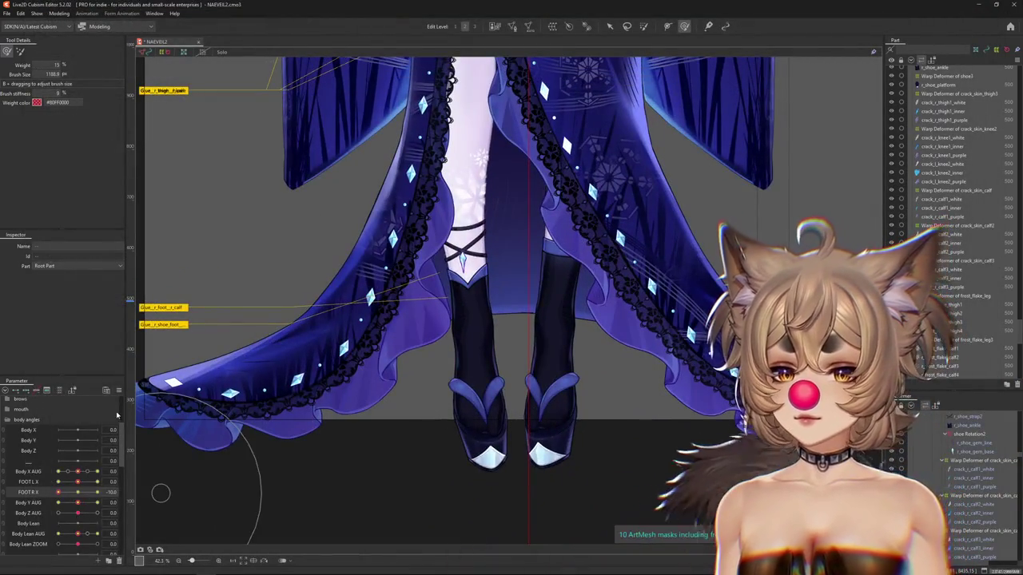
right_click(192, 360)
click(232, 416)
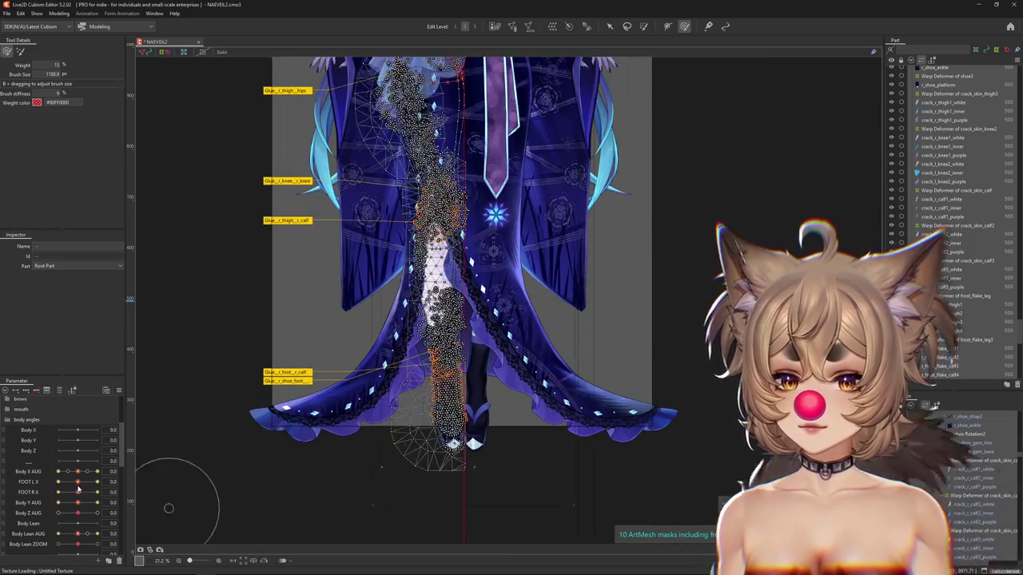
Test the right foot turn, select the boot mesh and shoe8 warp deformer, and shrink the brush.
drag(77, 491, 94, 497)
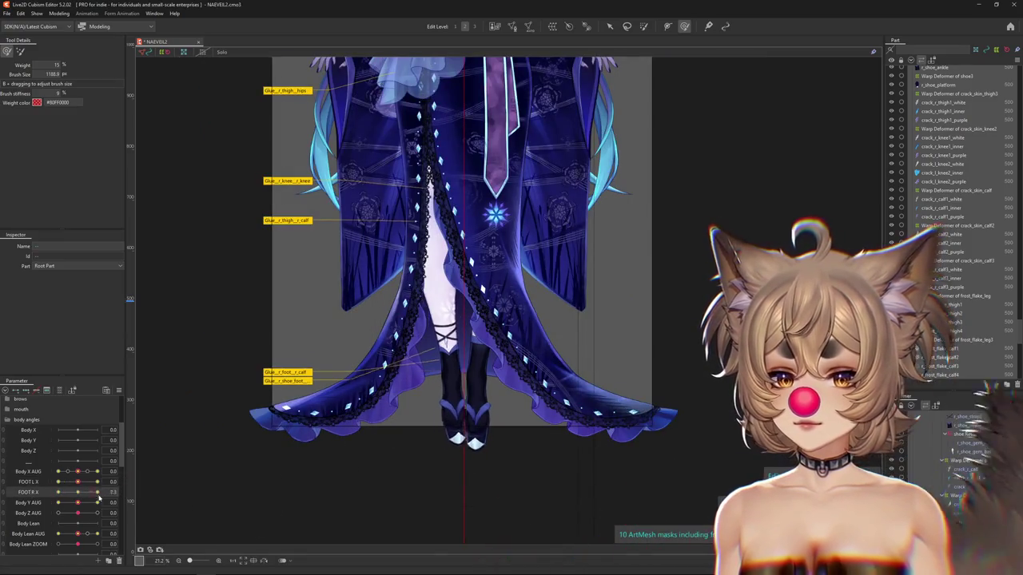
click(447, 384)
scroll(469, 431, up, 3)
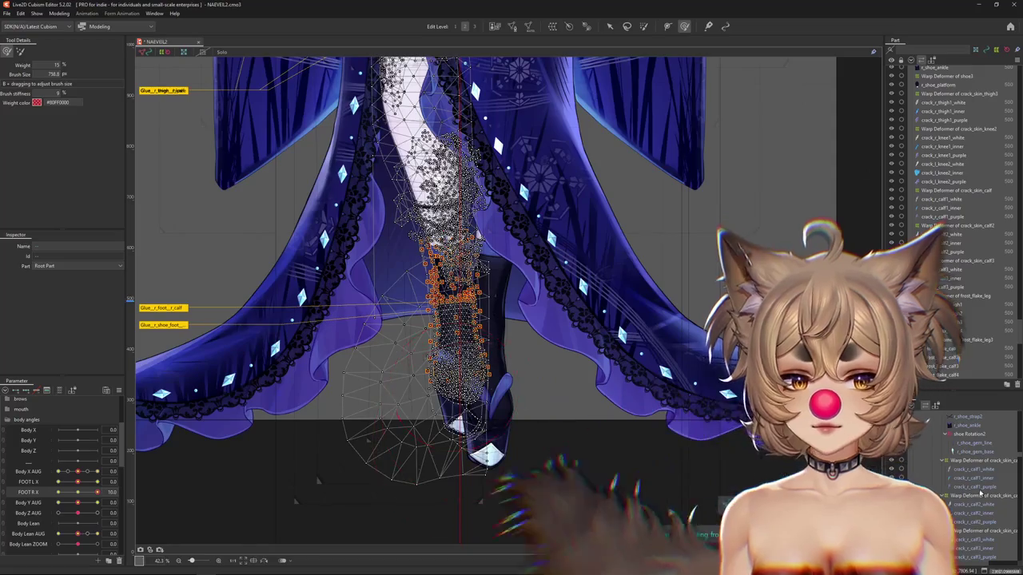
drag(94, 492, 74, 497)
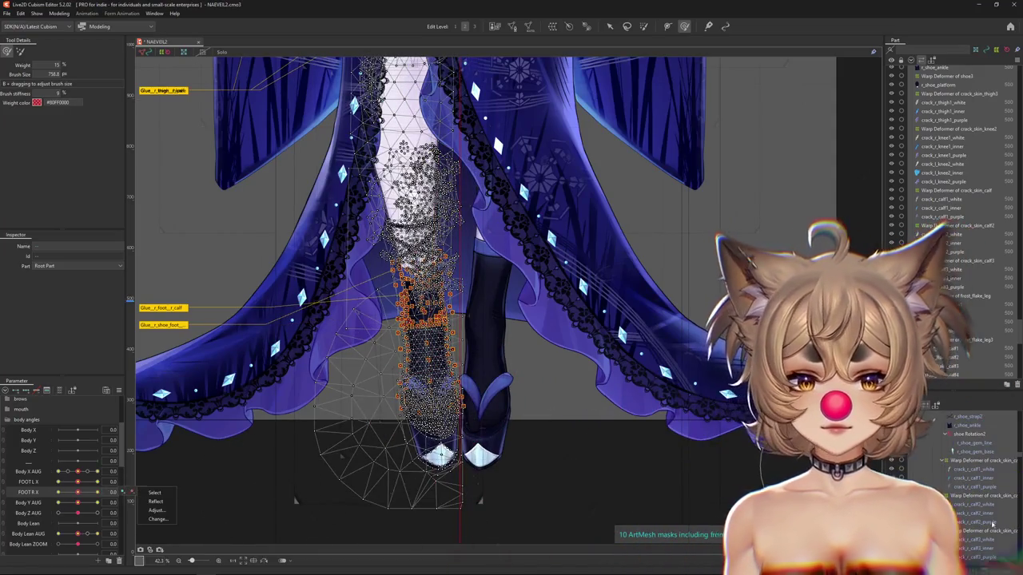
click(968, 501)
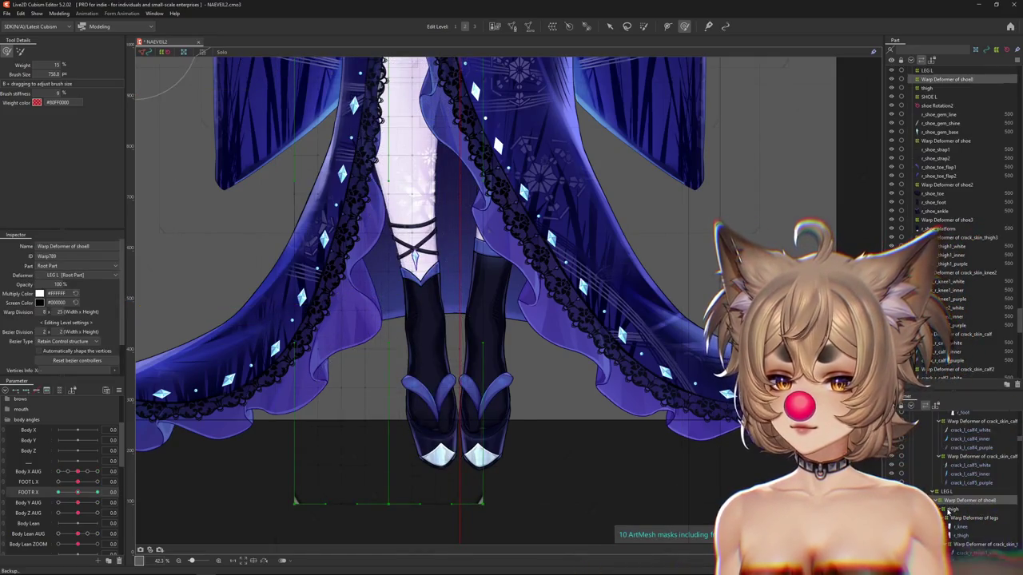
drag(144, 488, 279, 433)
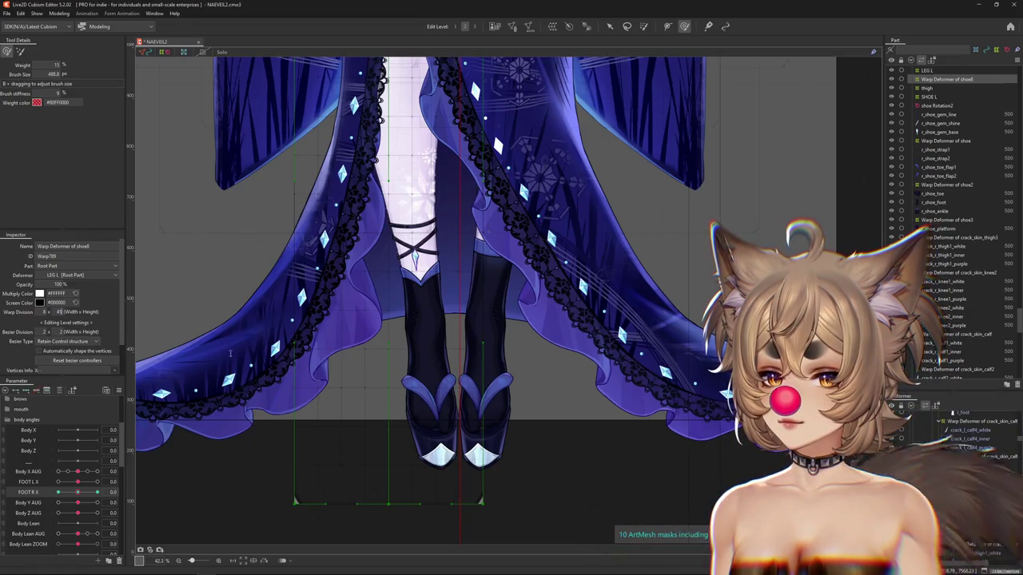
mouse_move(78, 492)
mouse_down()
mouse_move(47, 499)
mouse_move(80, 473)
mouse_up()
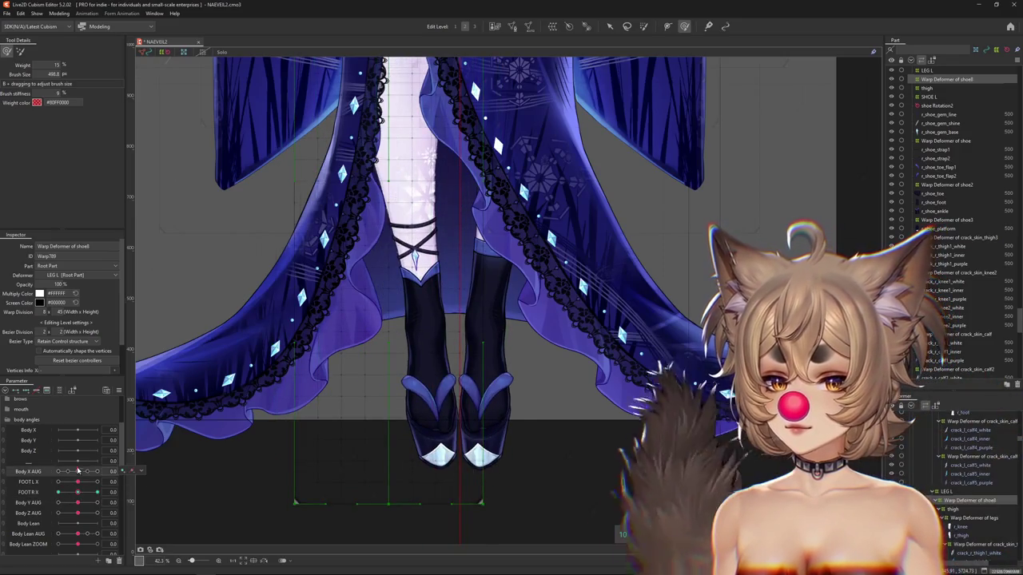
Push Body X AUG to one side and try warping the skirt and kimono, undoing both warps.
click(97, 471)
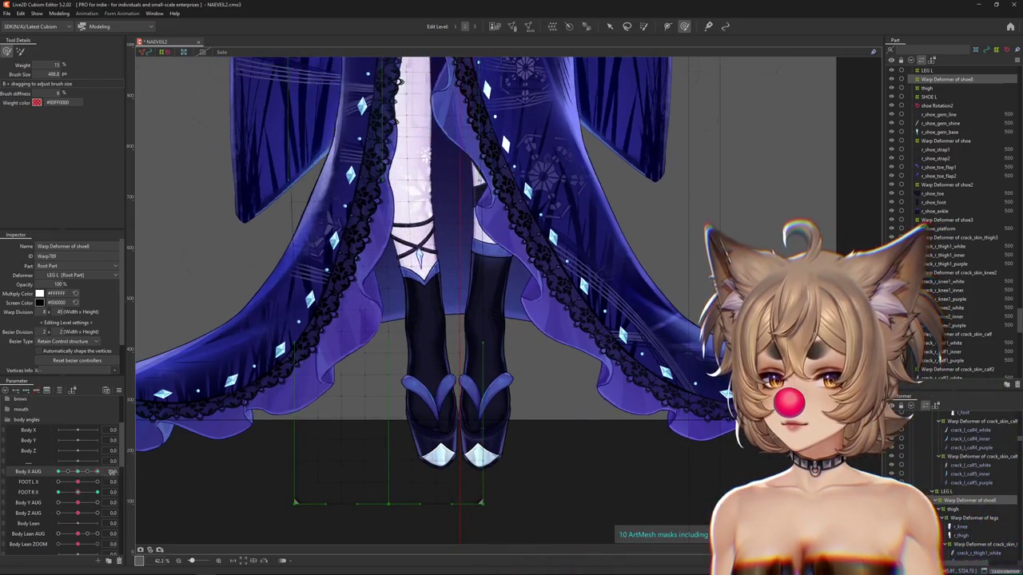
drag(77, 492, 101, 494)
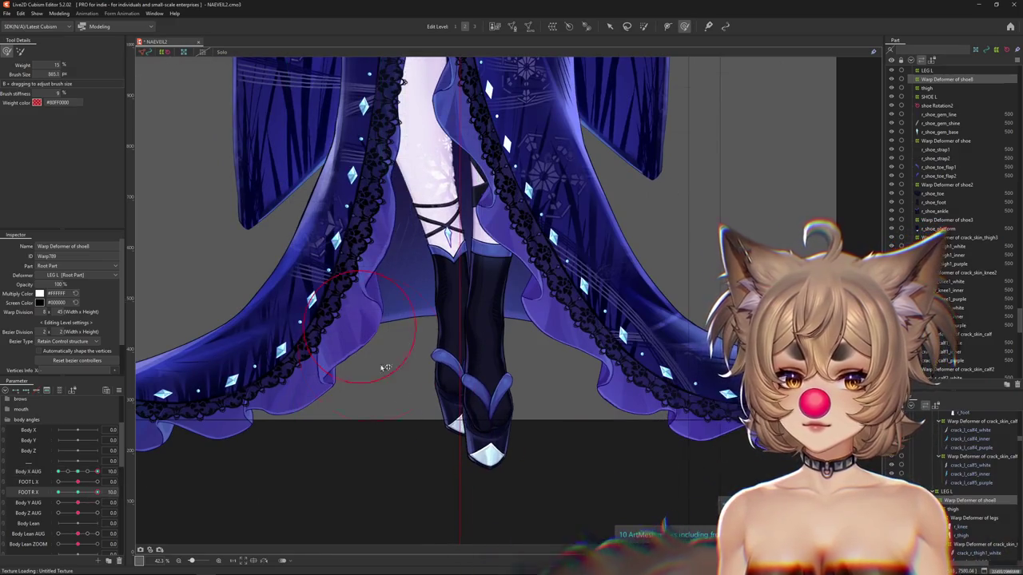
scroll(448, 373, down, 2)
scroll(444, 312, down, 2)
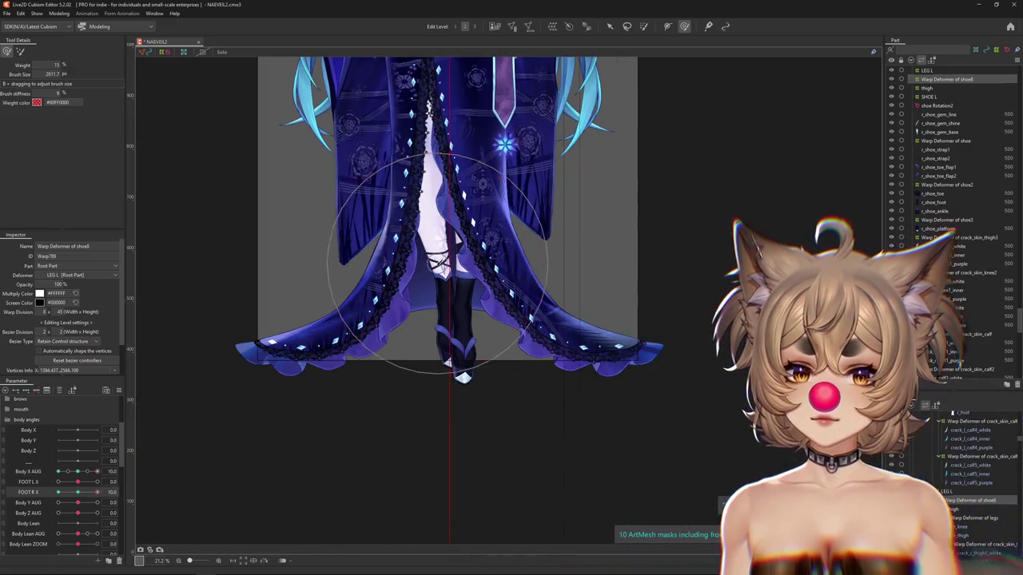
drag(448, 344, 447, 382)
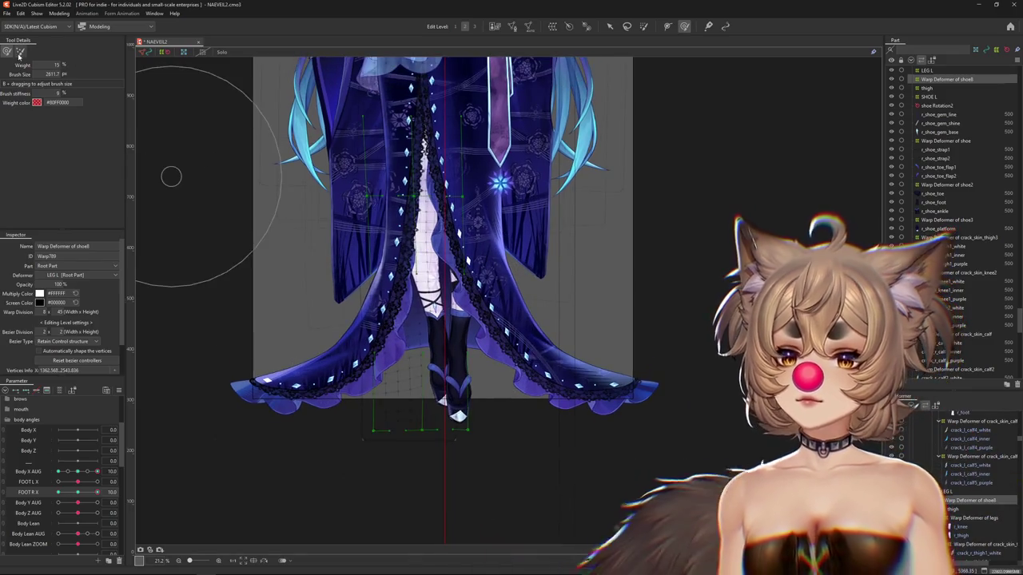
drag(394, 319, 400, 456)
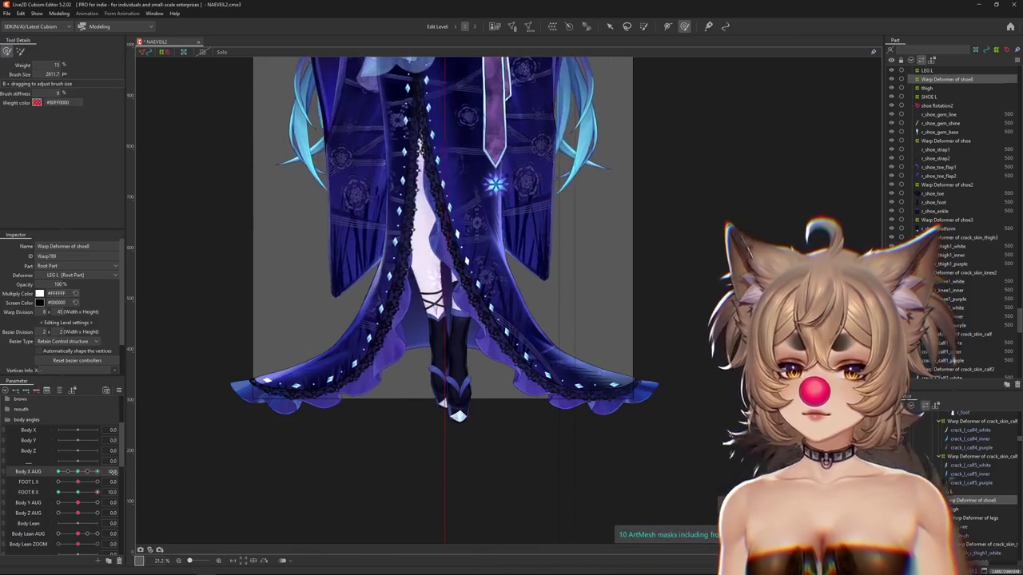
drag(328, 367, 391, 366)
key(ctrl+z)
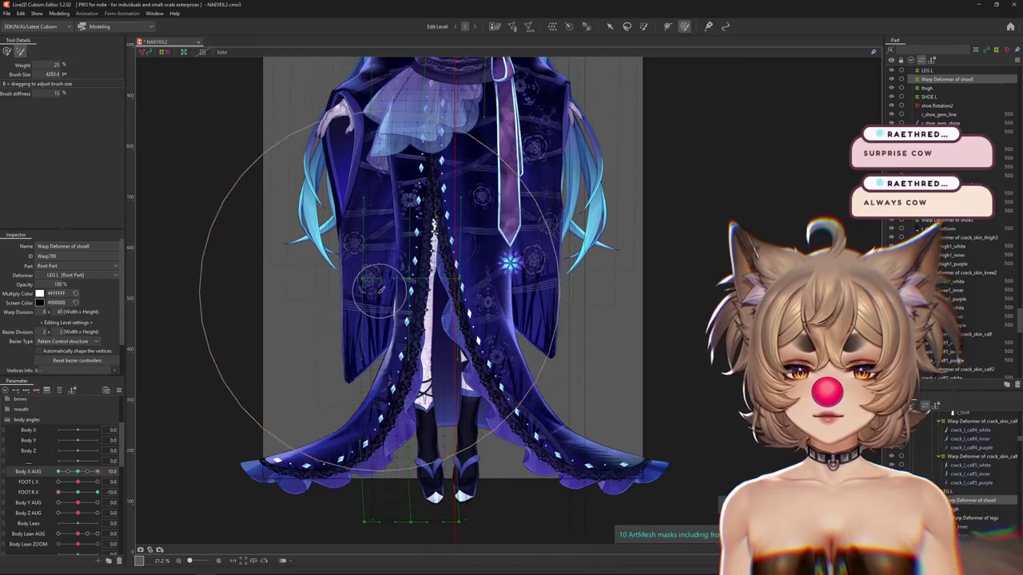
drag(381, 289, 349, 310)
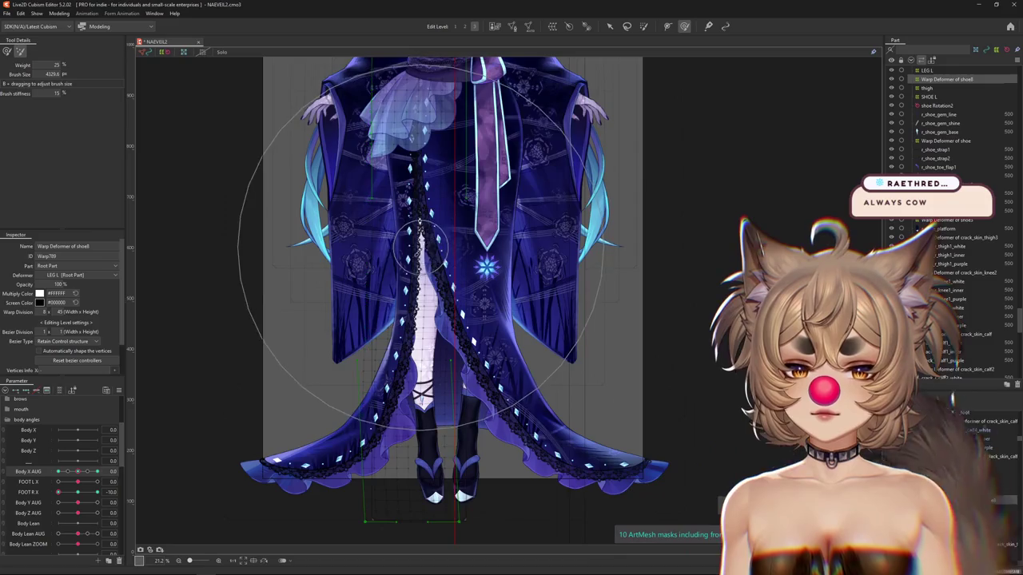
key(ctrl+z)
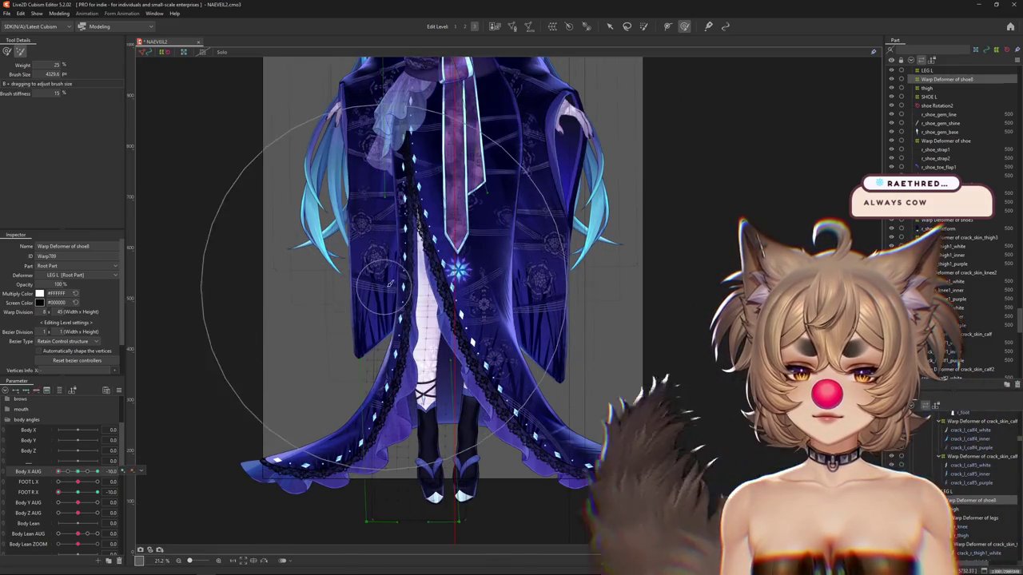
Turn the right foot the opposite way, resize the brush, swing Body X AUG, and open Physics Settings.
drag(58, 493, 177, 474)
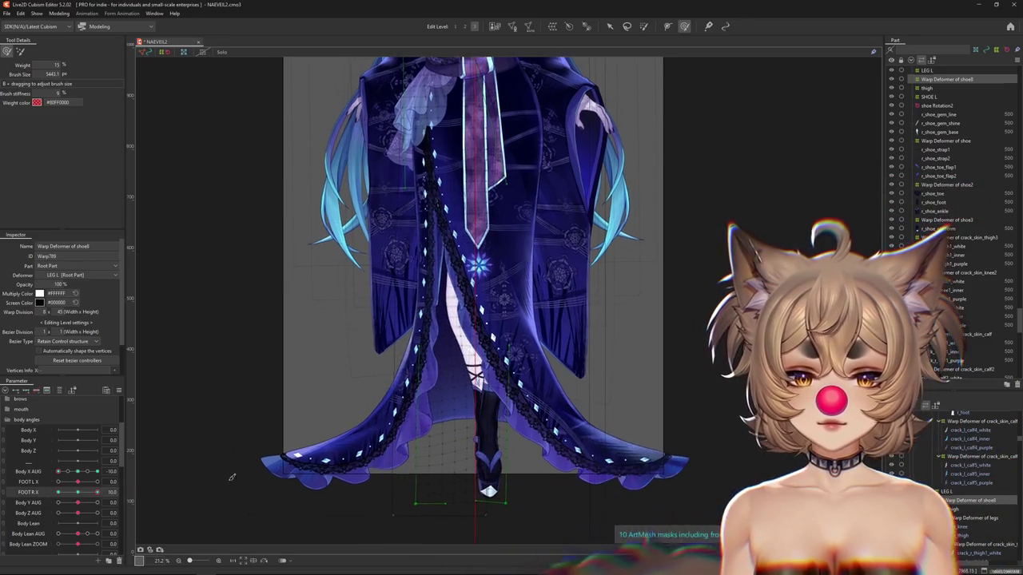
click(96, 471)
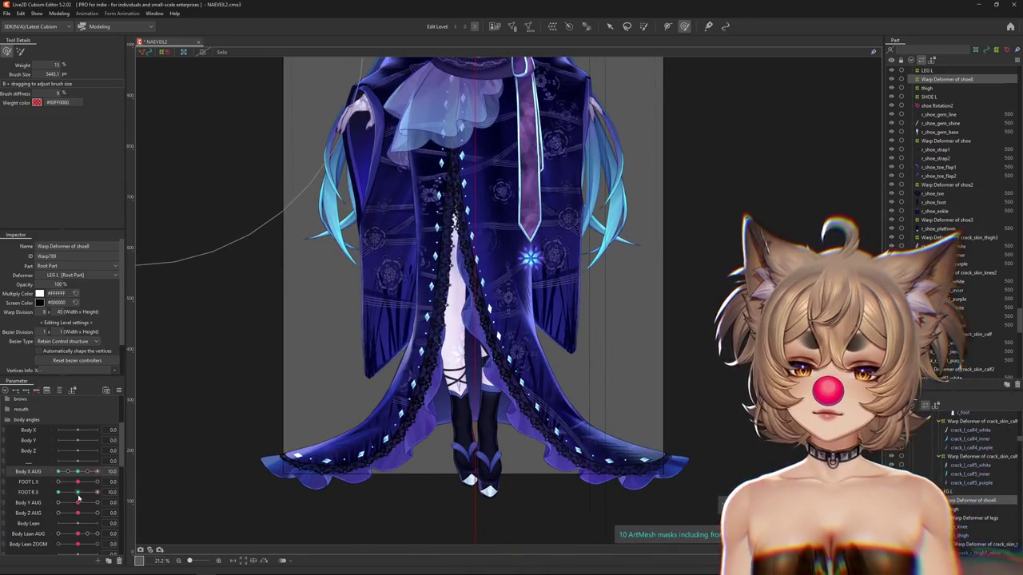
drag(389, 435, 412, 472)
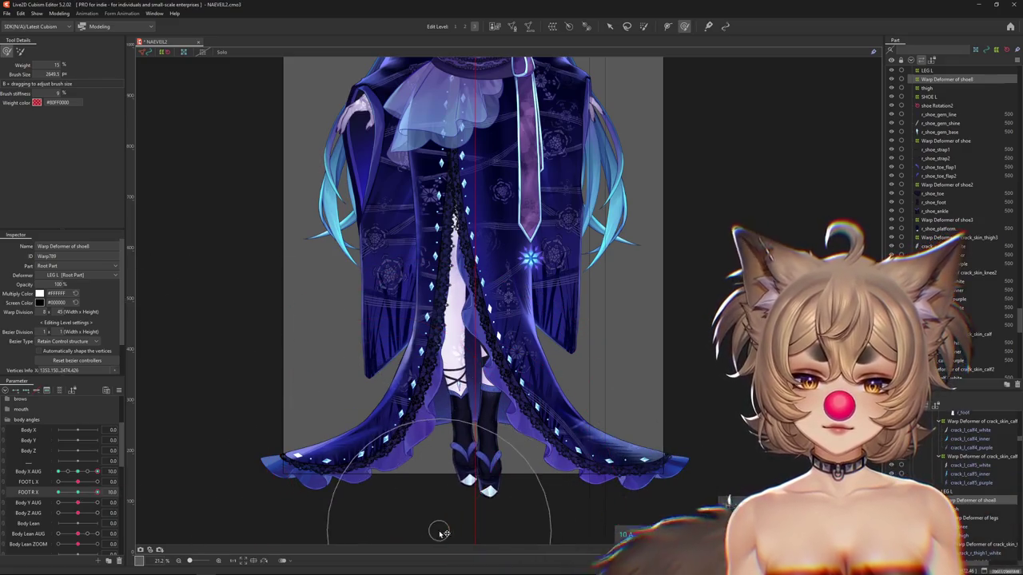
drag(460, 429, 474, 405)
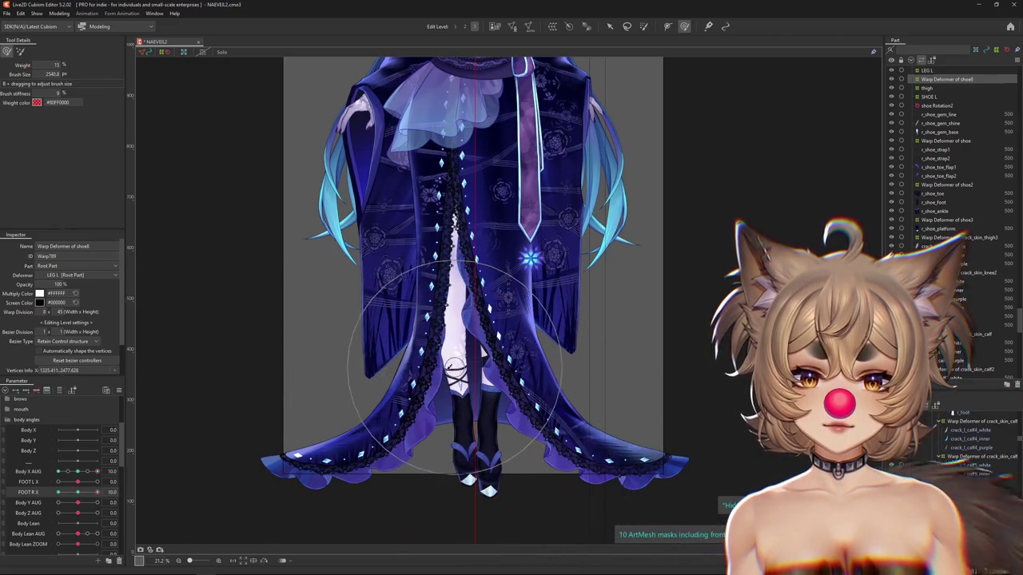
click(58, 471)
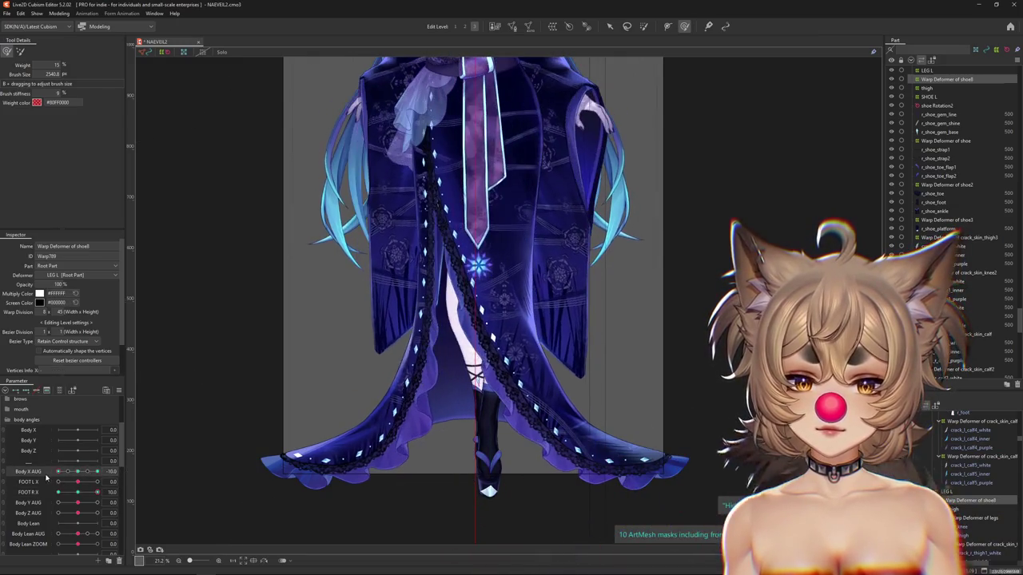
click(97, 482)
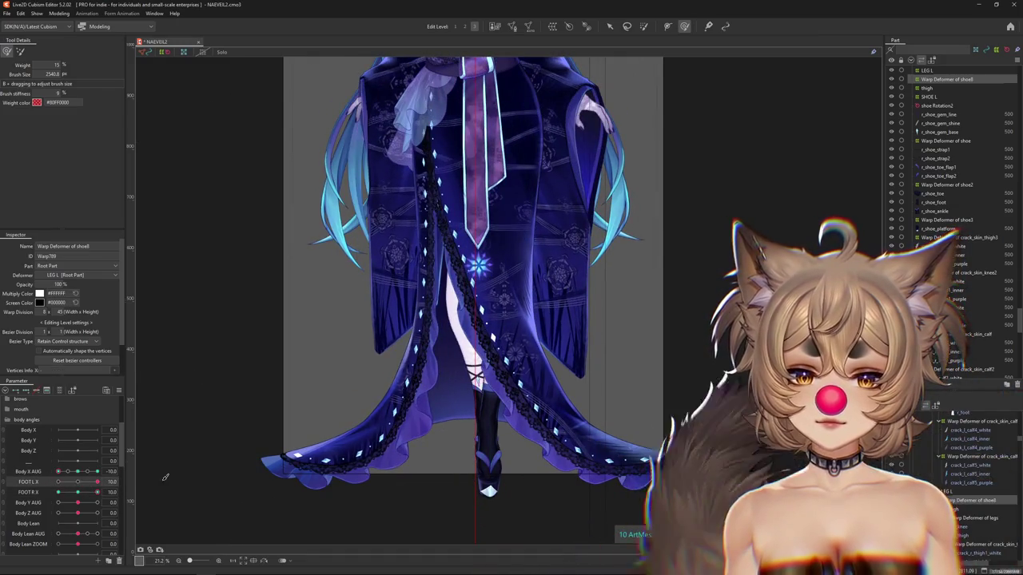
click(59, 14)
click(97, 193)
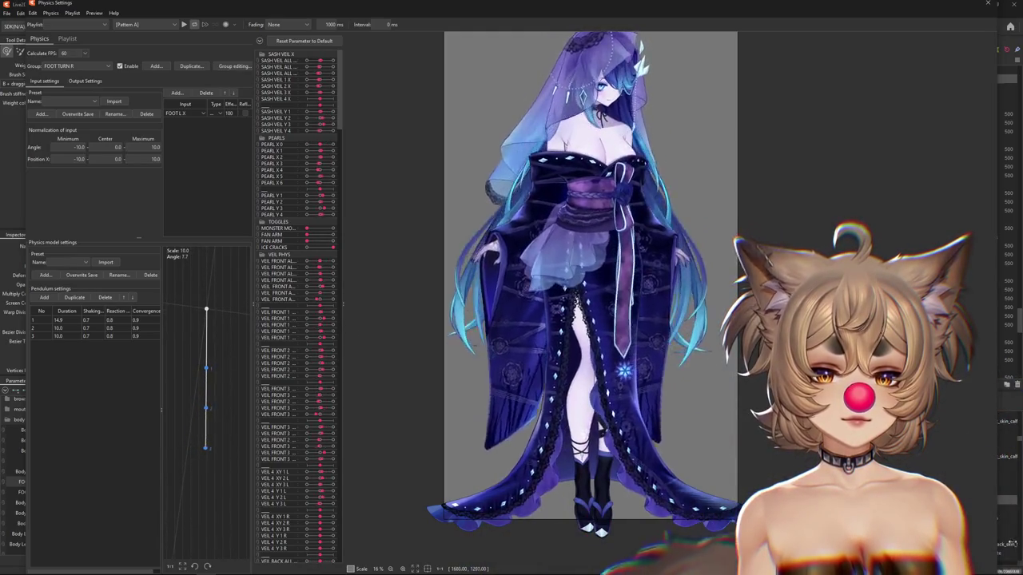
Swing the preview model both ways to watch FOOT TURN R turn the feet, then close Physics Settings.
drag(593, 322, 672, 371)
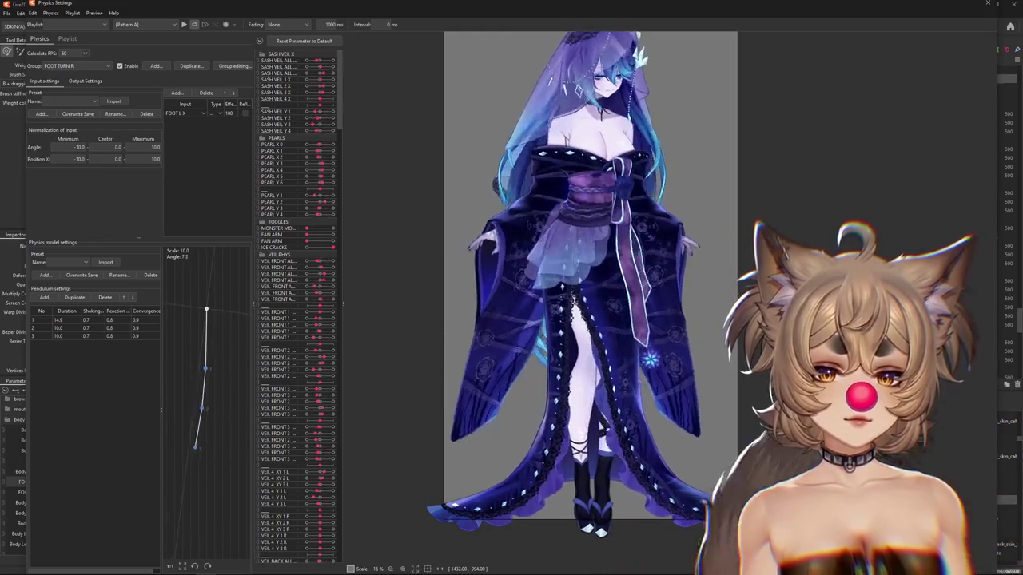
click(76, 82)
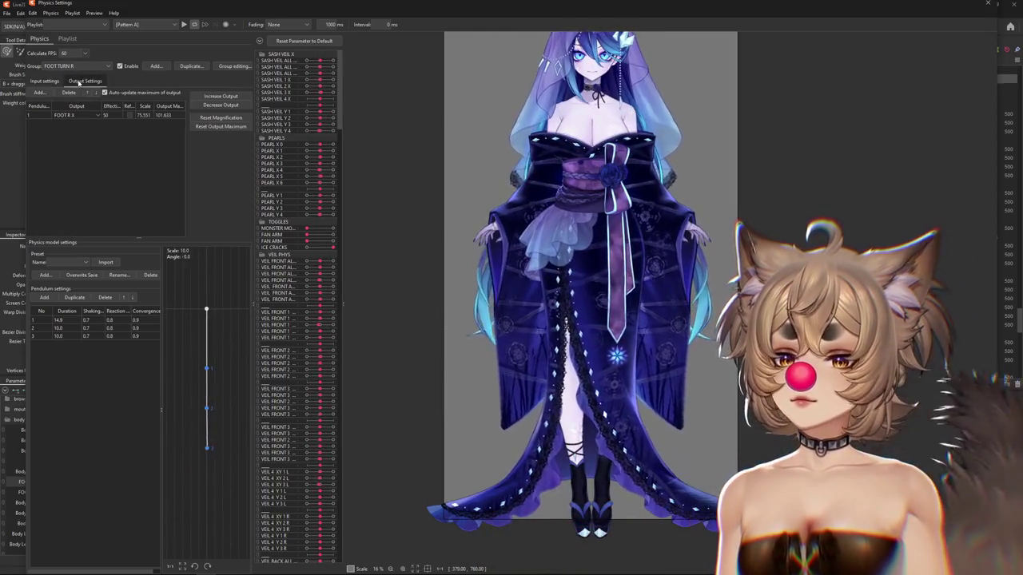
click(48, 84)
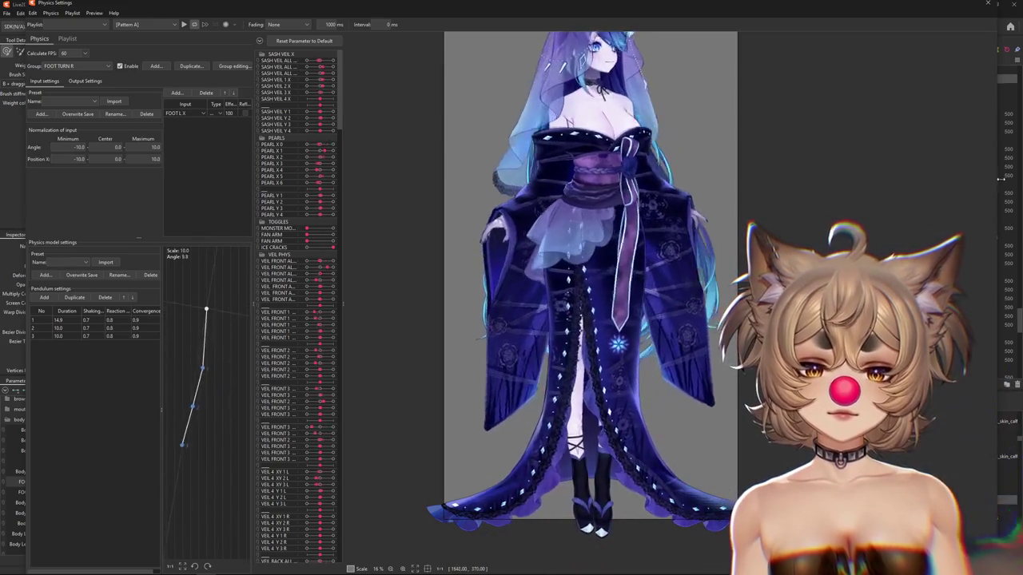
drag(611, 438, 759, 479)
drag(454, 312, 678, 306)
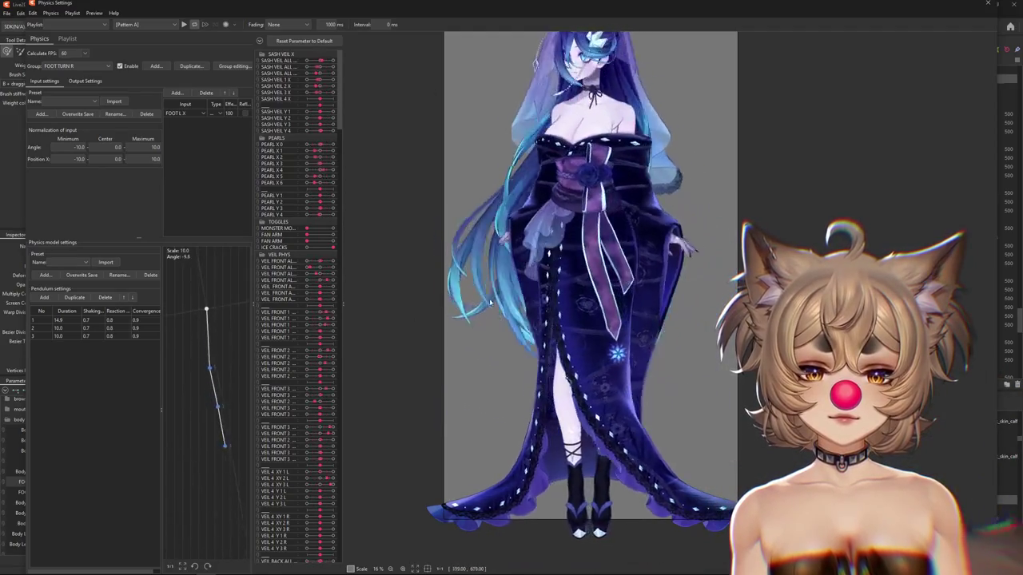
drag(866, 244, 415, 337)
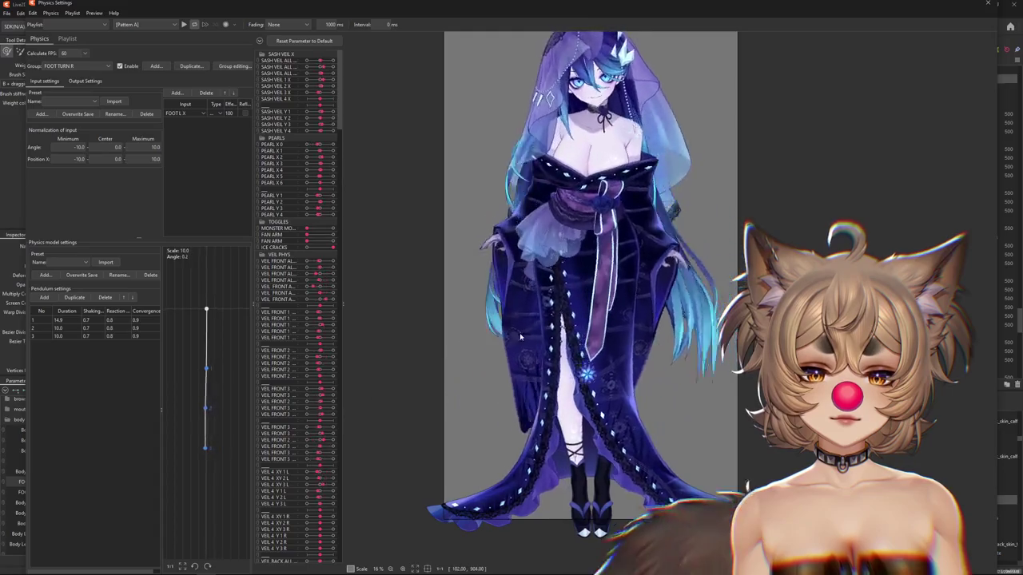
click(988, 4)
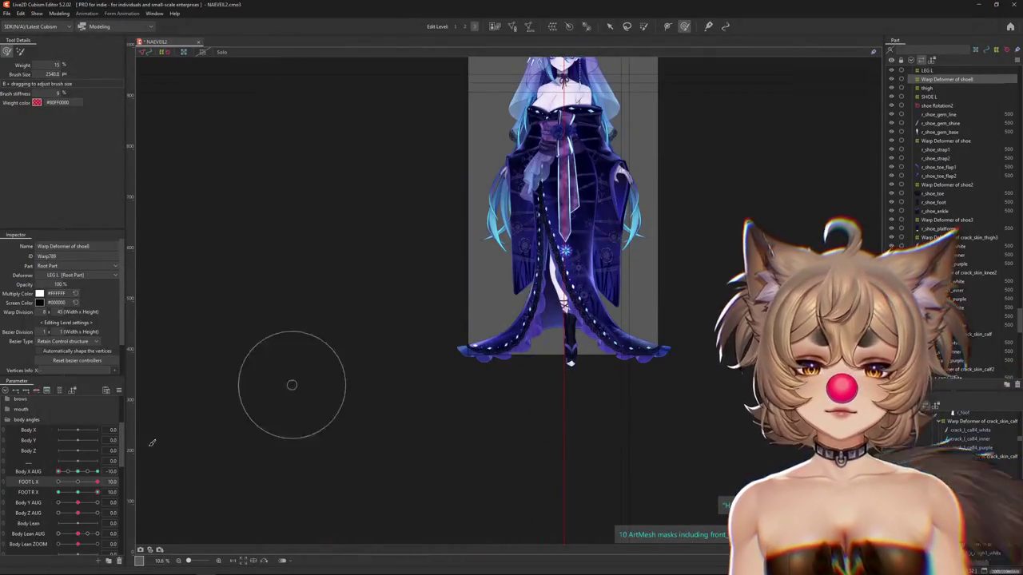
Zoom in on the feet and select the shoe8 warp deformer.
scroll(539, 412, up, 5)
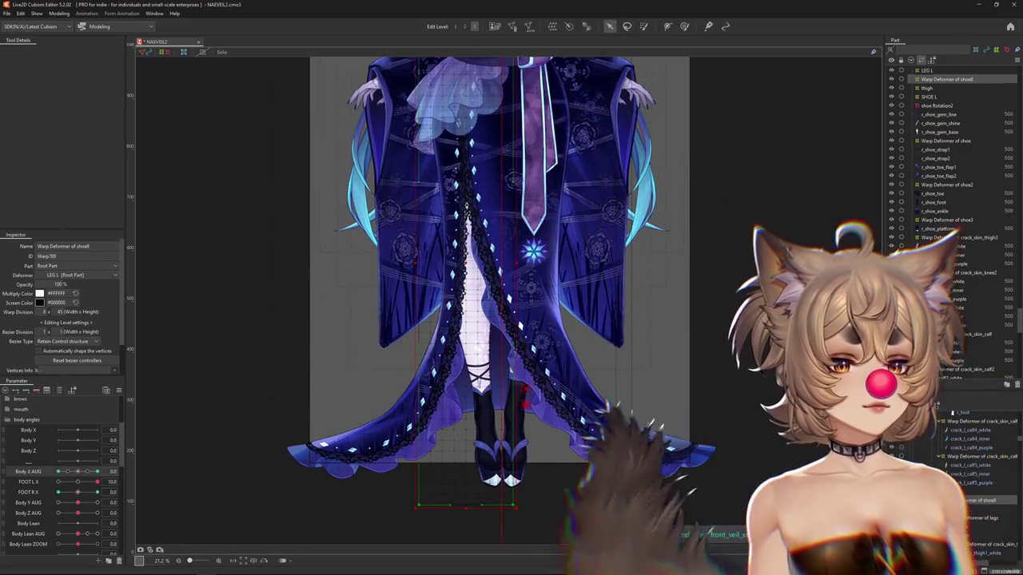
click(927, 70)
scroll(928, 202, up, 3)
scroll(929, 202, up, 2)
scroll(931, 208, up, 3)
scroll(935, 215, up, 3)
scroll(943, 223, up, 3)
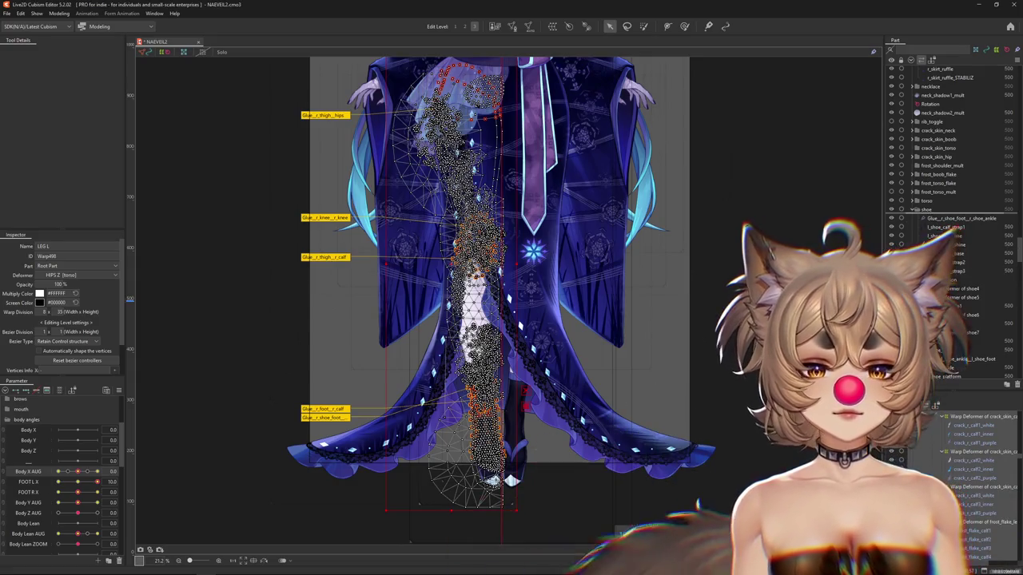
scroll(943, 223, down, 5)
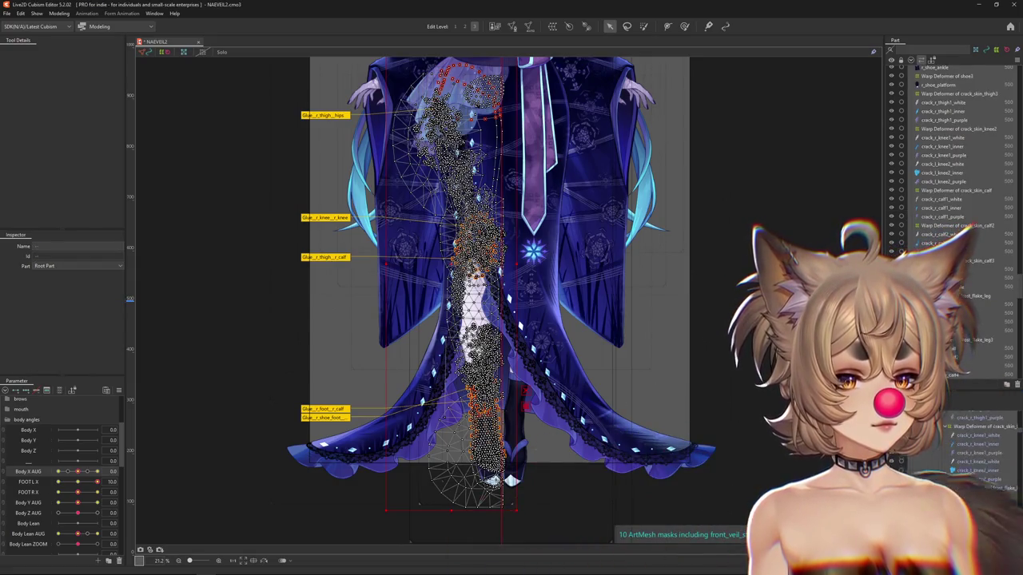
scroll(969, 493, up, 5)
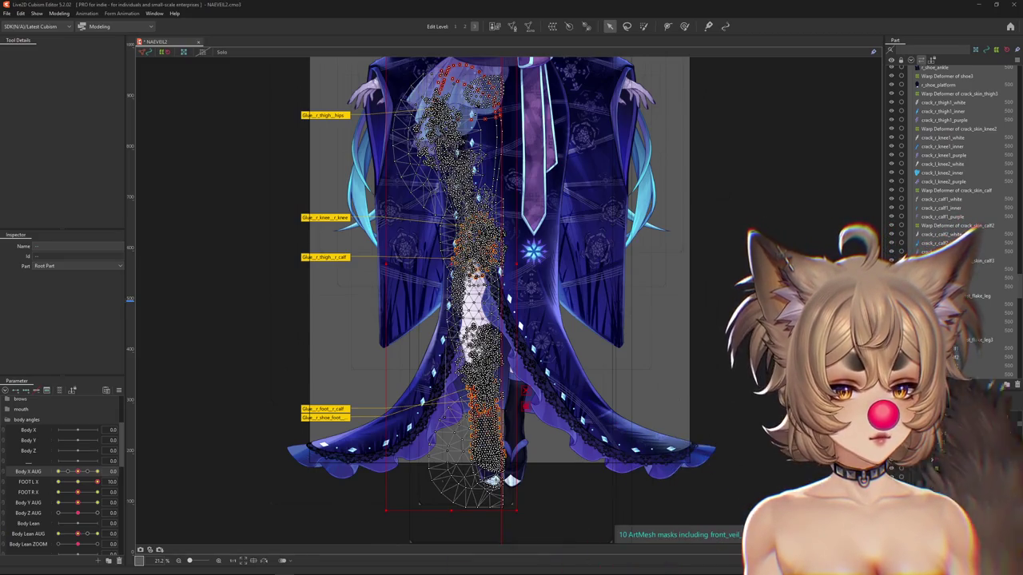
click(969, 539)
Set FOOT R X and Body X AUG to 10 to pose the right foot.
drag(80, 495, 120, 481)
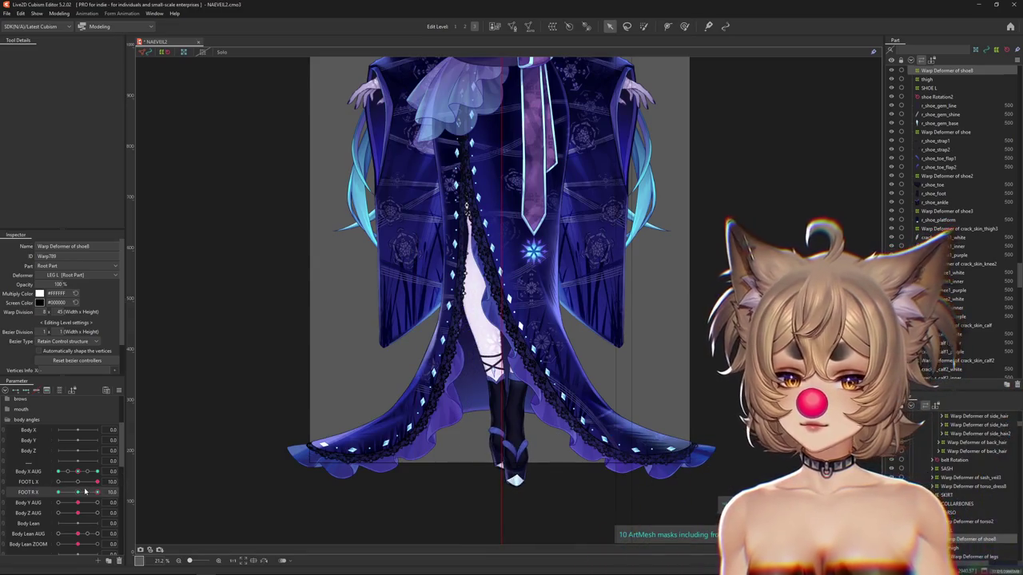
click(96, 472)
click(97, 492)
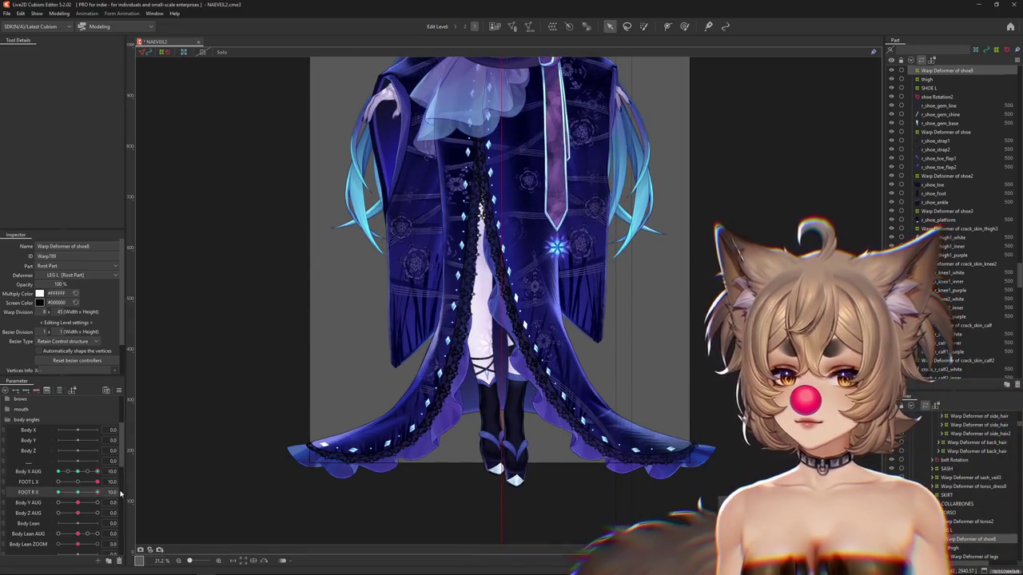
click(99, 471)
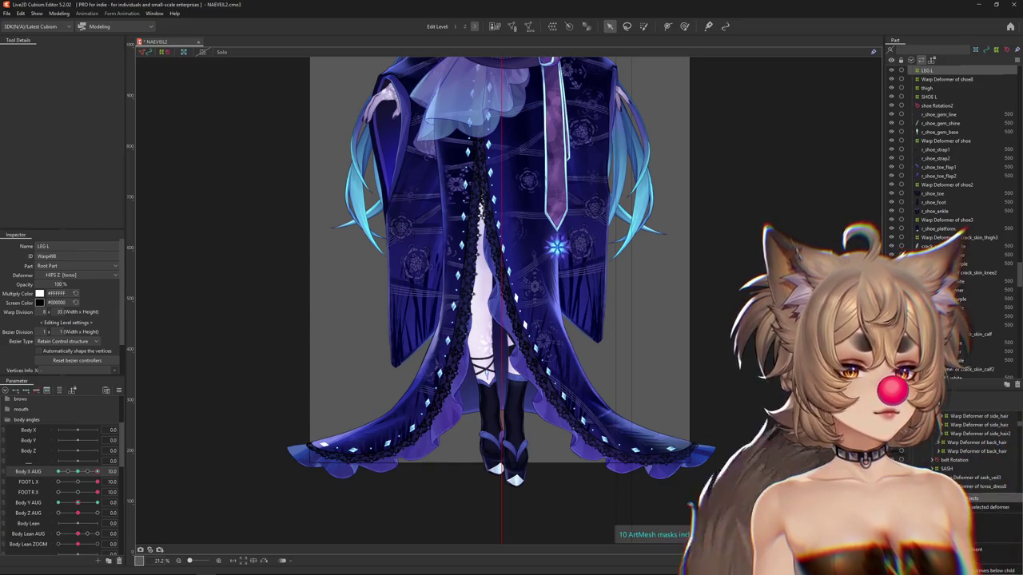
Select the left shoe parts and reopen Modeling > Physics Settings.
click(950, 295)
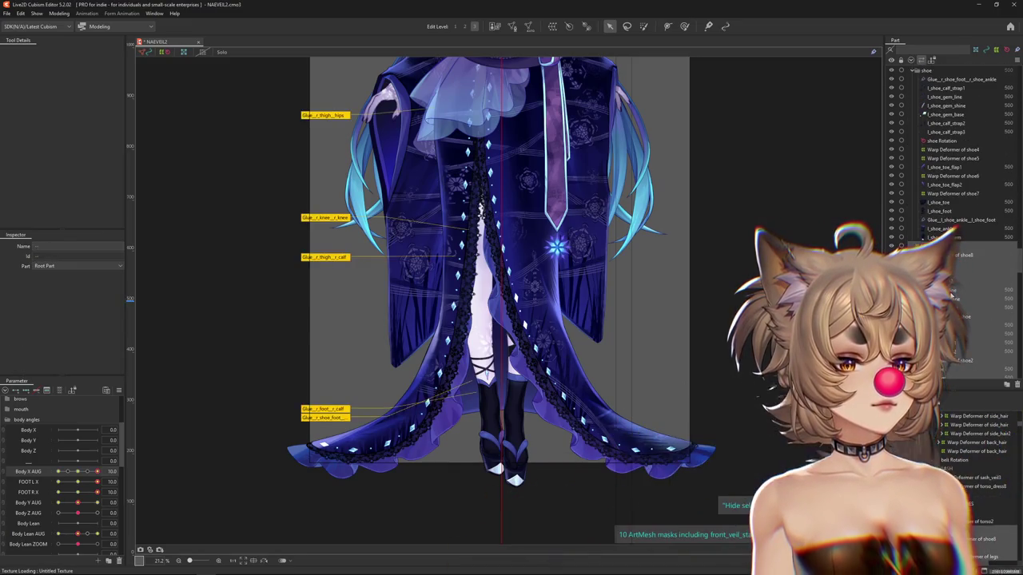
scroll(951, 296, up, 2)
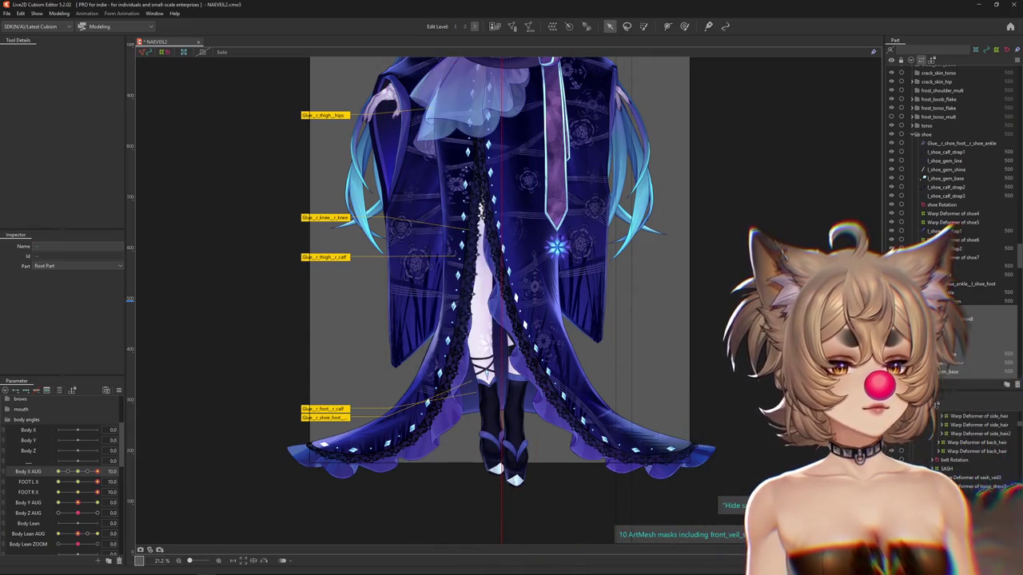
click(59, 14)
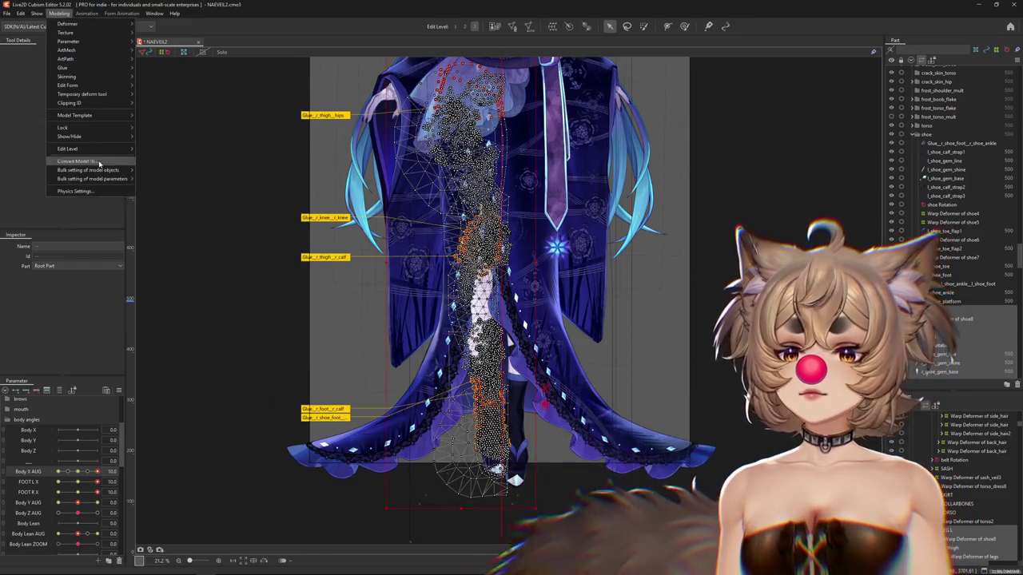
click(88, 193)
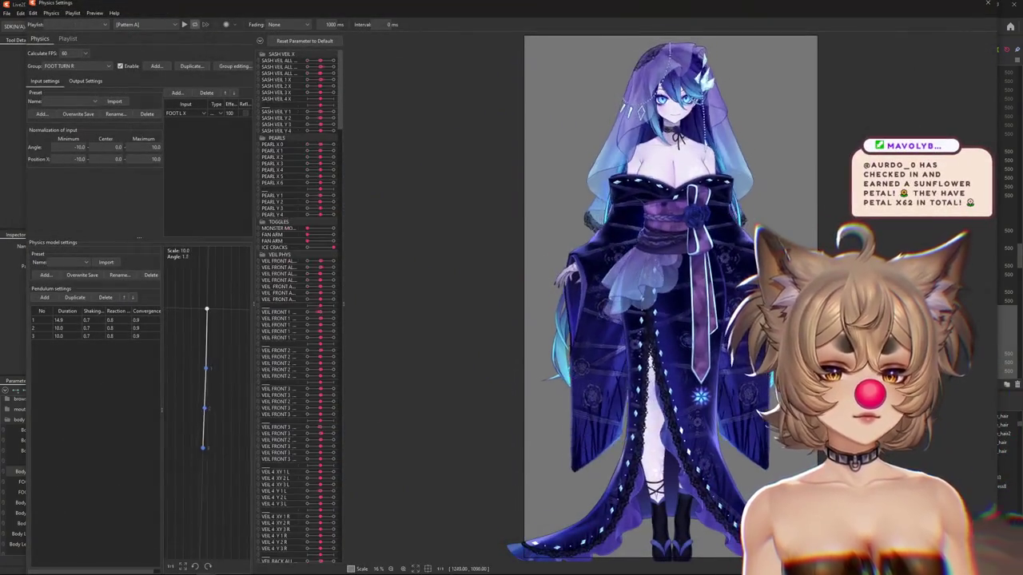
Watch the FOOT TURN R physics preview, then close the physics settings window.
scroll(629, 296, up, 2)
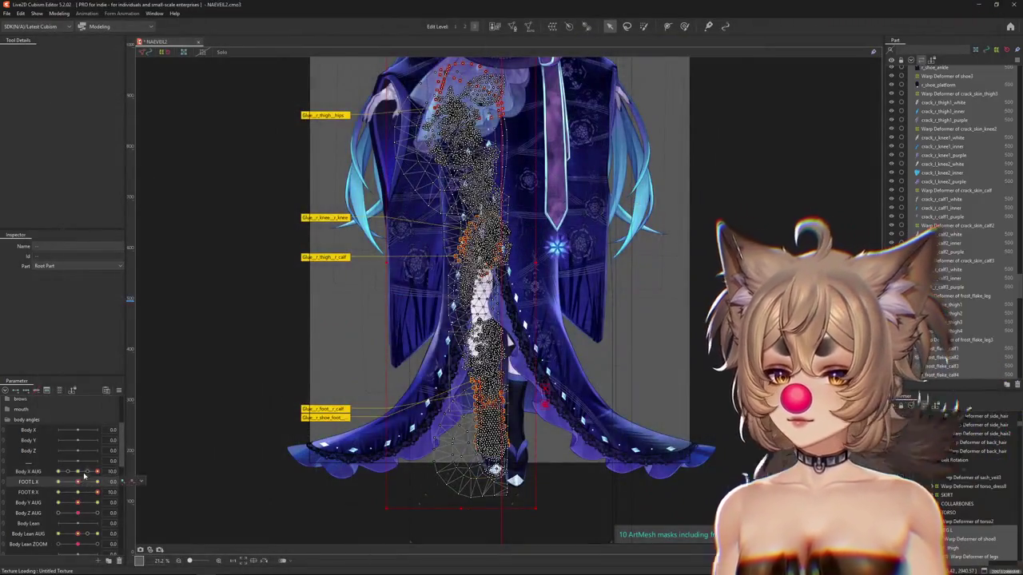
click(97, 472)
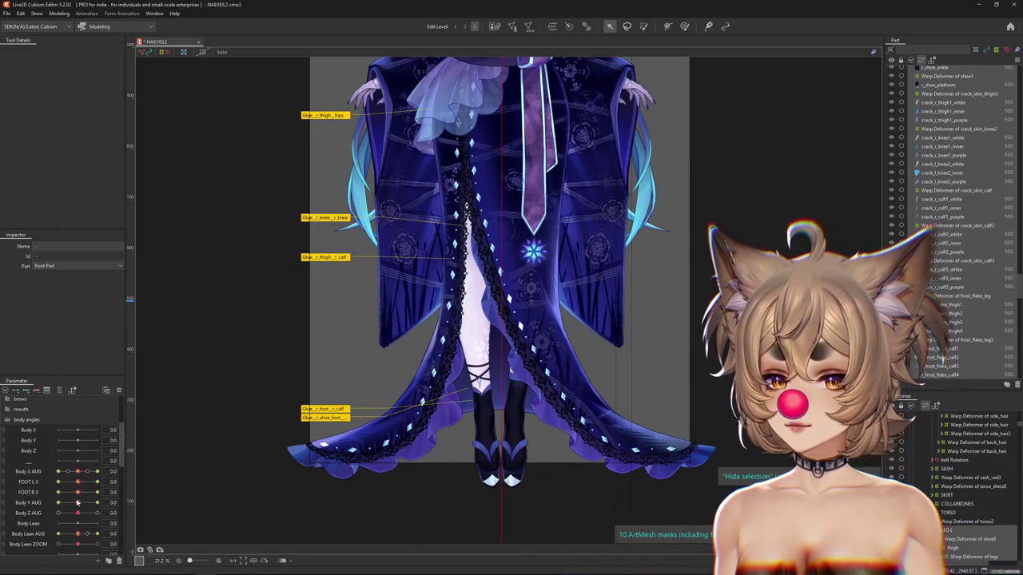
Turn FOOT R X to -10 and relocate that parameter beside Body Lean AUG.
click(496, 480)
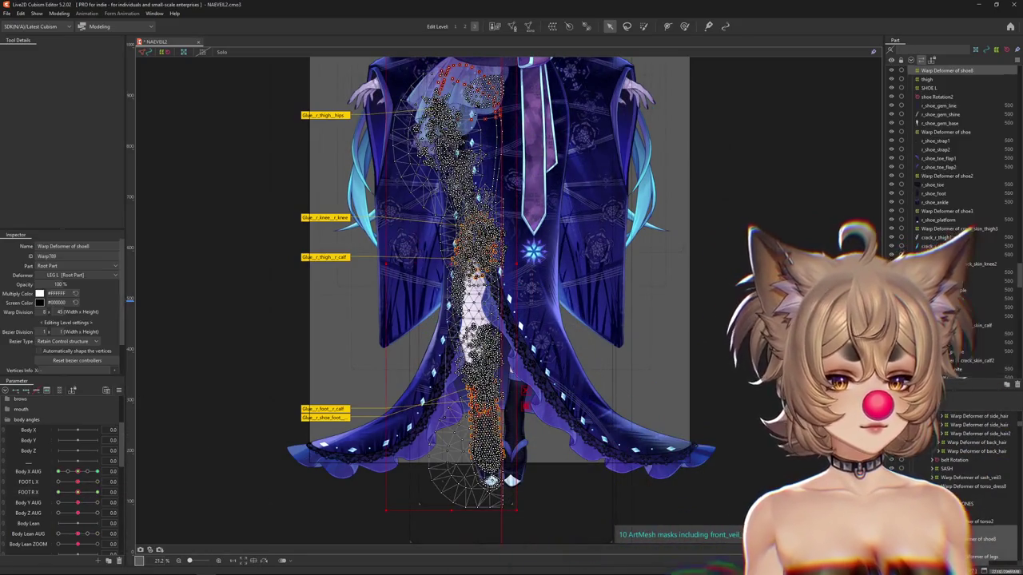
drag(88, 492, 110, 493)
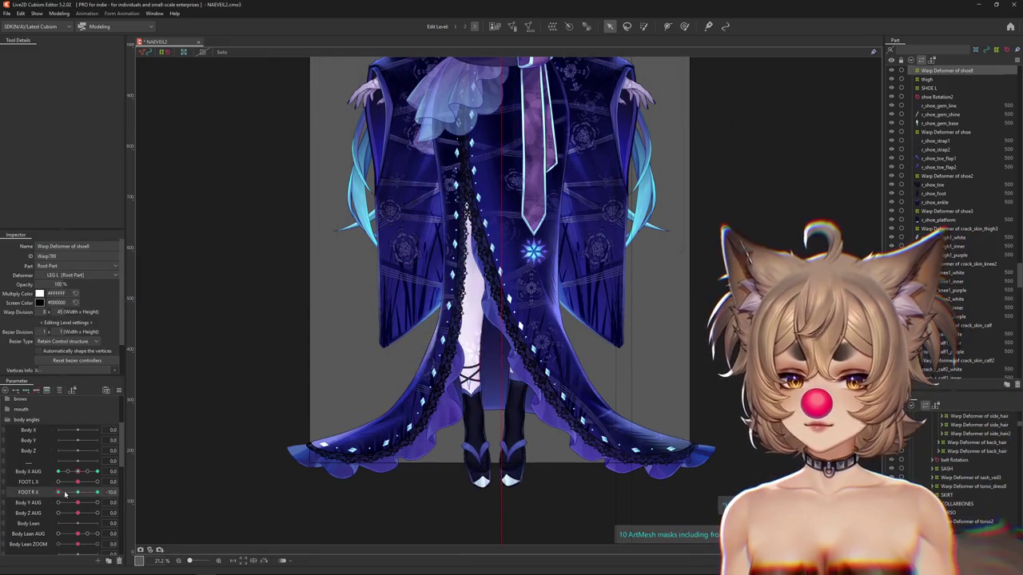
right_click(137, 491)
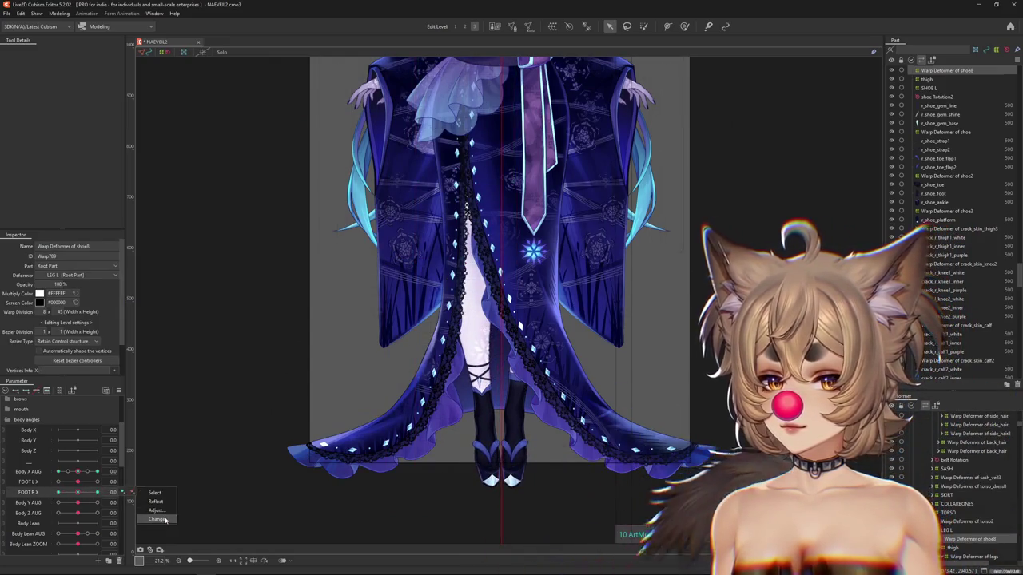
click(157, 520)
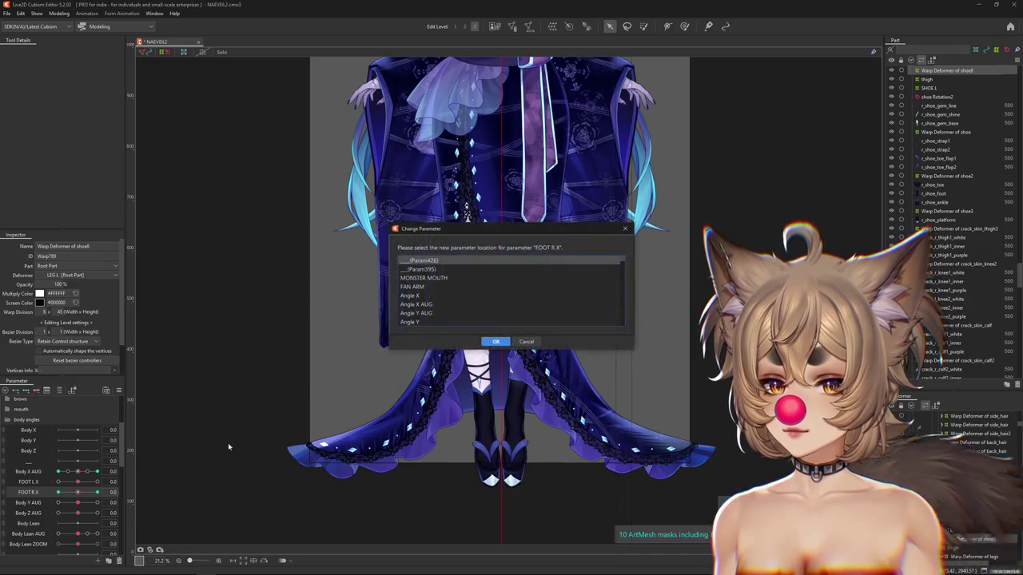
scroll(449, 292, up, 5)
scroll(449, 292, up, 3)
scroll(447, 293, up, 3)
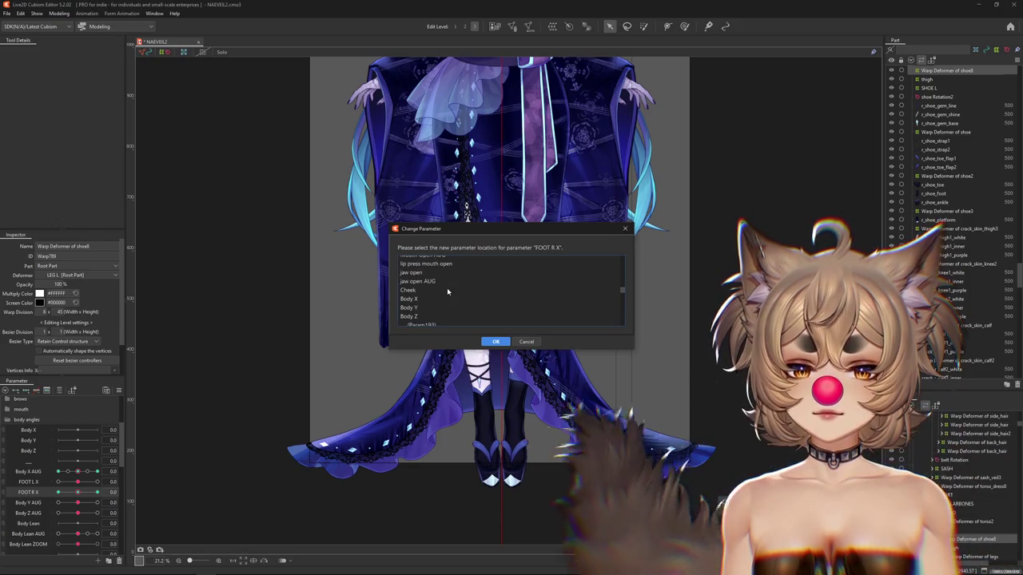
scroll(439, 294, down, 3)
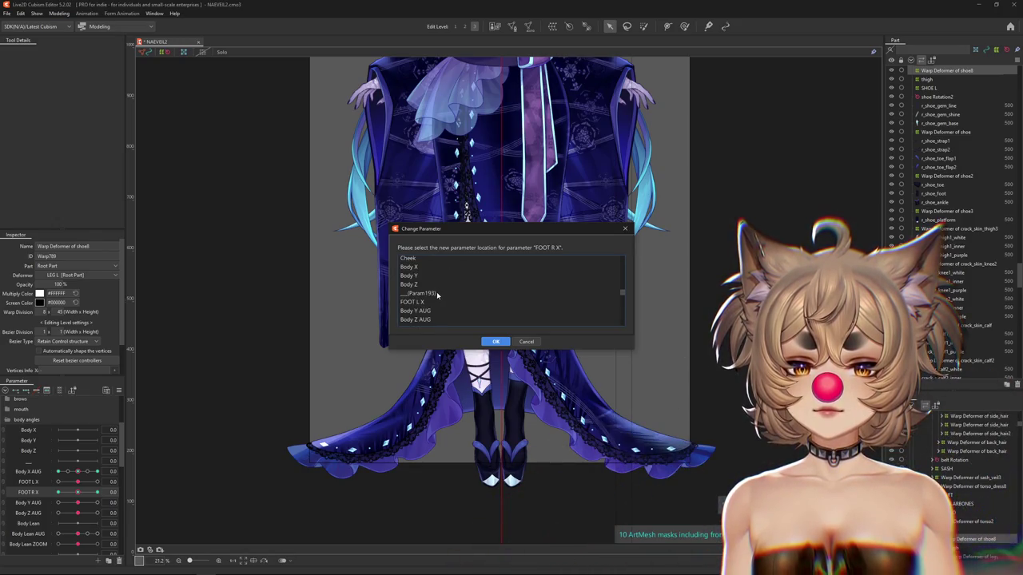
scroll(436, 293, down, 1)
click(423, 305)
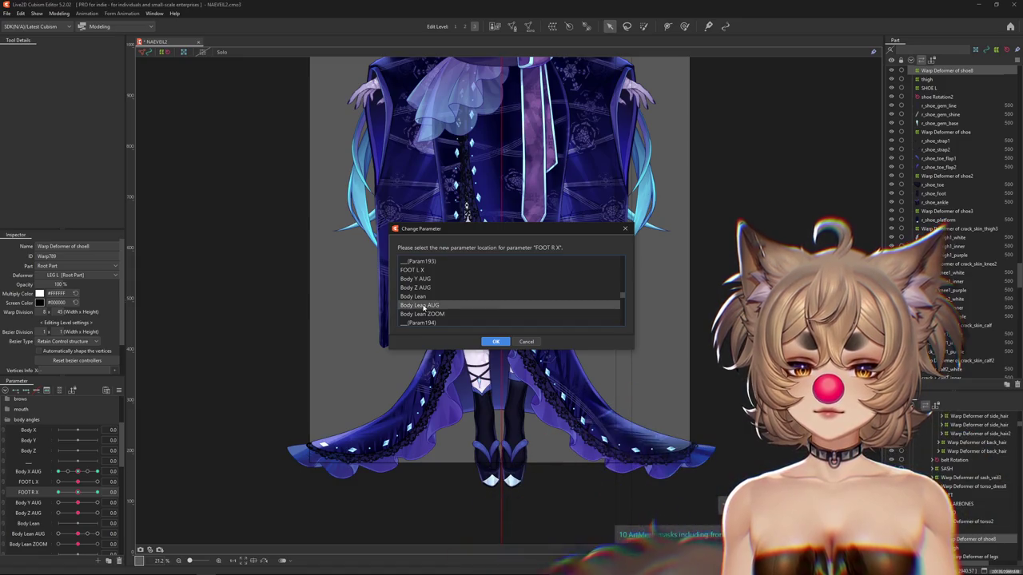
click(495, 341)
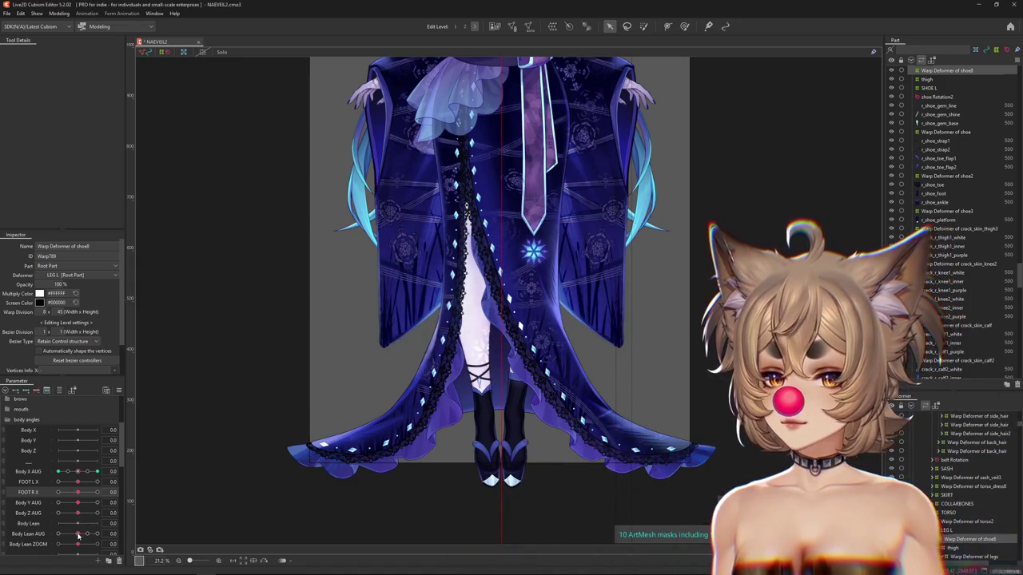
Rescale Body Lean AUG's range to -1…1, then test it and reset it to 0.
drag(91, 535, 138, 537)
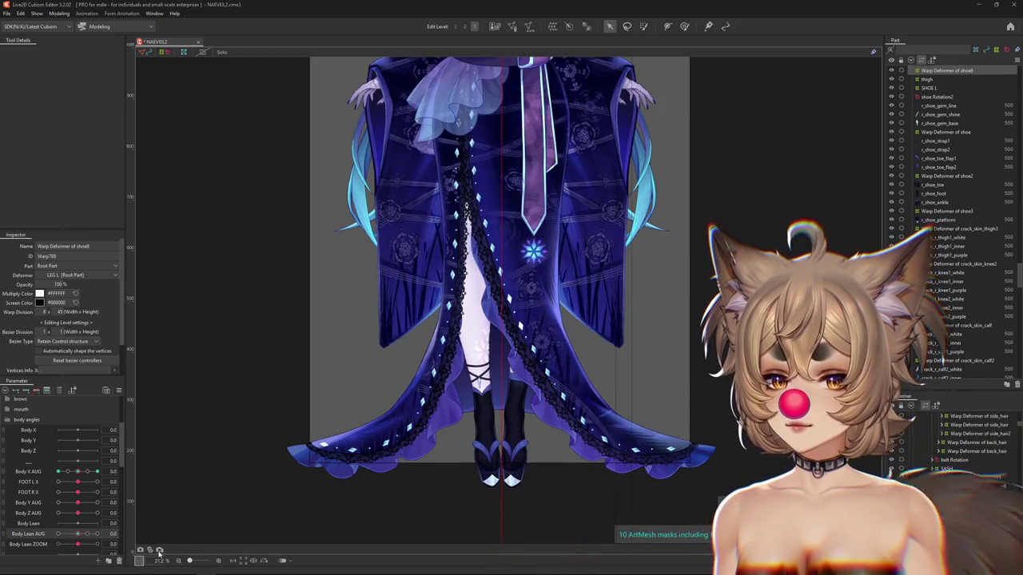
click(159, 551)
text(-1)
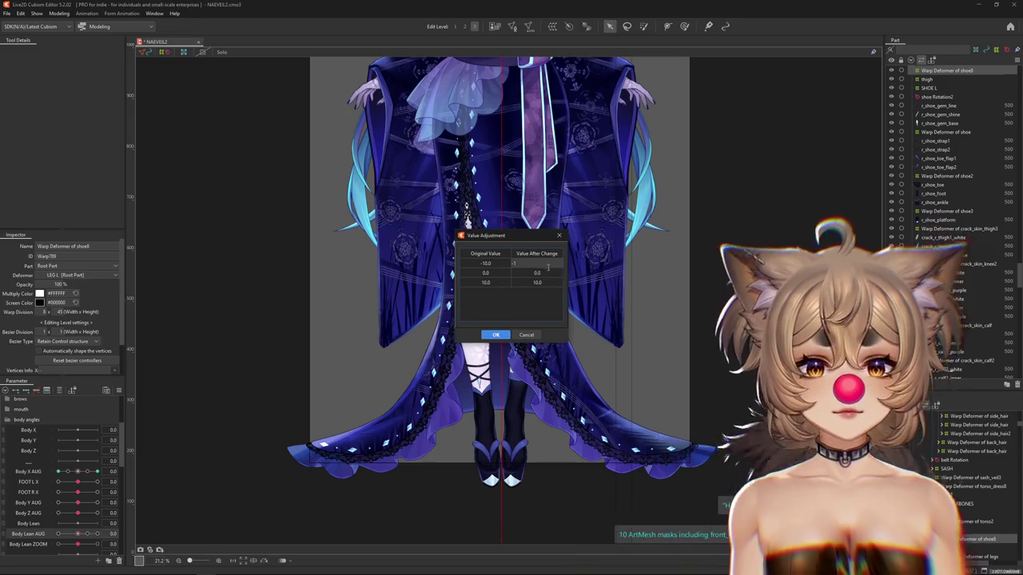
click(548, 281)
text(1)
click(497, 335)
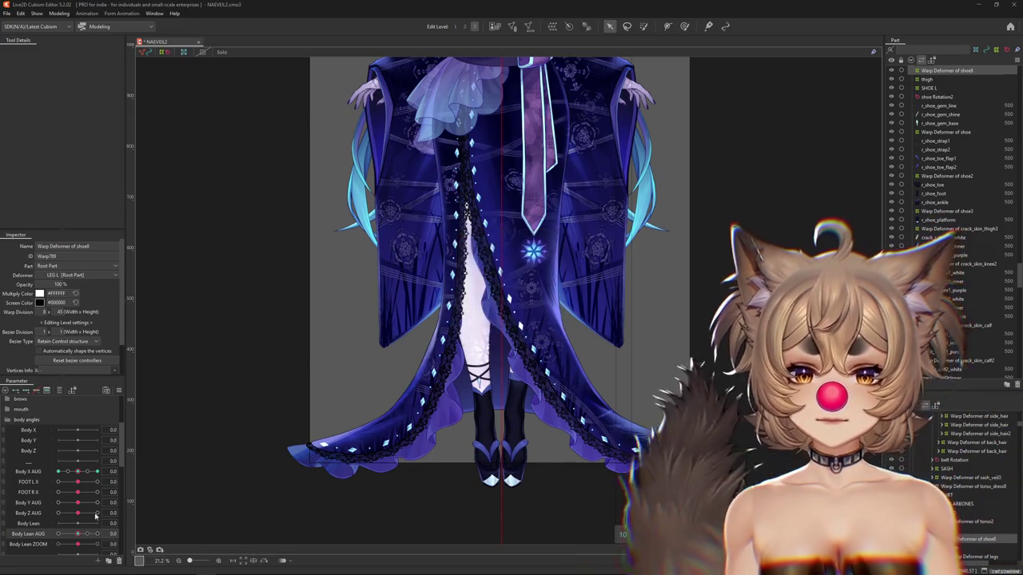
drag(96, 533, 32, 542)
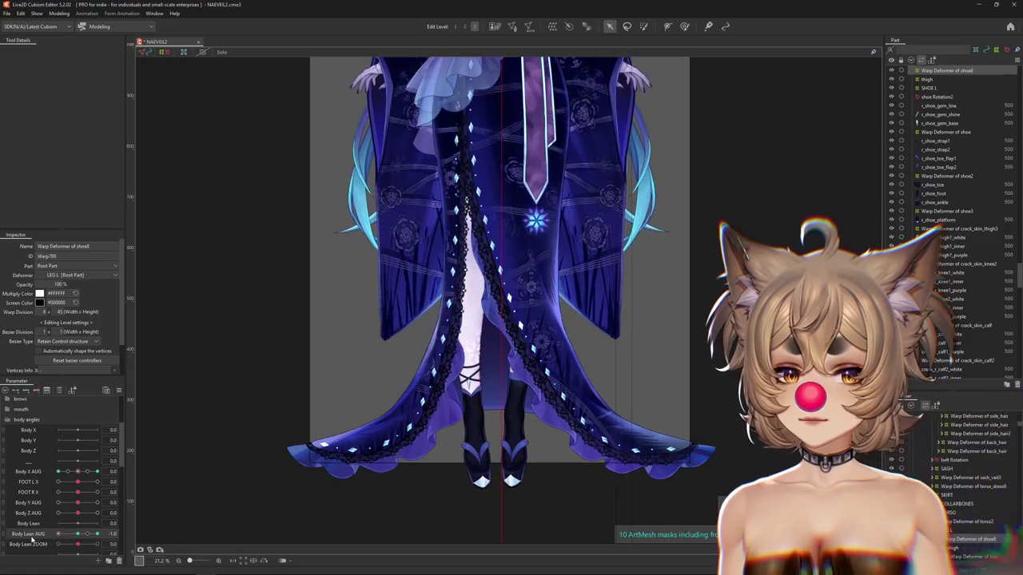
click(80, 538)
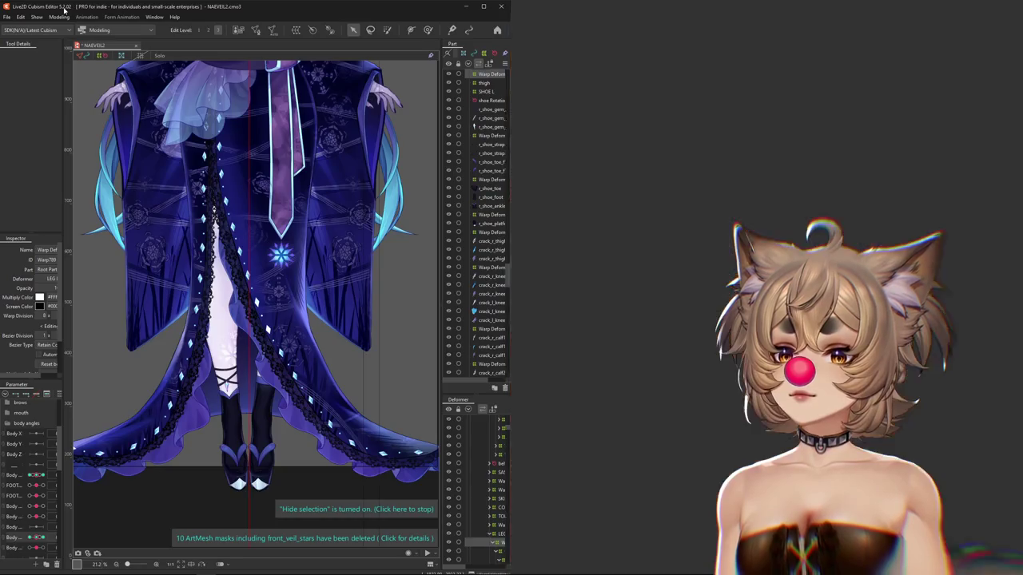
Open Physics Settings and sway the preview character to test the physics.
click(59, 14)
key(Return)
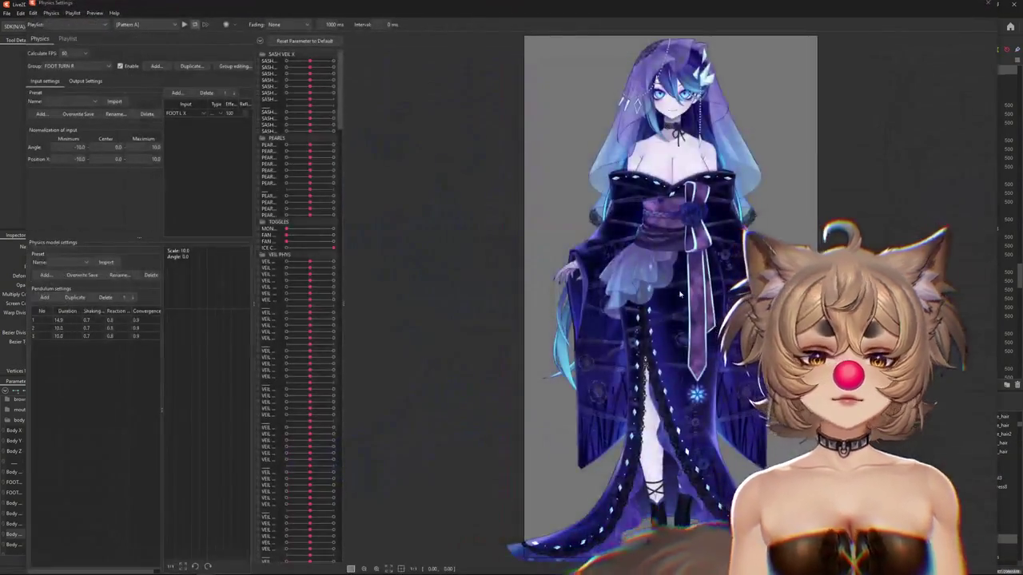
scroll(639, 519, down, 3)
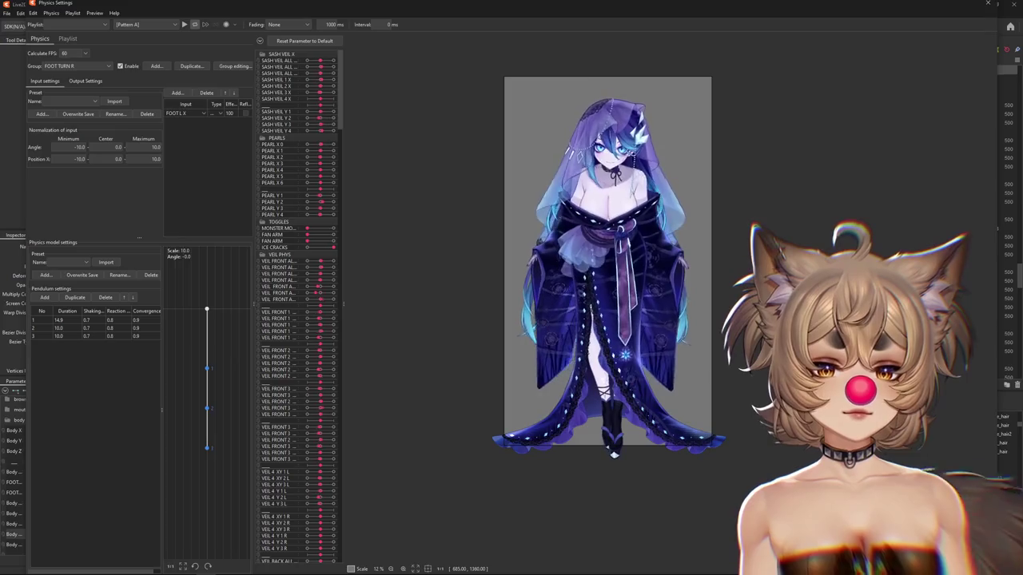
mouse_move(621, 481)
mouse_down()
mouse_move(632, 66)
mouse_move(991, 501)
mouse_move(451, 454)
mouse_move(960, 489)
mouse_move(631, 508)
mouse_move(627, 522)
mouse_up()
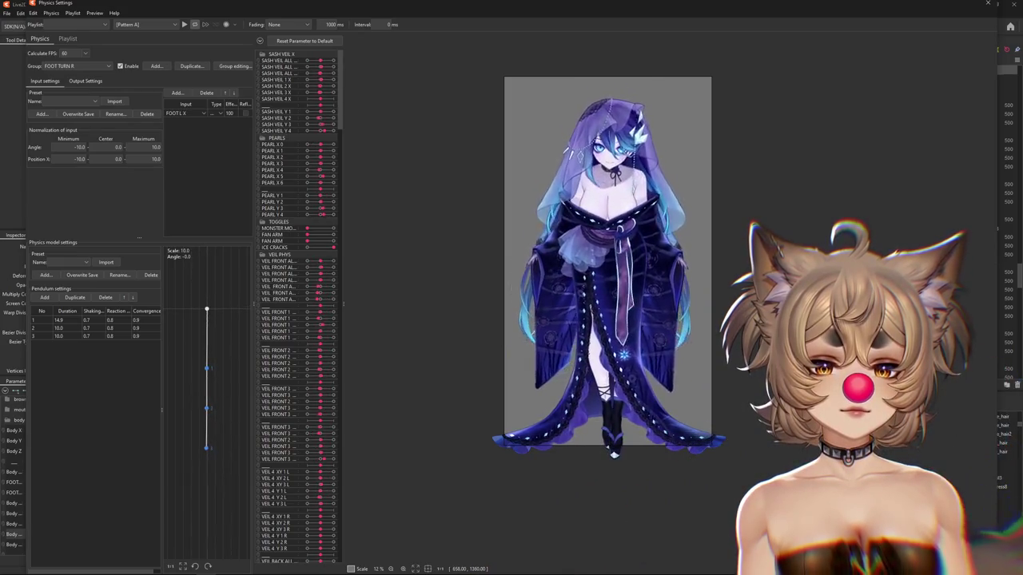
drag(614, 454, 618, 389)
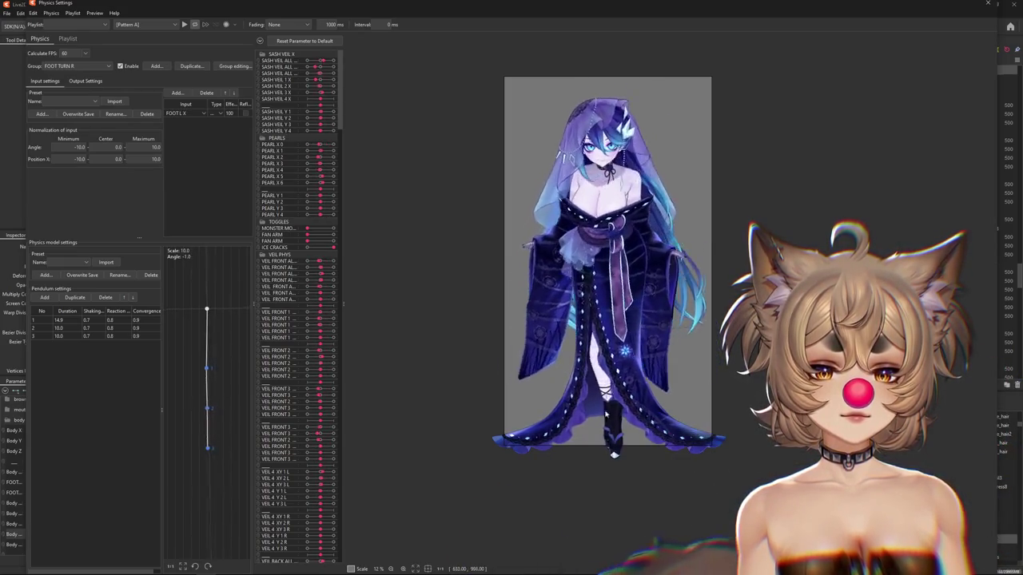
mouse_move(617, 389)
mouse_down()
mouse_move(621, 453)
mouse_move(647, 459)
mouse_up()
drag(603, 423, 637, 461)
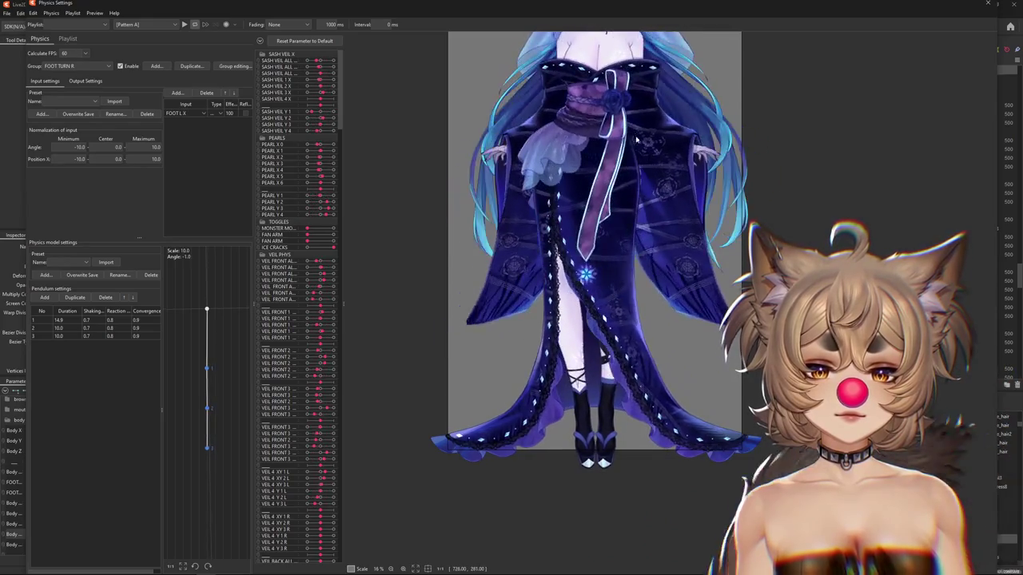
Check the output settings, then switch to the FOOT TURN L group's inputs.
click(80, 81)
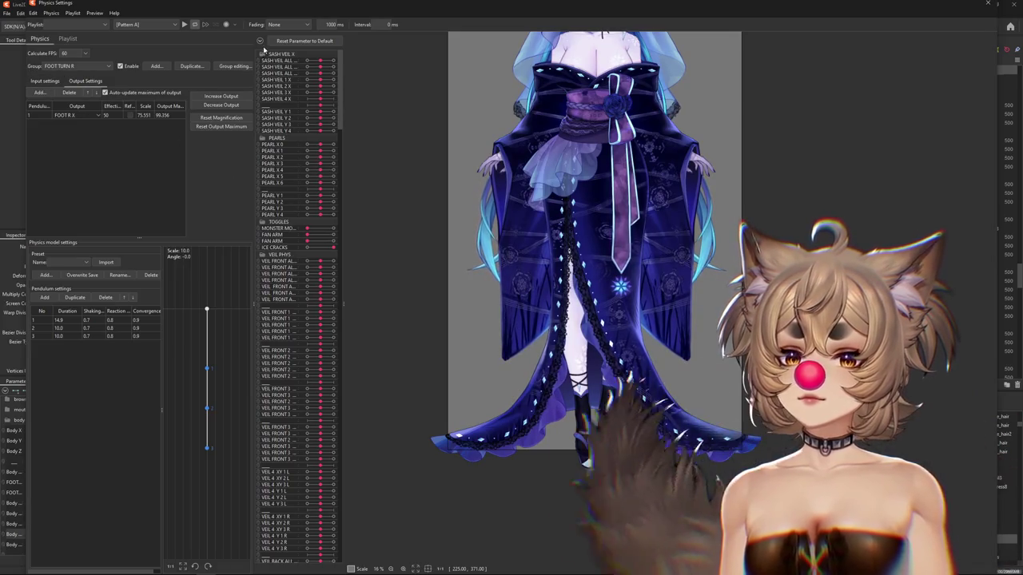
ctrl+click(262, 138)
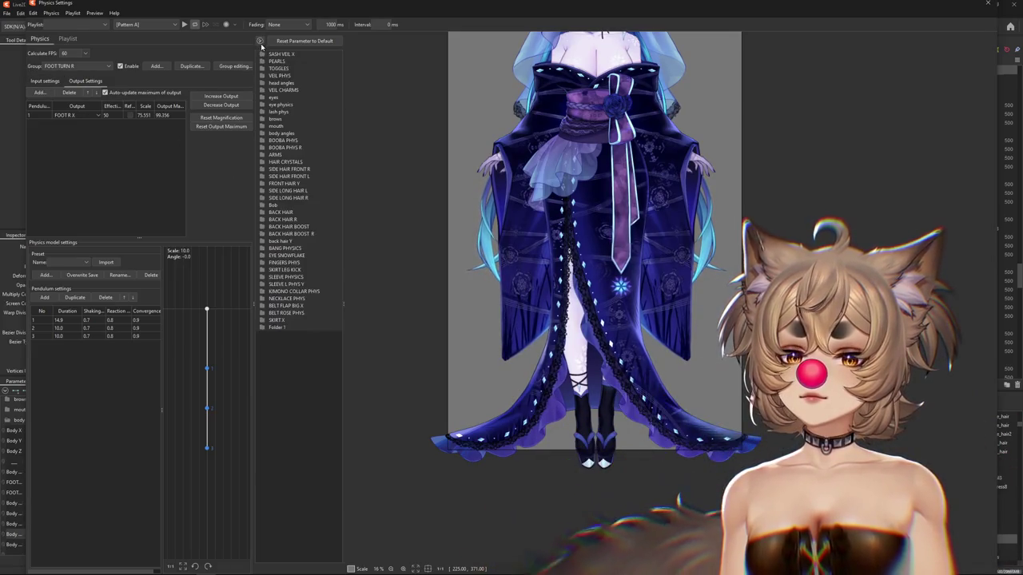
click(261, 136)
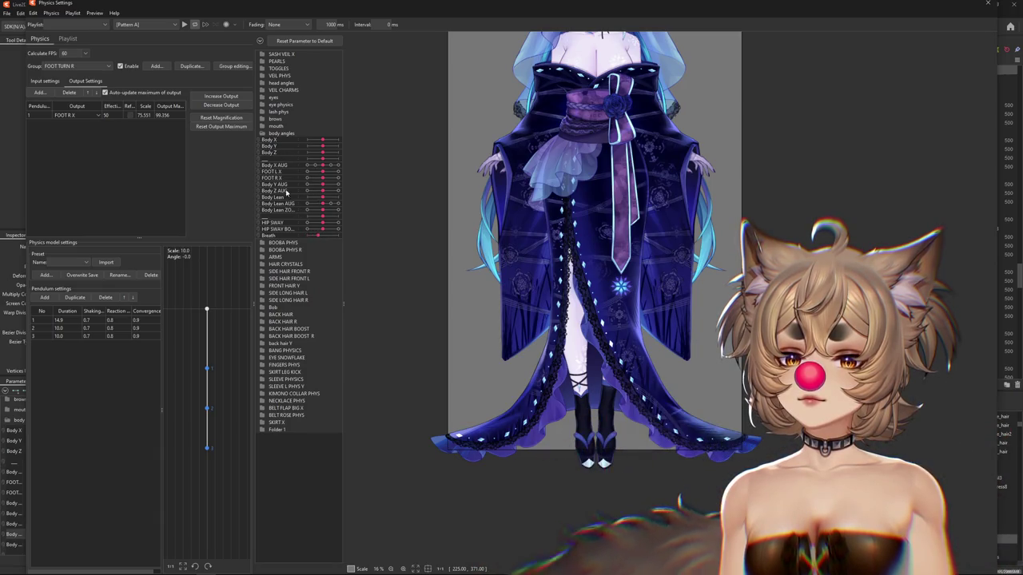
click(61, 65)
click(54, 80)
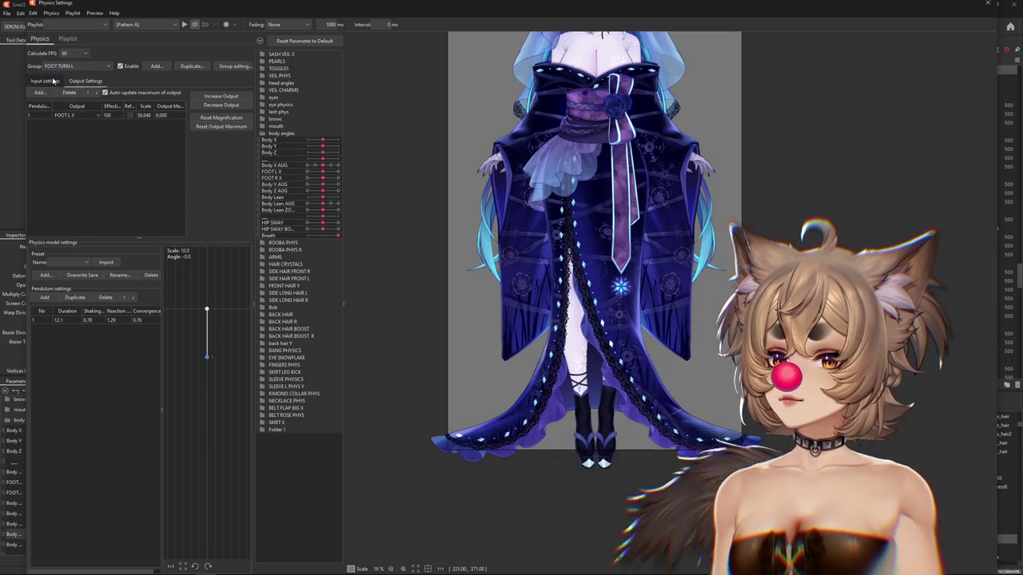
click(53, 81)
Add Body Lean AUG as a FOOT TURN L input and set its weighting.
click(177, 94)
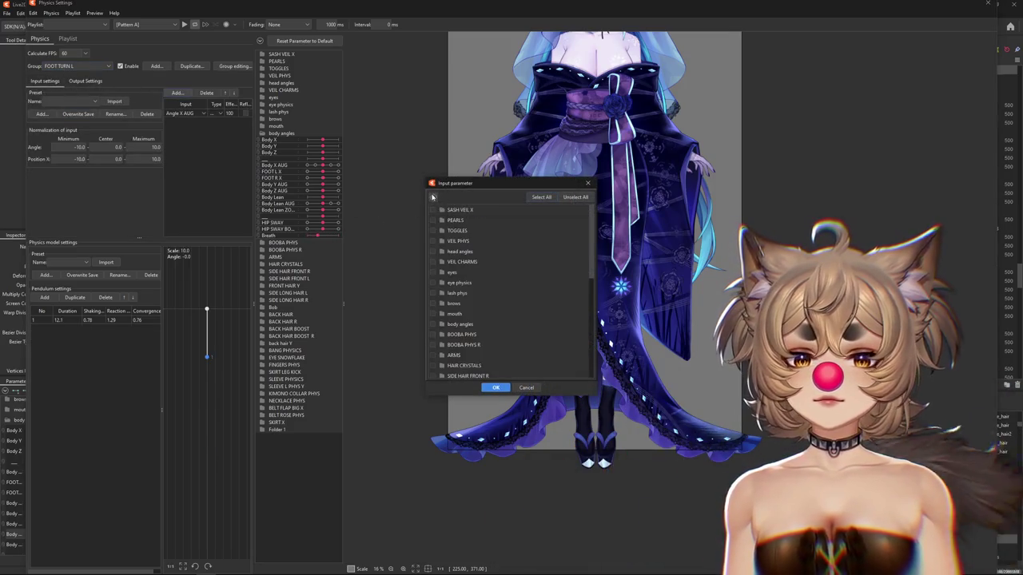
click(444, 324)
scroll(448, 335, down, 2)
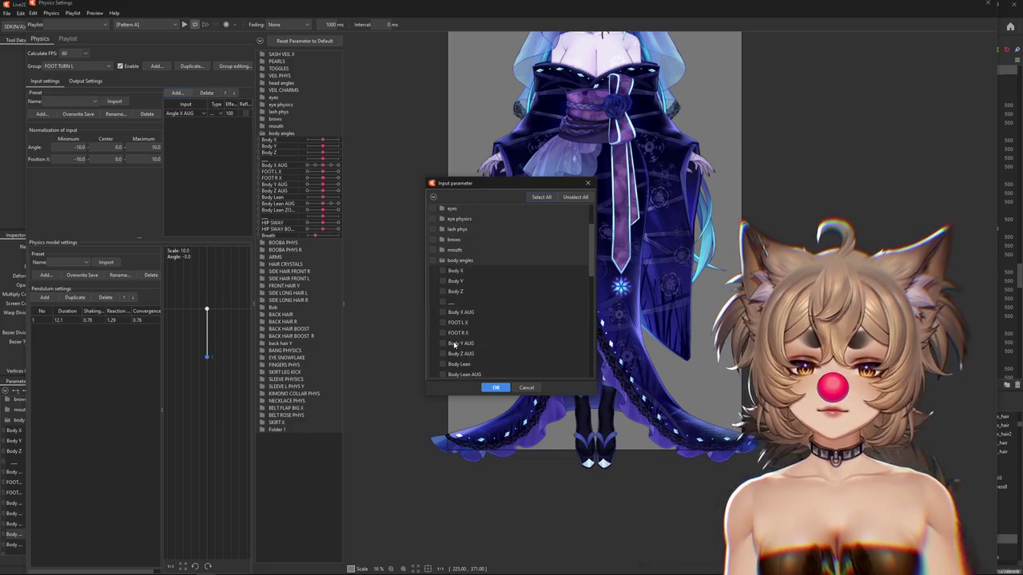
scroll(453, 352, down, 1)
click(496, 388)
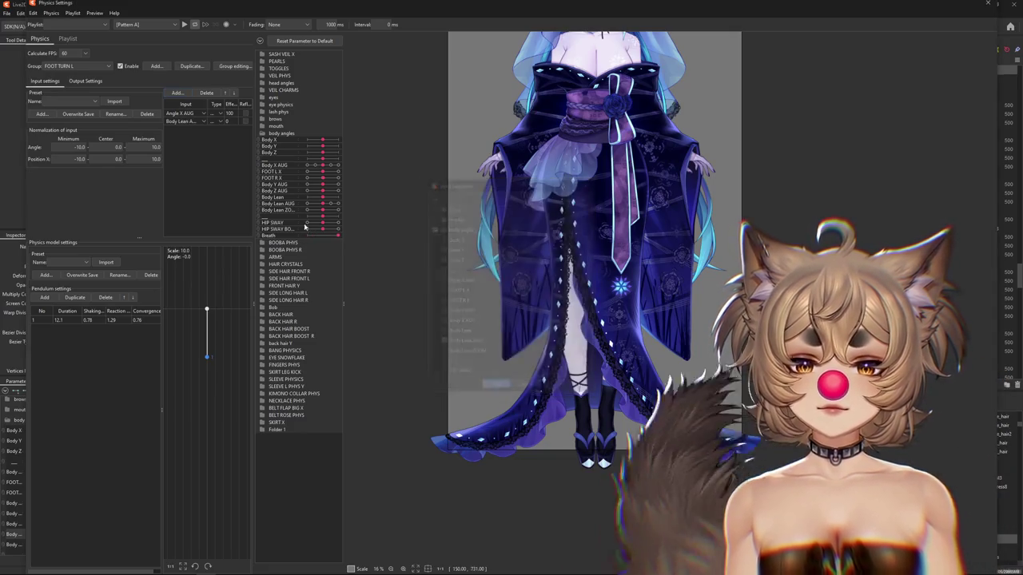
click(217, 138)
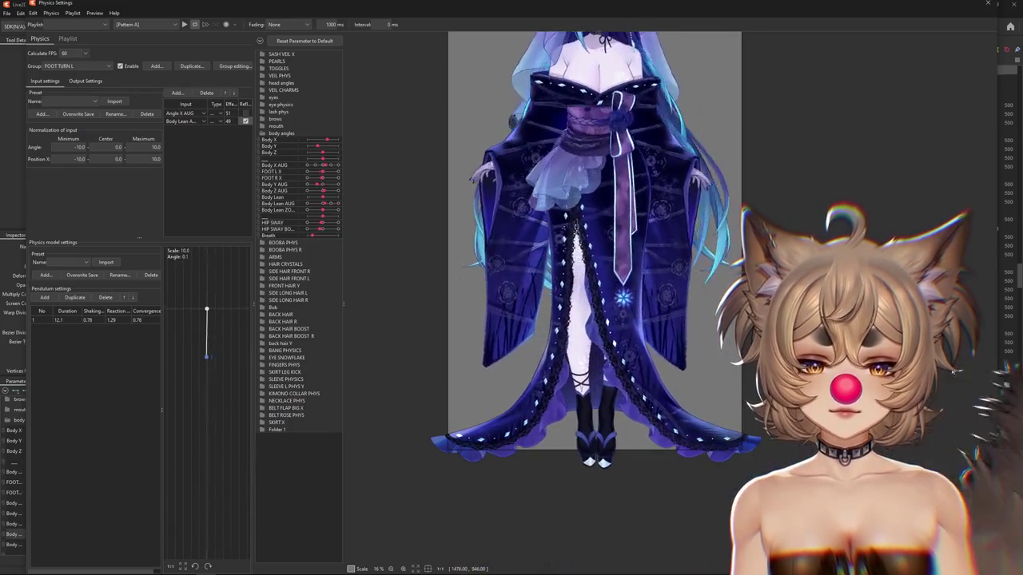
click(86, 80)
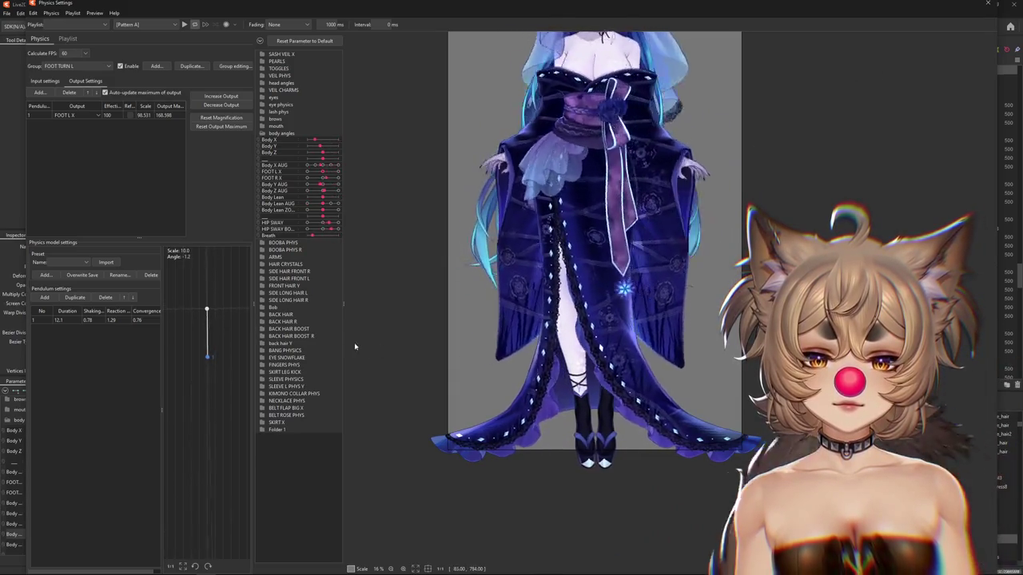
Reset the output maximum and decrease the FOOT L X output strength.
click(45, 81)
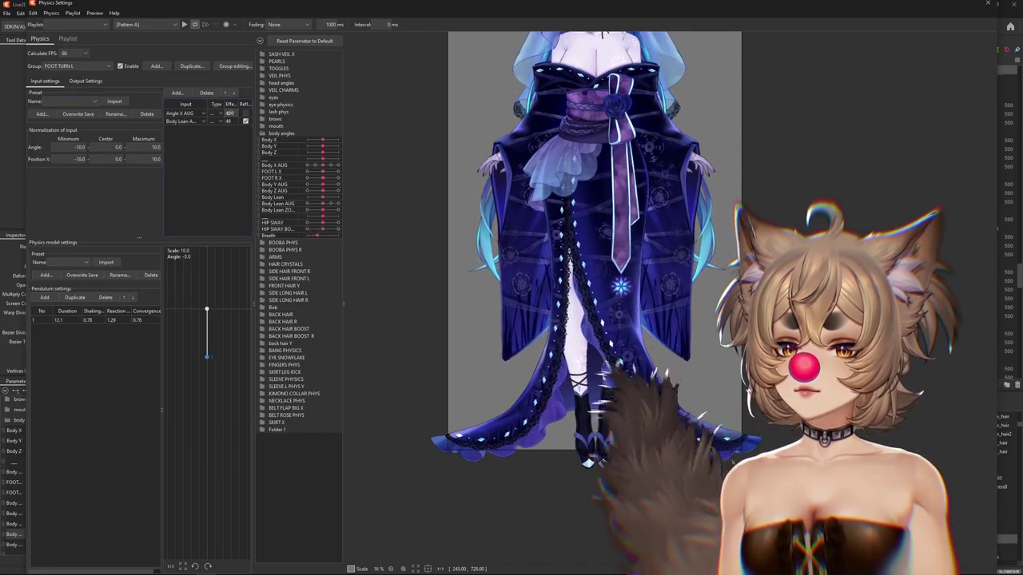
click(85, 81)
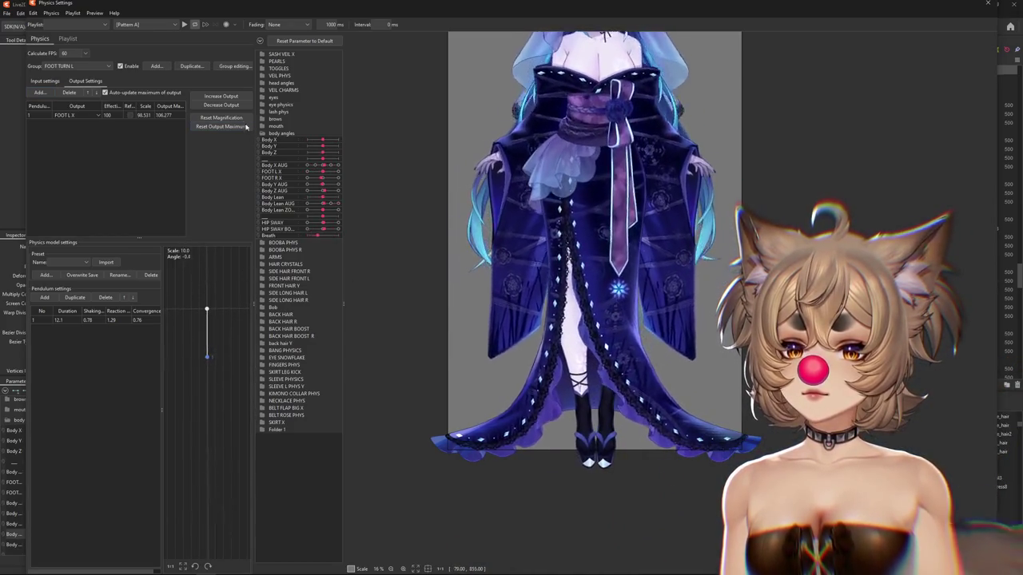
key(Return)
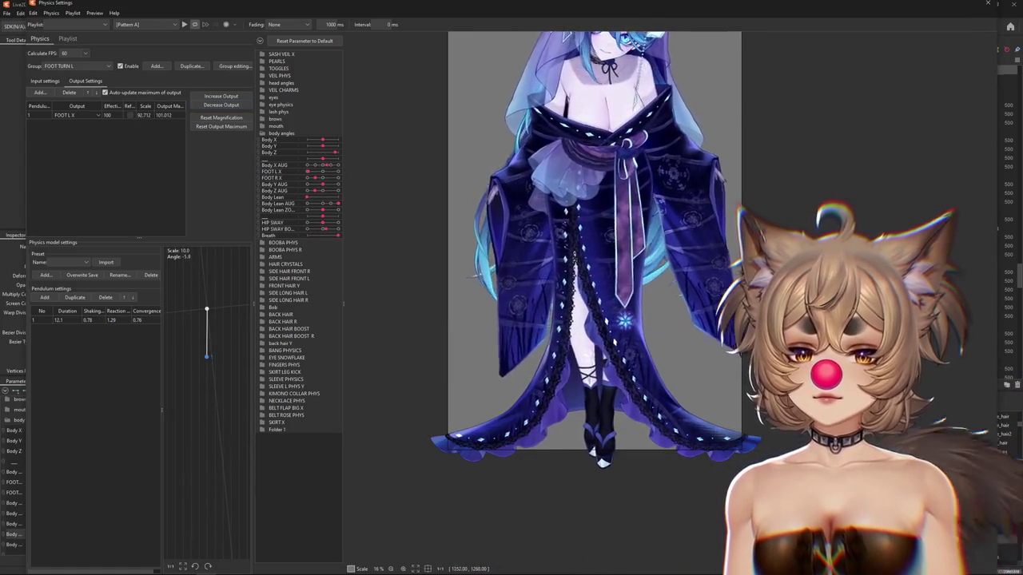
click(240, 105)
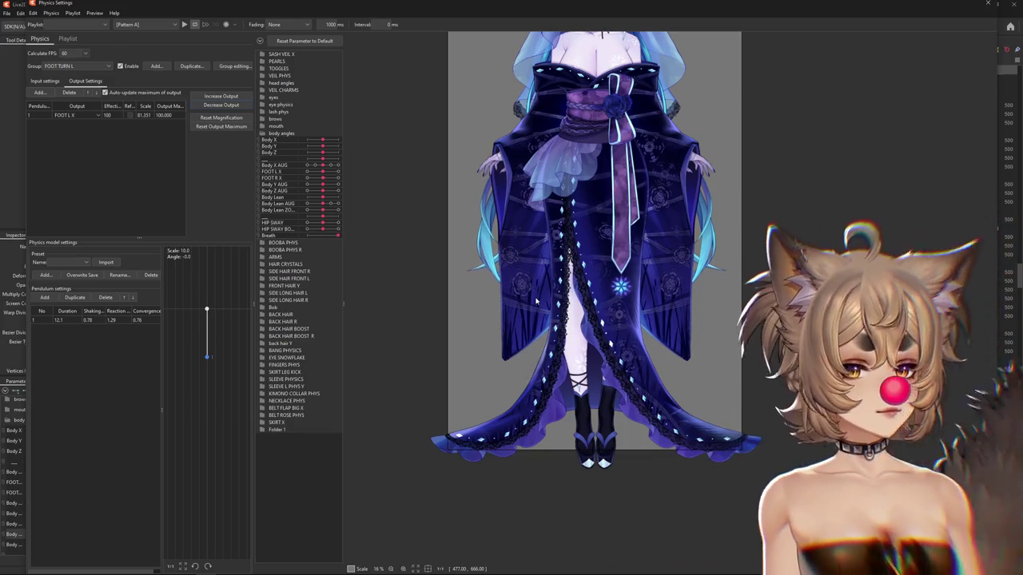
Preview the feet swaying, then close the physics settings.
scroll(608, 112, down, 2)
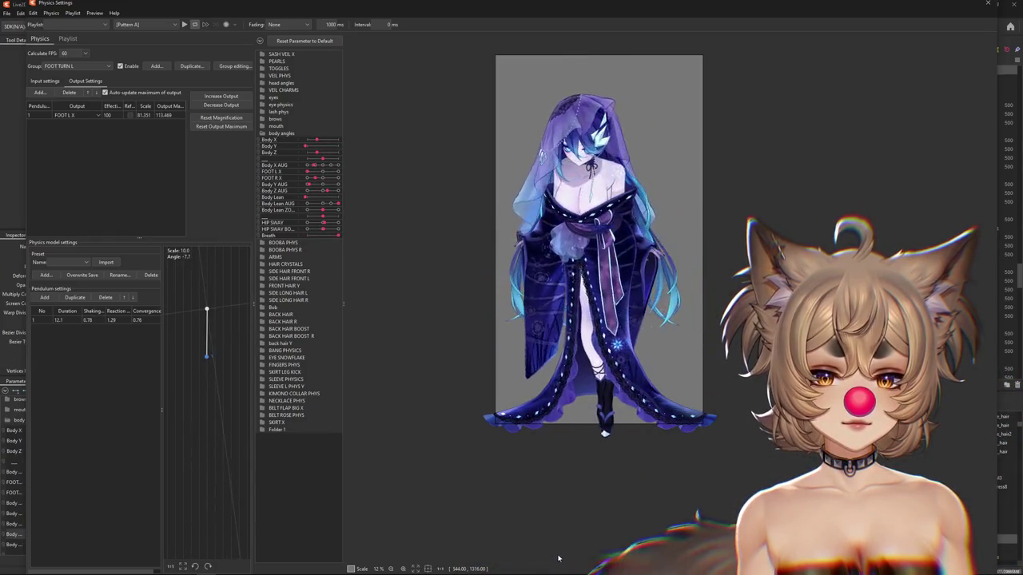
scroll(609, 384, up, 2)
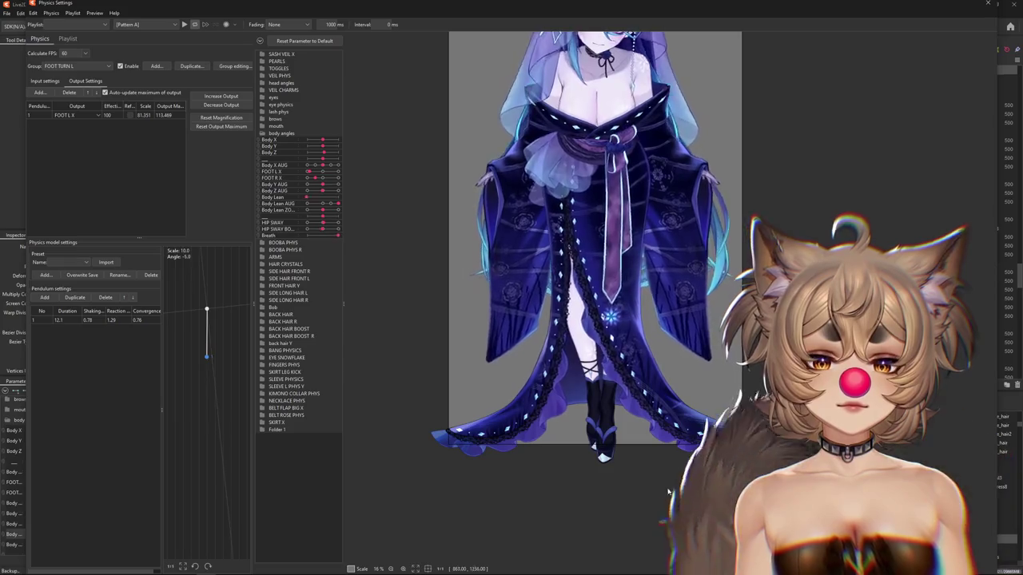
scroll(577, 308, up, 2)
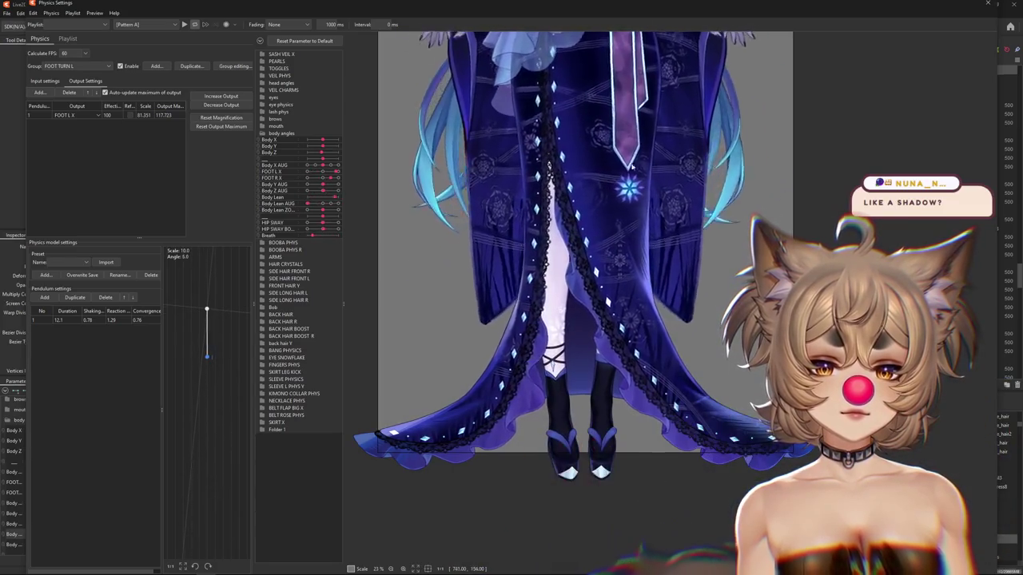
scroll(605, 333, down, 2)
drag(593, 297, 587, 337)
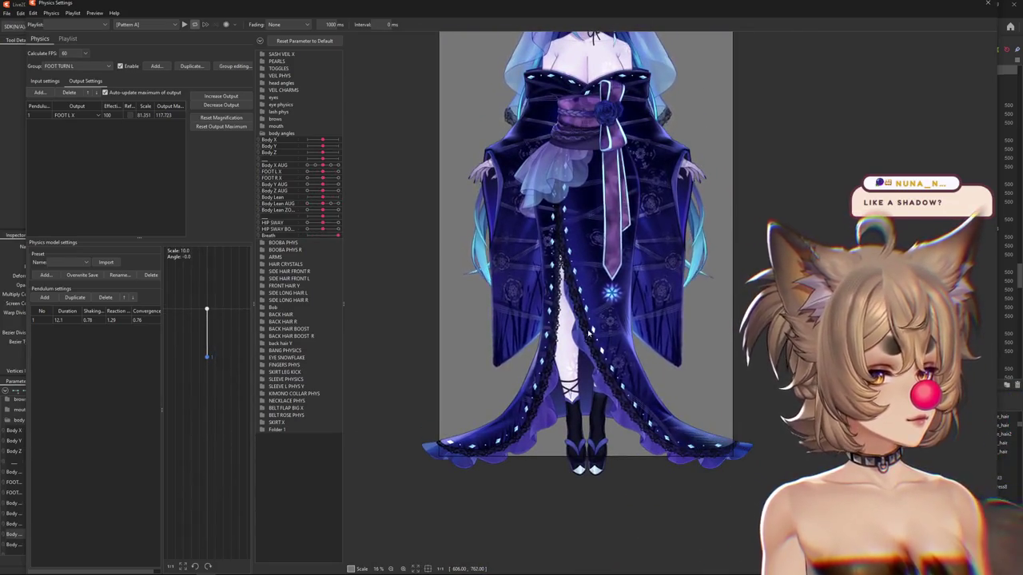
click(987, 4)
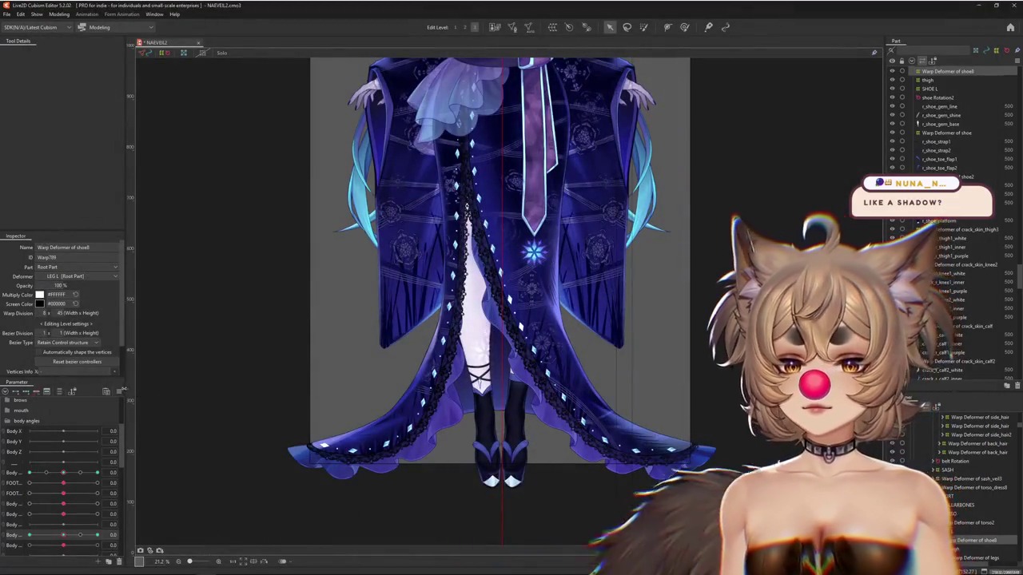
Pick the neck_shadow1_mult mesh from the overlapping objects at the neck.
click(118, 391)
click(150, 368)
scroll(484, 348, down, 5)
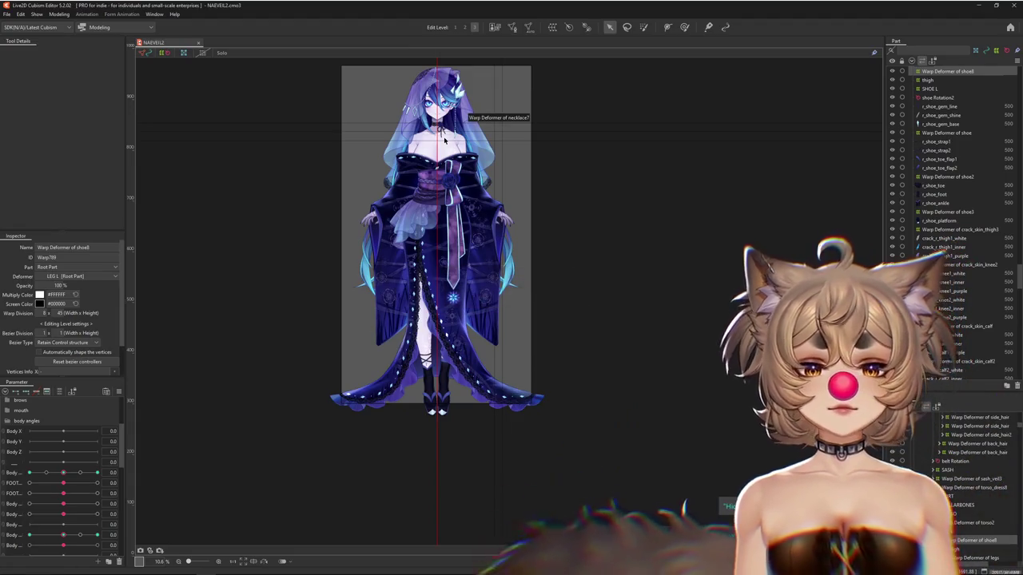
scroll(457, 102, up, 5)
right_click(406, 290)
click(401, 256)
right_click(400, 255)
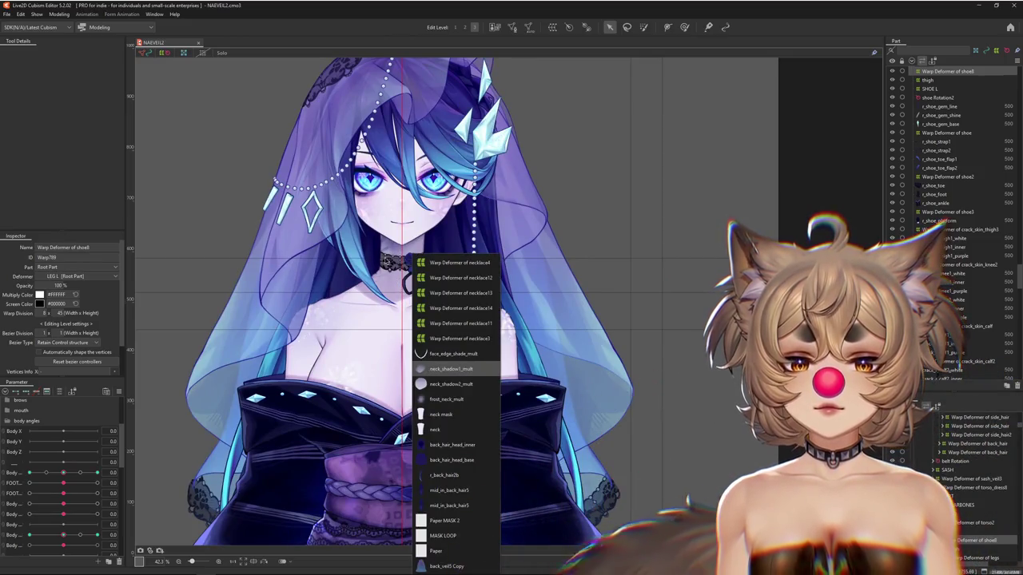
click(451, 368)
click(222, 54)
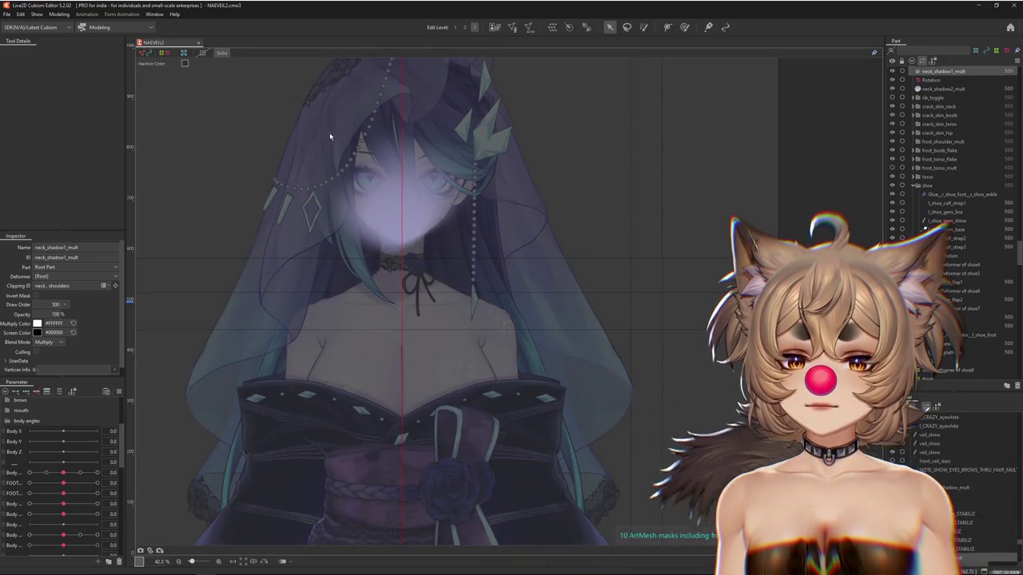
click(221, 53)
Reselect neck_shadow1_mult and duplicate it with Ctrl+C and Ctrl+V.
scroll(405, 237, down, 3)
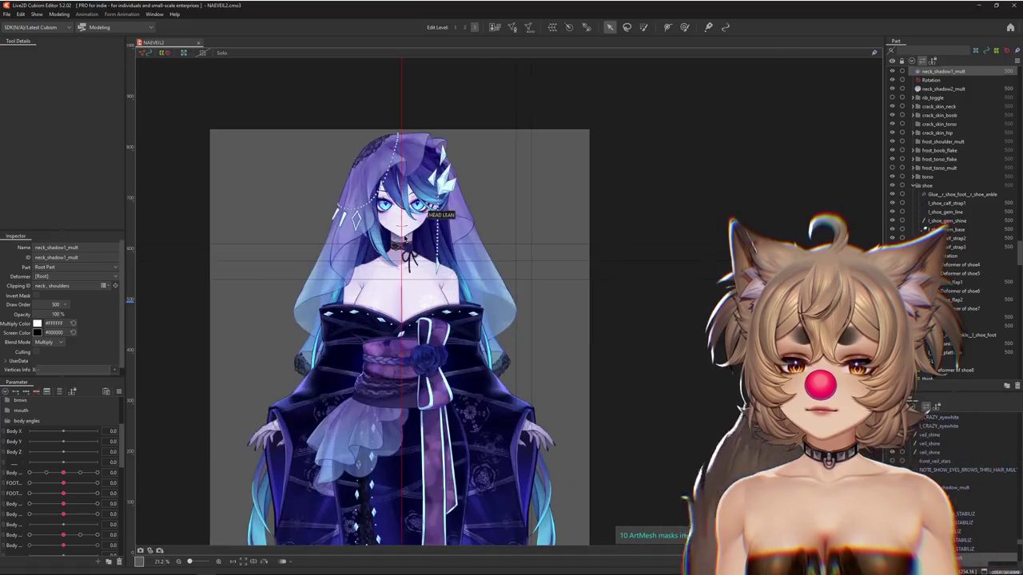
scroll(407, 238, up, 2)
scroll(412, 238, up, 1)
click(413, 238)
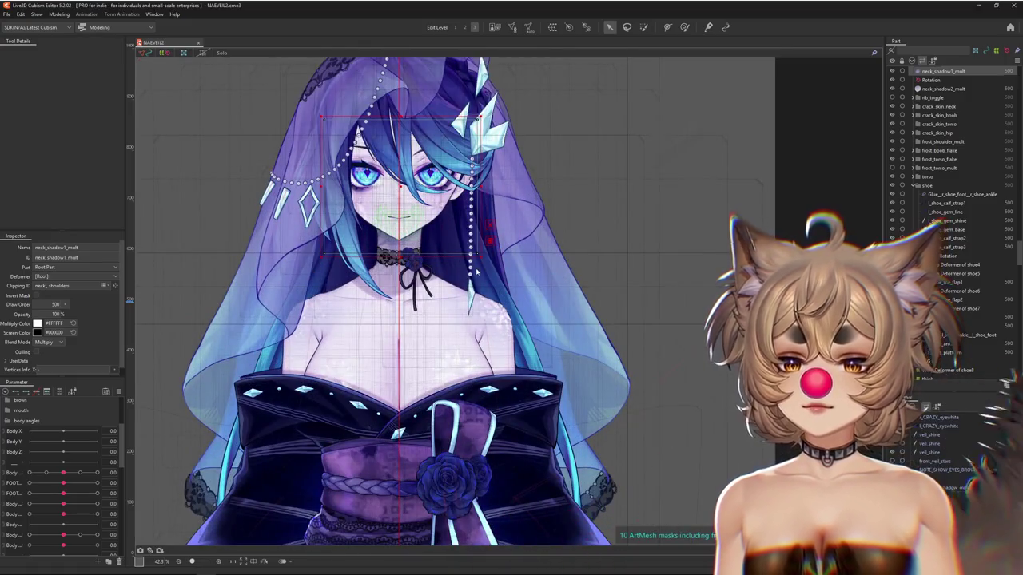
scroll(594, 354, down, 3)
scroll(604, 376, down, 2)
scroll(619, 251, up, 1)
key(ctrl+c)
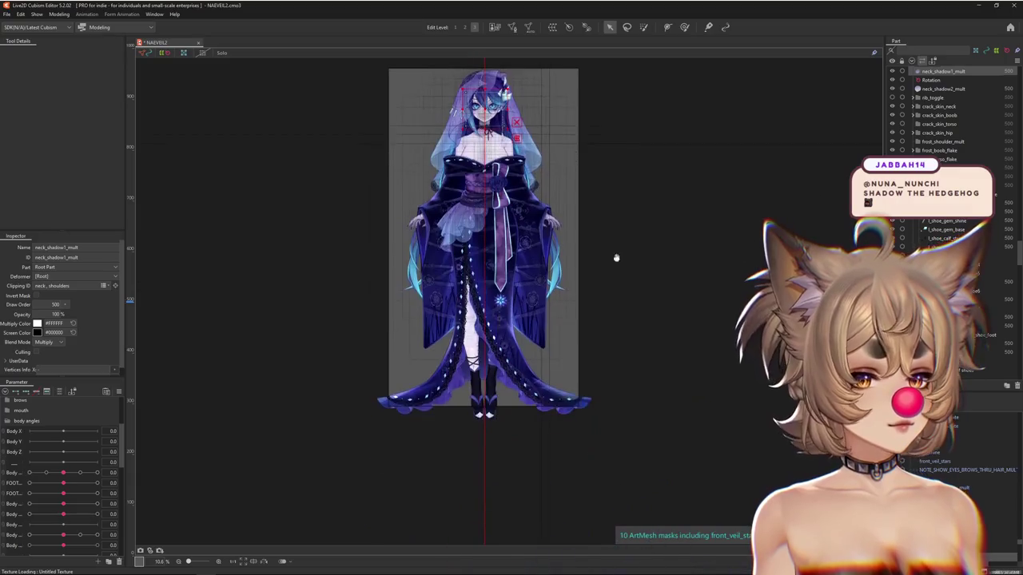
scroll(602, 306, up, 1)
key(ctrl+v)
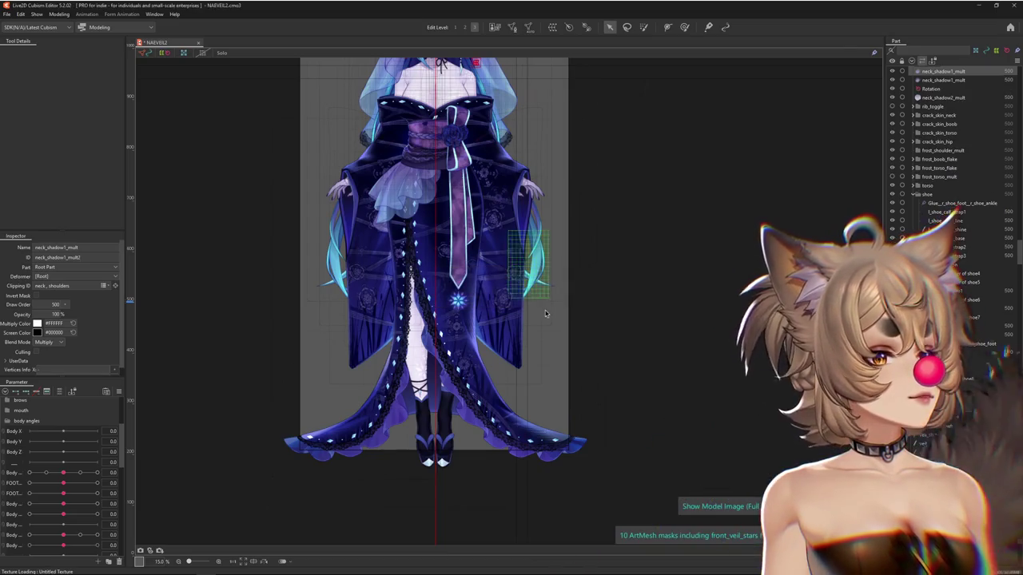
Open neck_shadow1_mult2's Clipping ID field (neck_shoulders) in the Inspector for editing.
scroll(522, 331, down, 2)
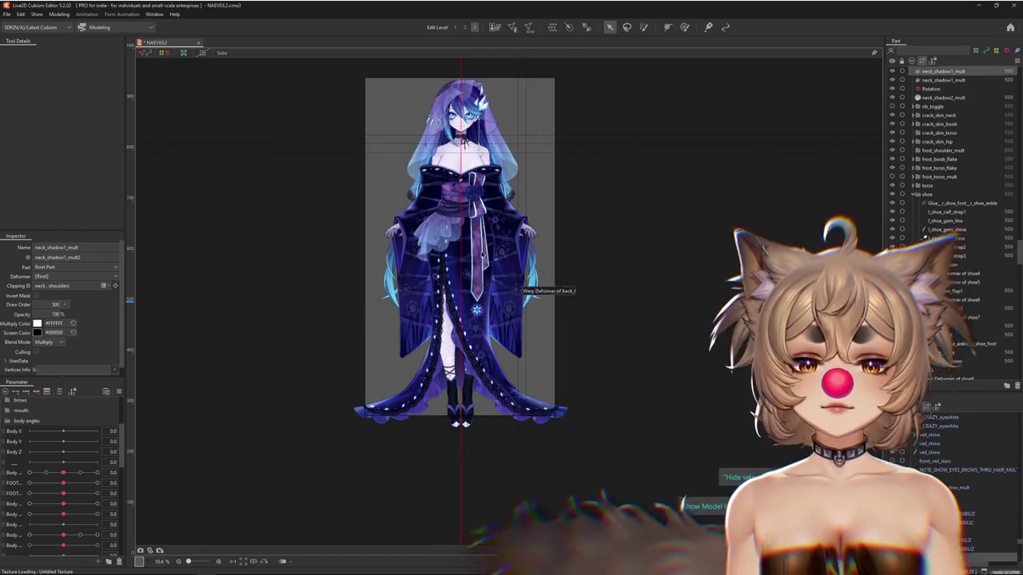
right_click(134, 391)
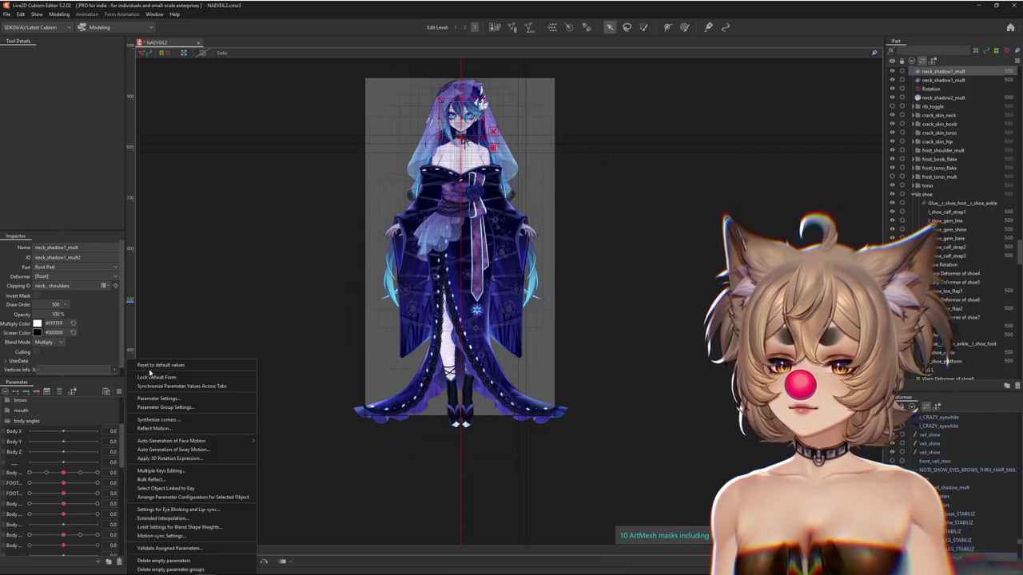
scroll(973, 263, up, 2)
scroll(973, 263, up, 2)
scroll(973, 263, up, 2)
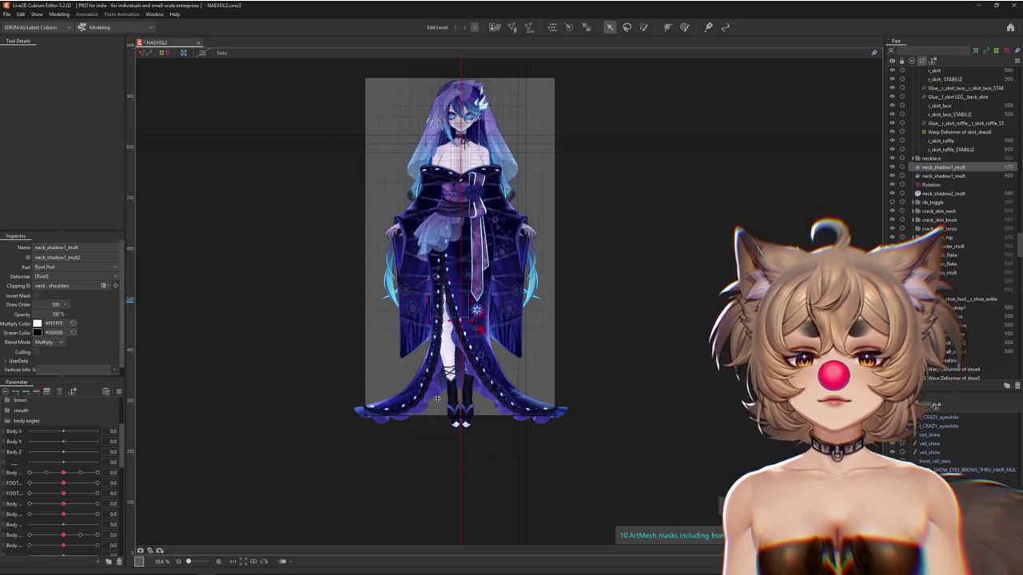
double_click(93, 286)
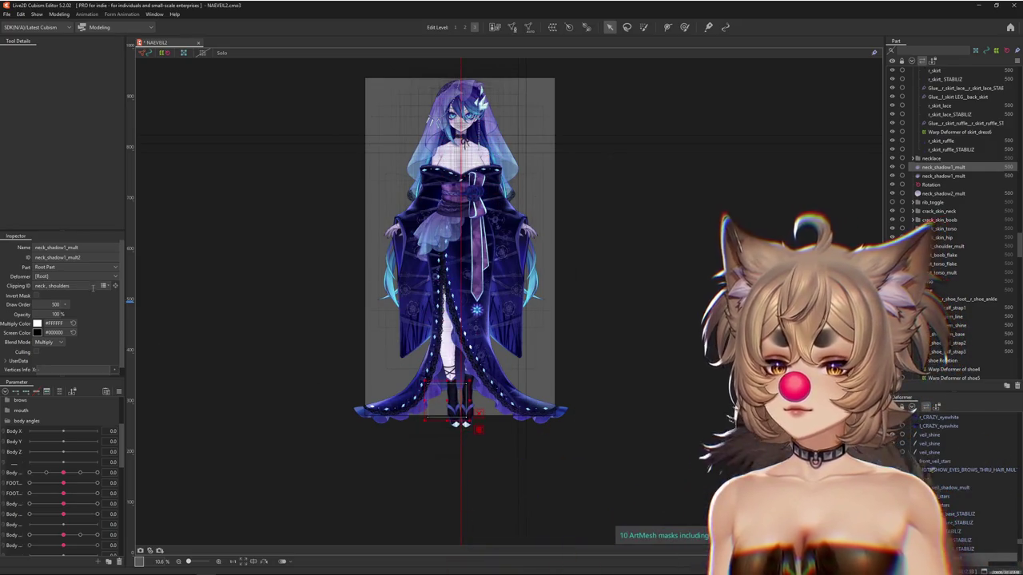
Enlarge the shadow copy to about double size, narrow it, and tilt it clockwise.
scroll(453, 400, up, 2)
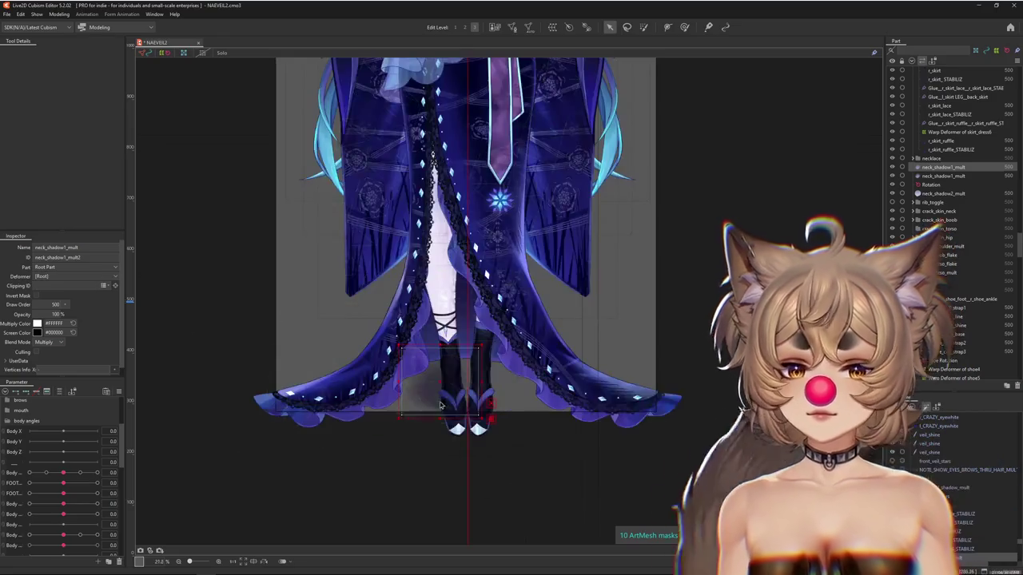
drag(520, 311, 595, 245)
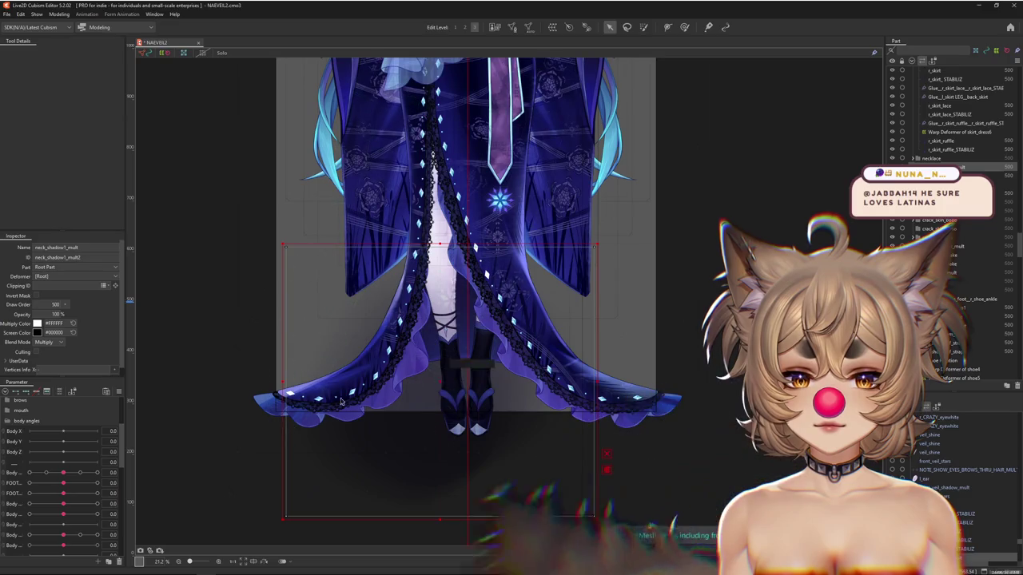
drag(285, 382, 451, 369)
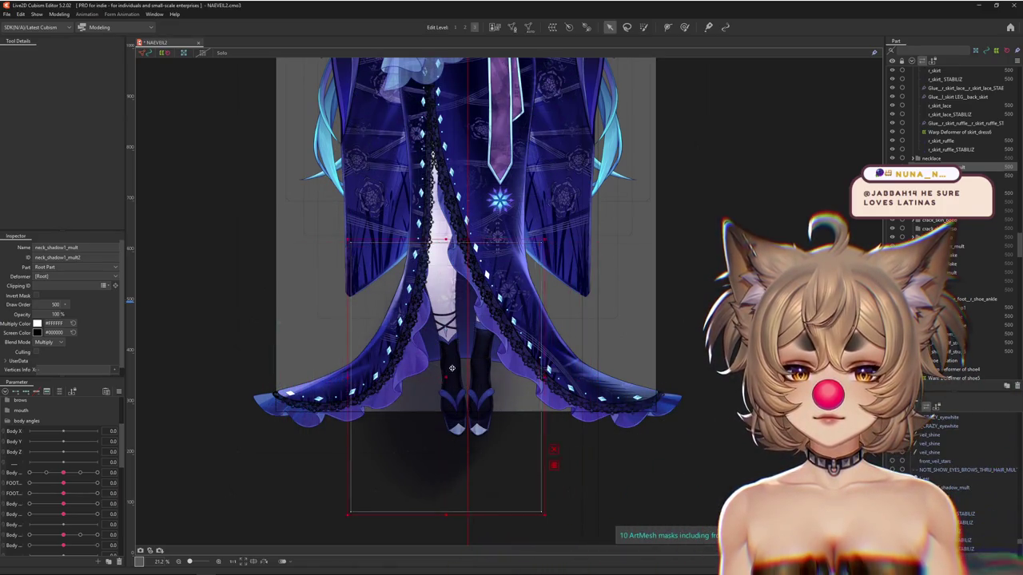
drag(559, 369, 571, 431)
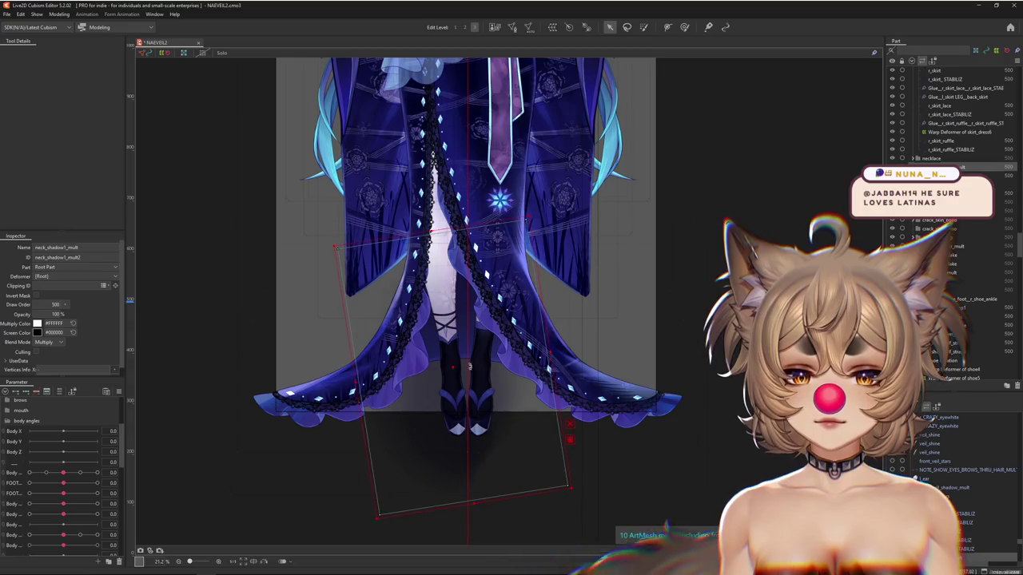
Give the shadow Normal blending and 50% opacity, and move it beneath the shoes.
click(49, 342)
key(Return)
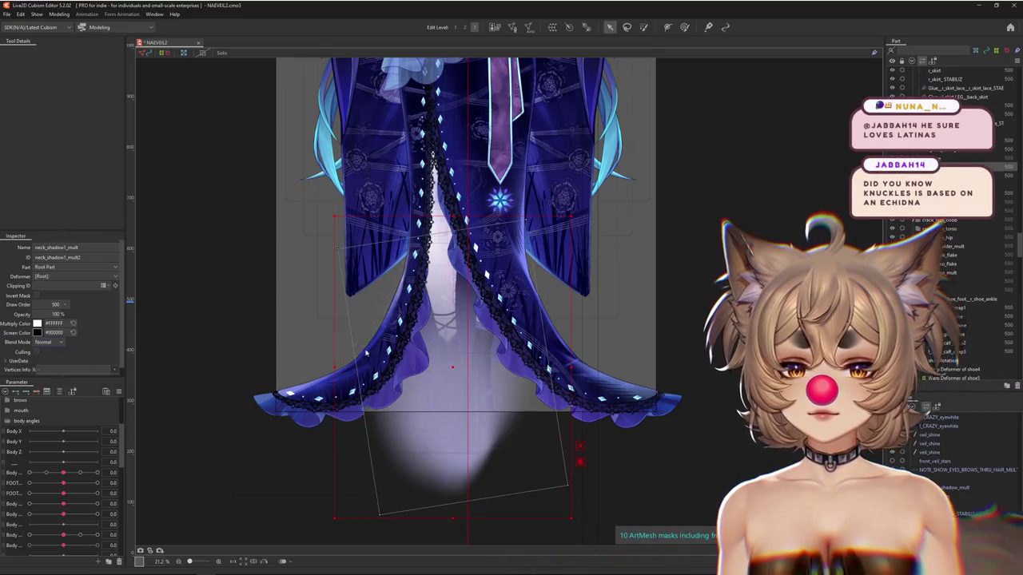
text(50)
key(Return)
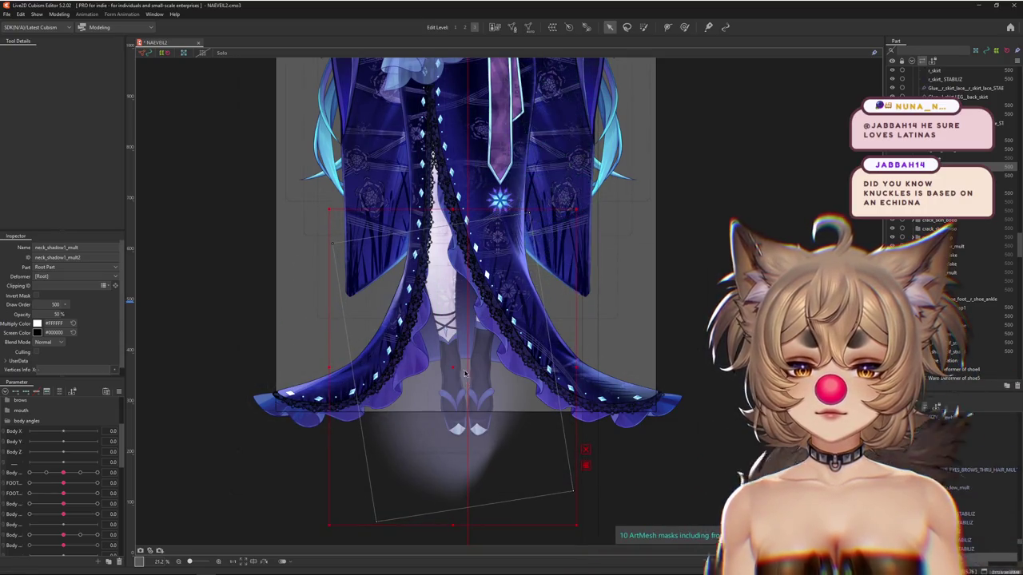
drag(466, 374, 459, 330)
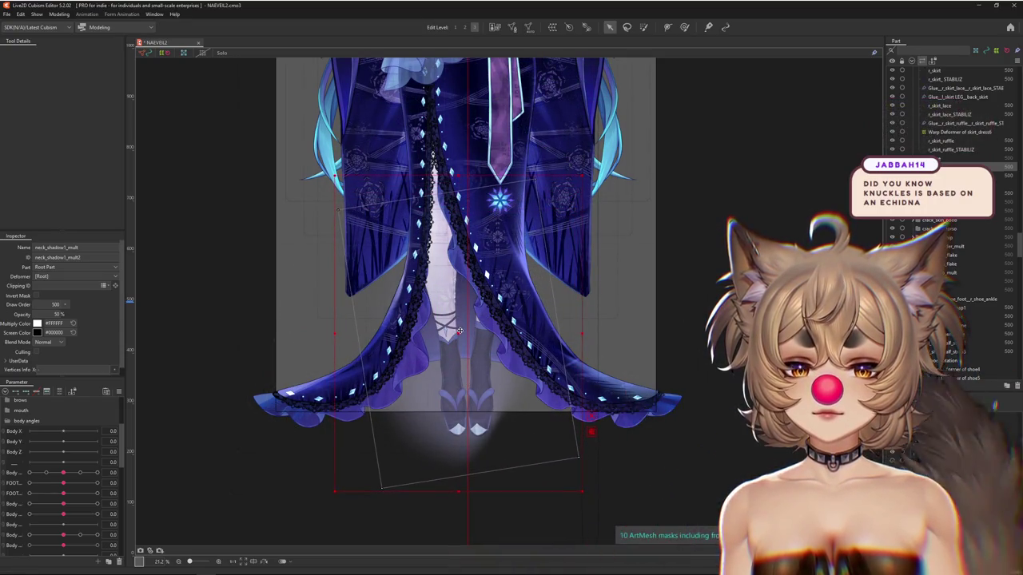
right_click(454, 295)
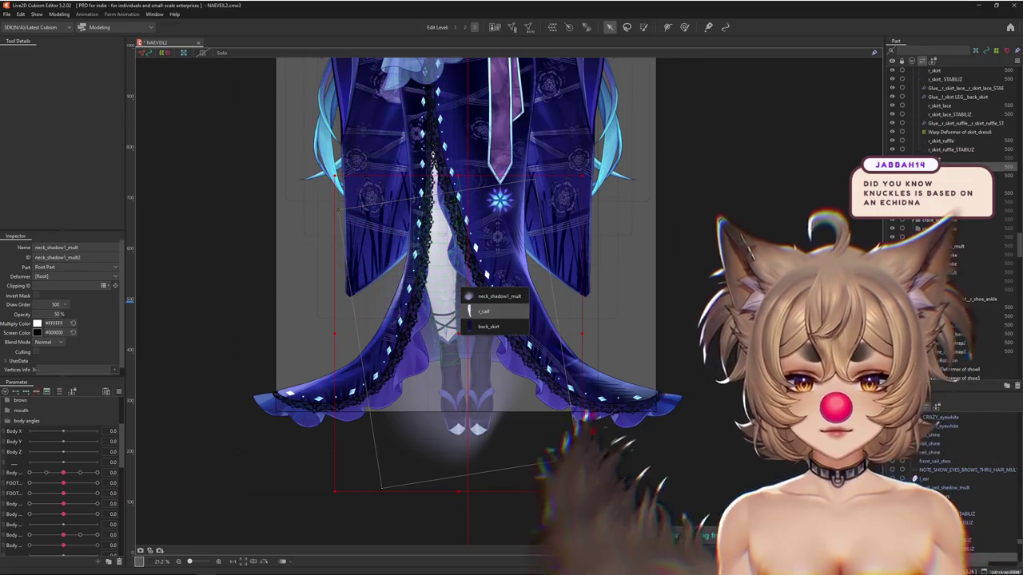
click(483, 312)
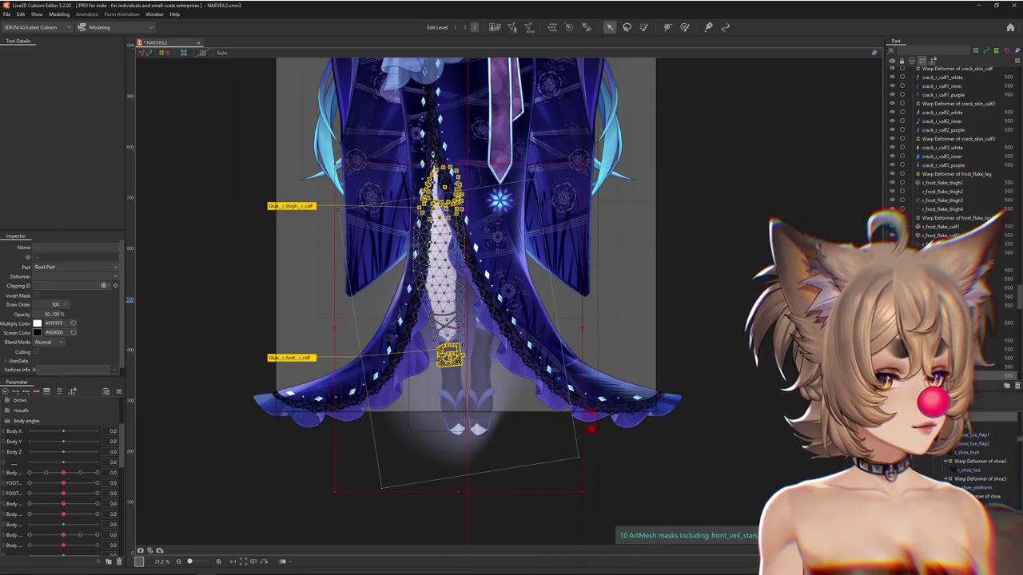
Zoom to the right leg and pick r_calf from the overlapping meshes.
scroll(959, 457, up, 2)
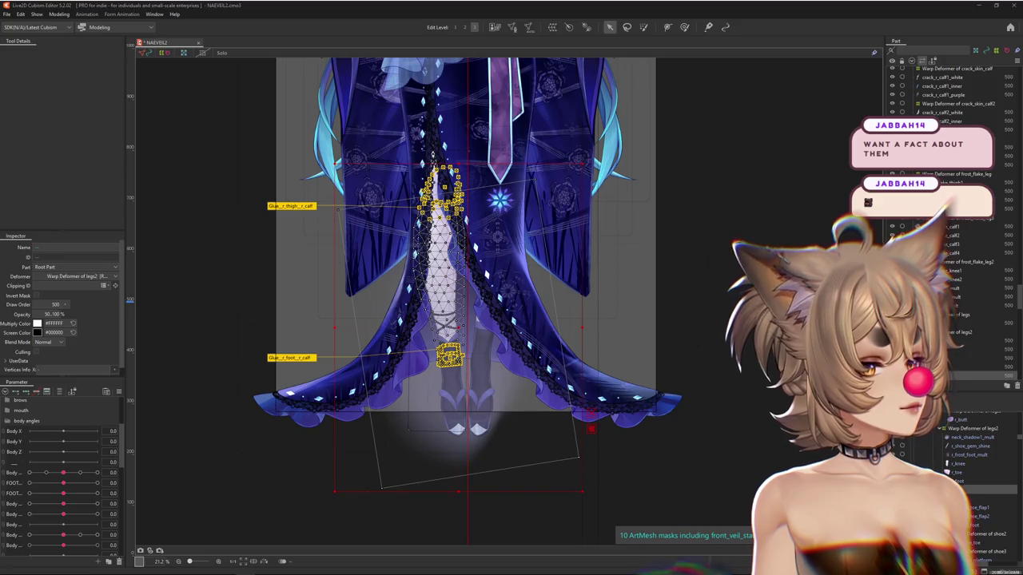
scroll(495, 375, down, 2)
scroll(495, 375, up, 2)
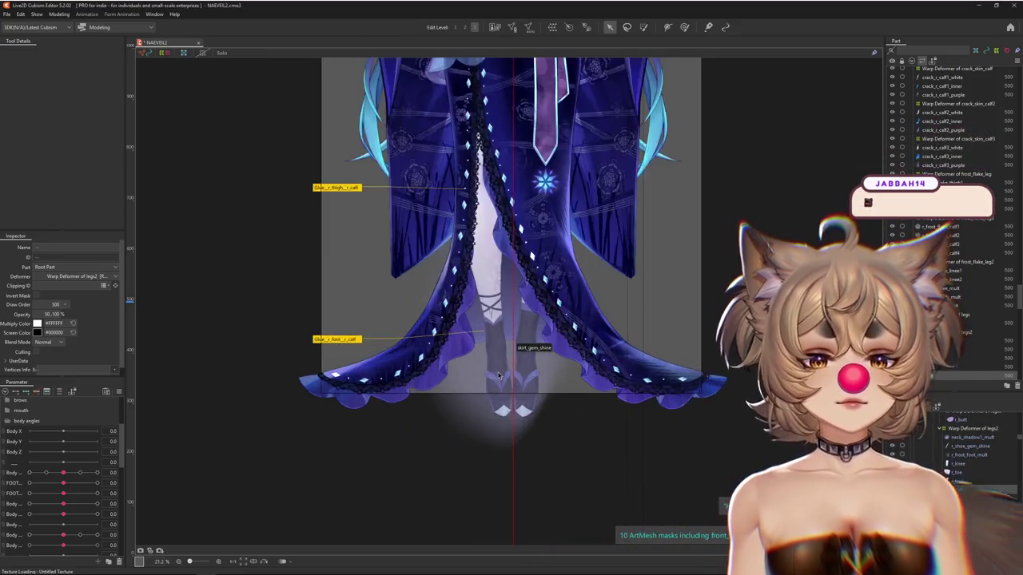
scroll(496, 375, up, 2)
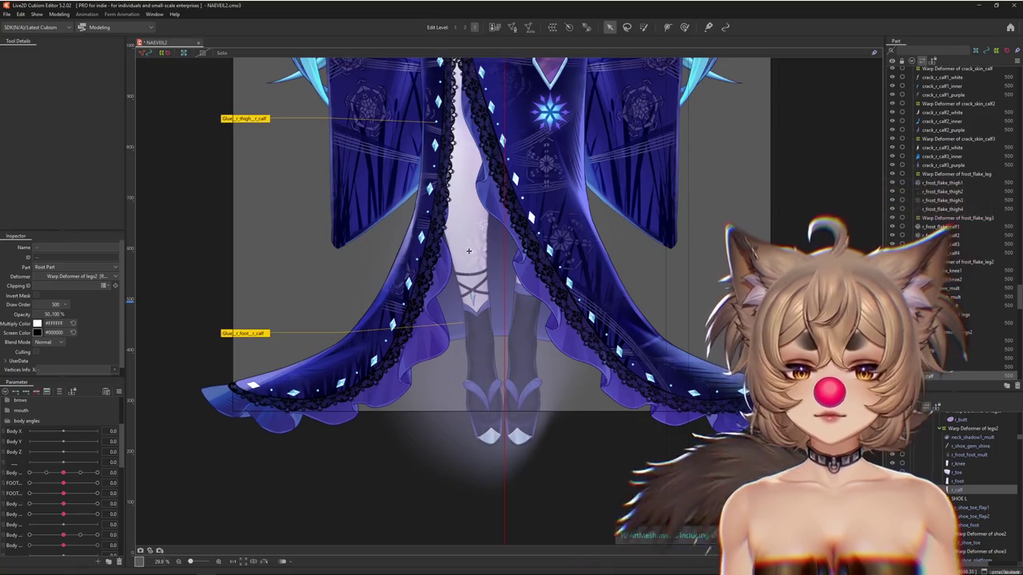
scroll(467, 250, up, 3)
right_click(469, 262)
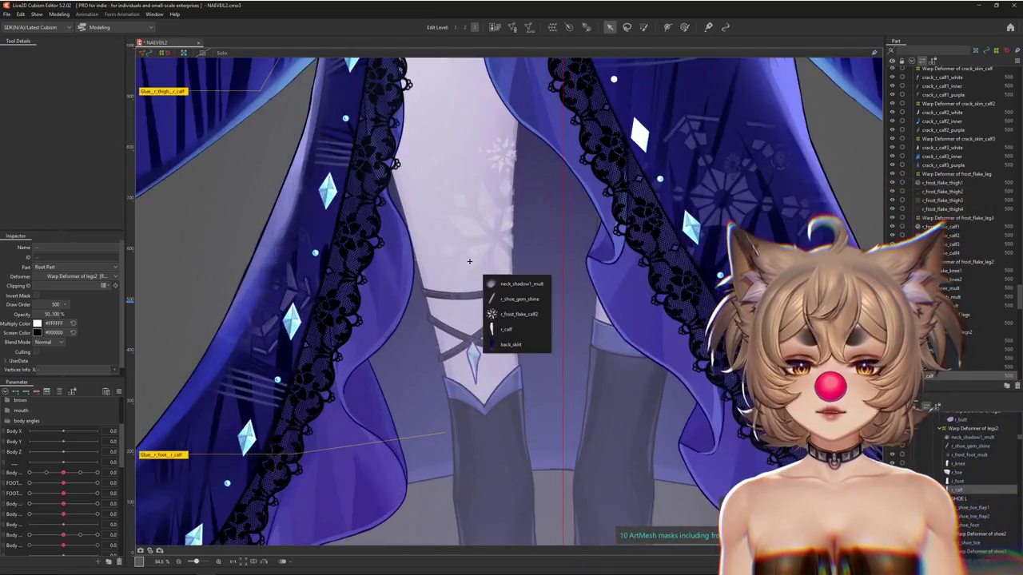
click(504, 328)
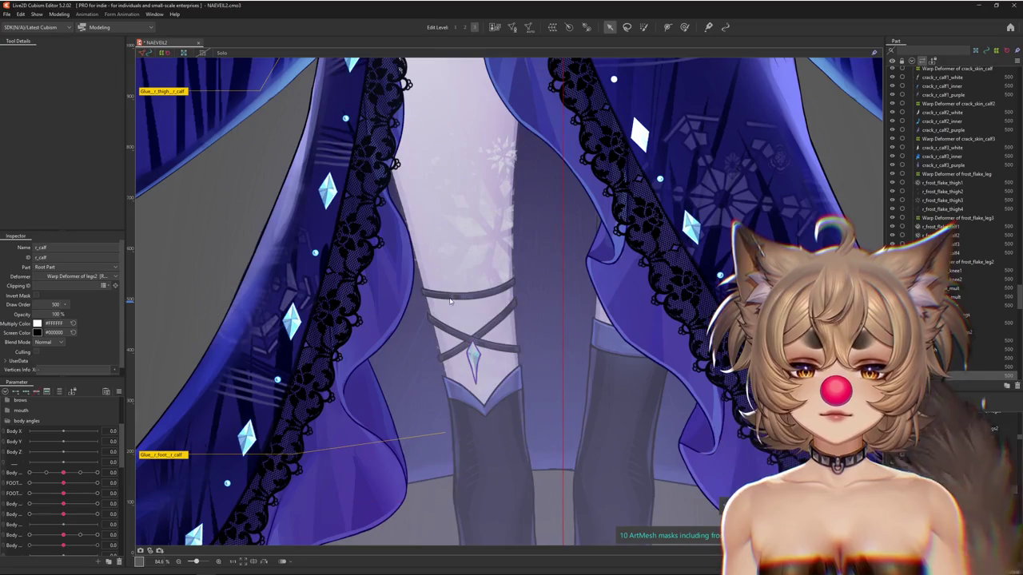
right_click(468, 317)
click(449, 334)
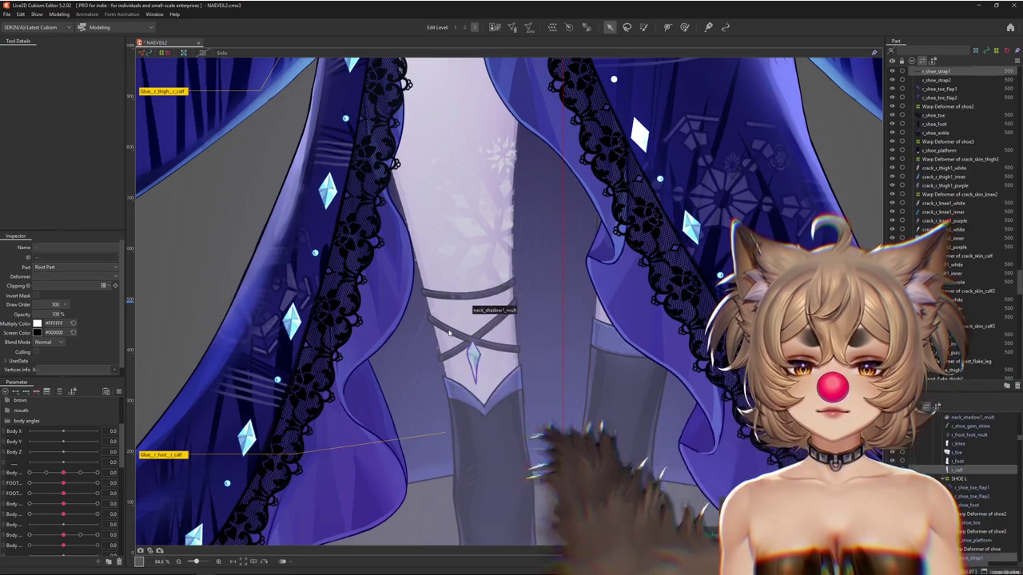
Select r_calf, then r_shoe_ankle, then the calf mesh above the shoe.
right_click(468, 349)
click(471, 411)
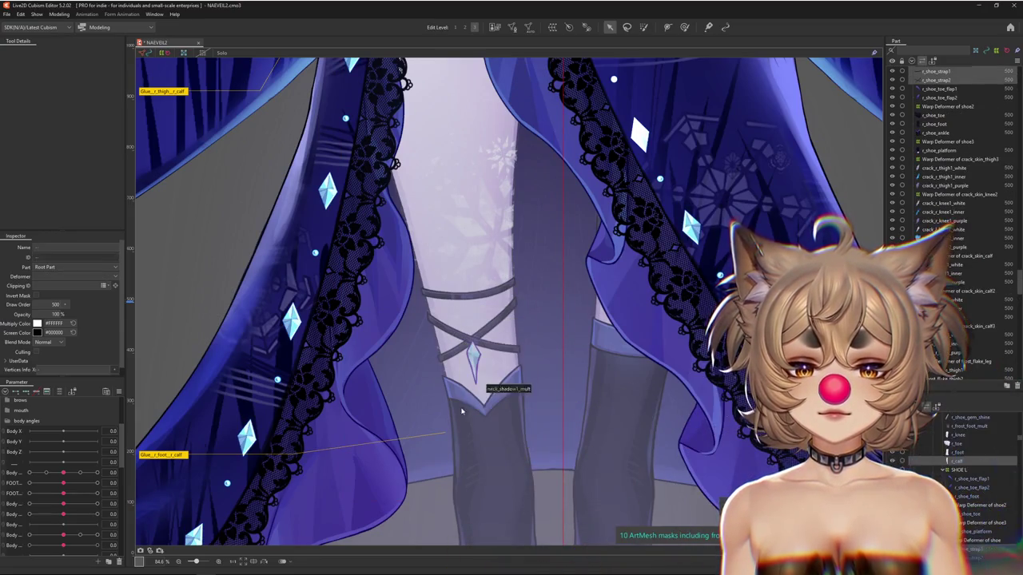
click(488, 445)
scroll(480, 383, down, 2)
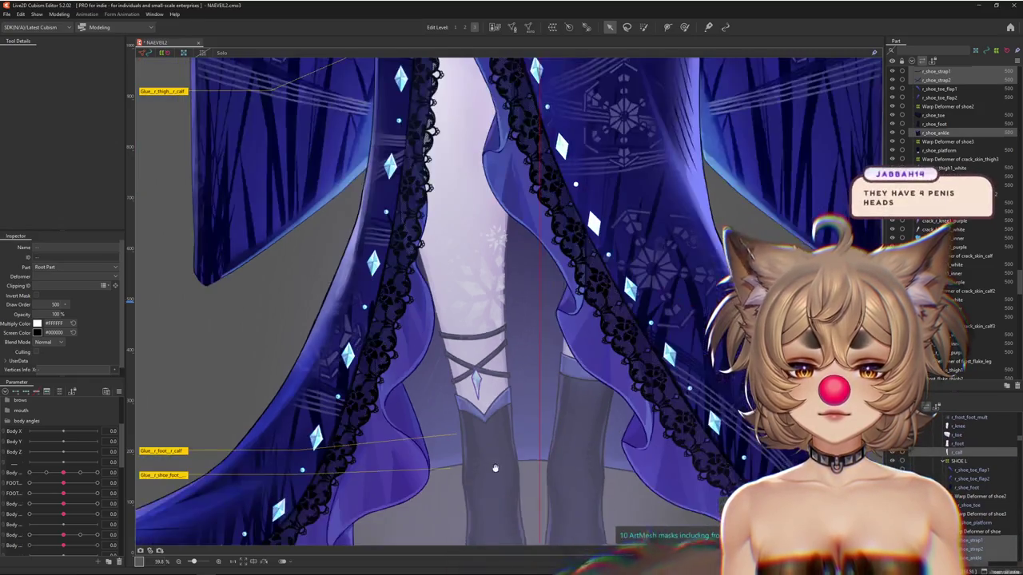
scroll(476, 351, down, 2)
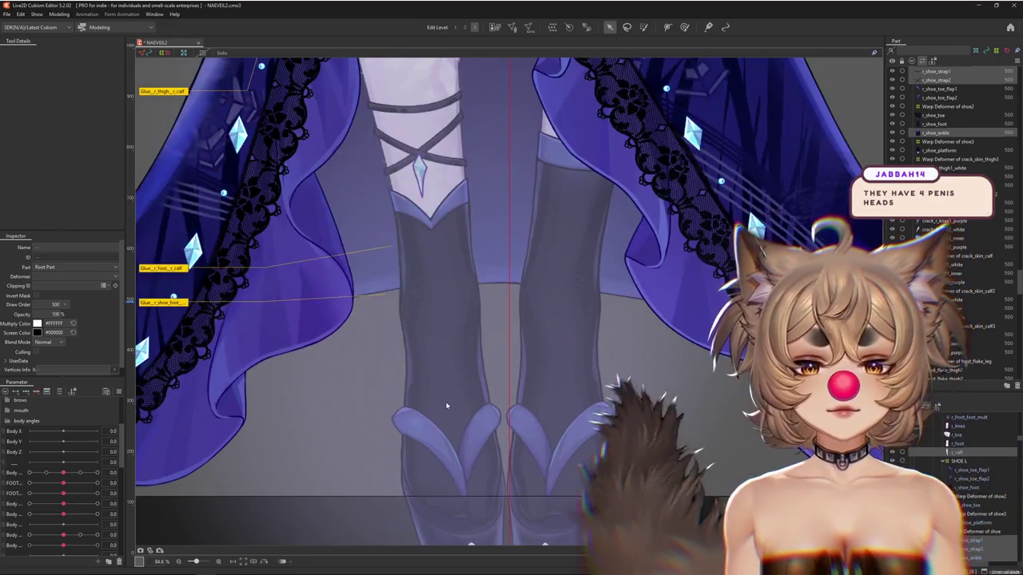
click(434, 364)
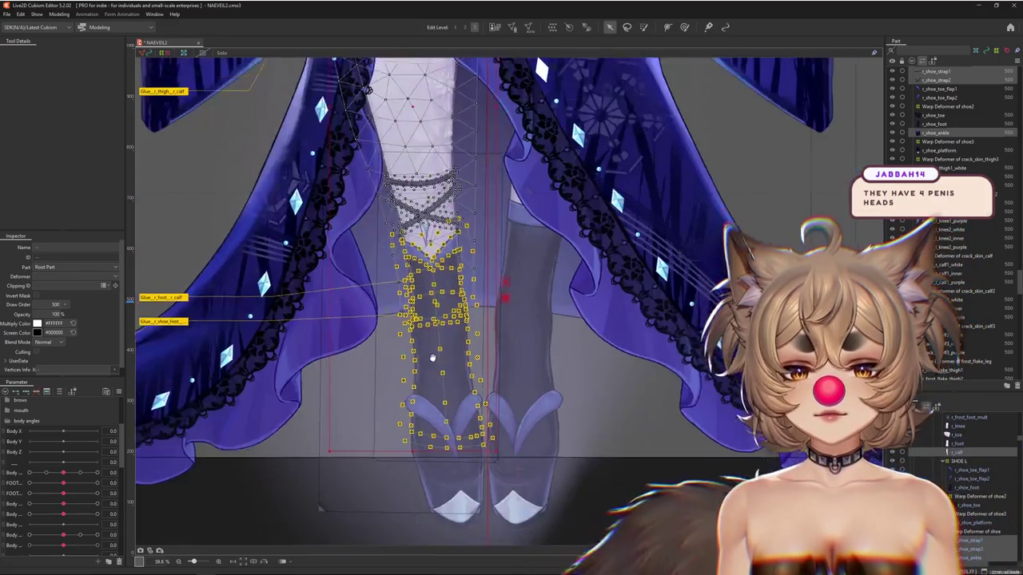
scroll(434, 365, up, 4)
Select r_shoe_toe_flap1 and add r_shoe_toe_flap2 to the selection.
right_click(411, 362)
right_click(409, 330)
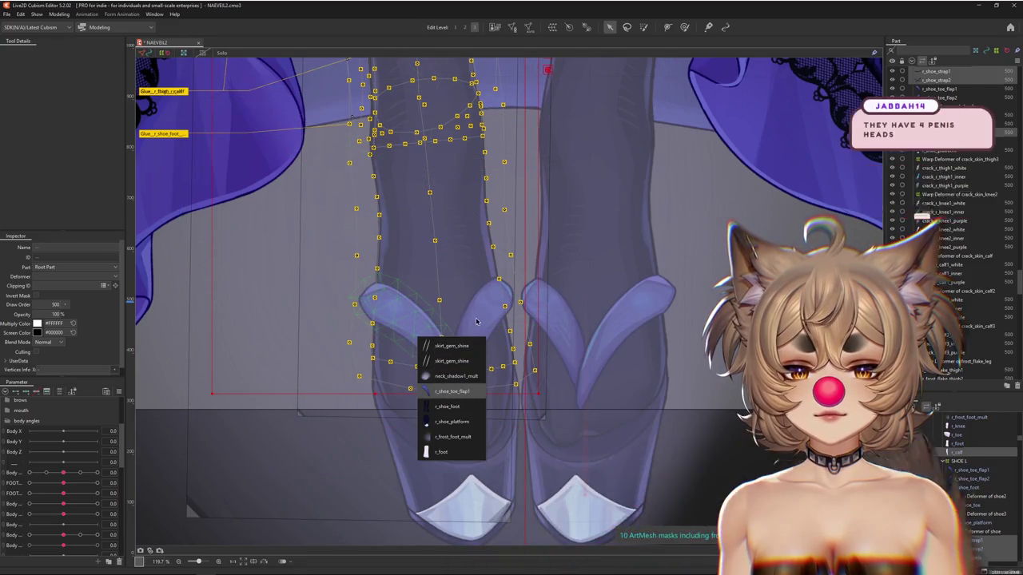
click(451, 390)
right_click(477, 321)
ctrl+click(515, 389)
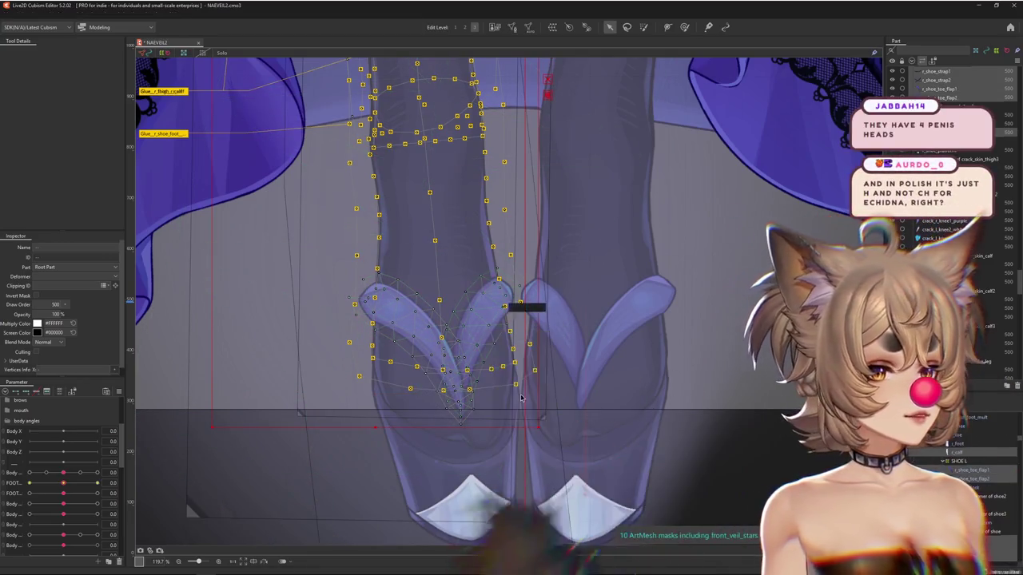
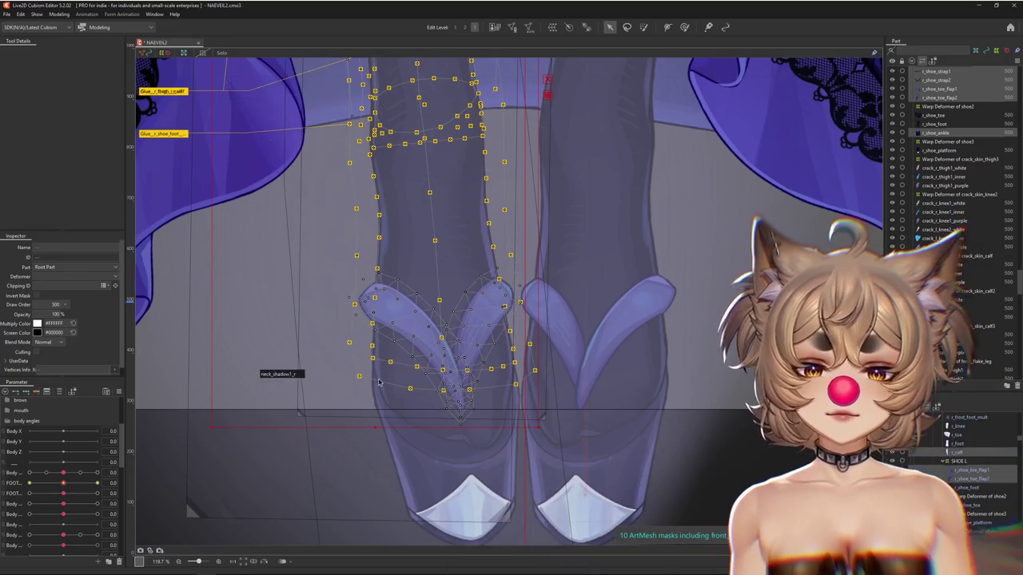
Look up the r_shoe_toe, r_shoe_platform, r_shoe_toe_flap and r_shoe_toe_flap2 mesh IDs.
right_click(428, 425)
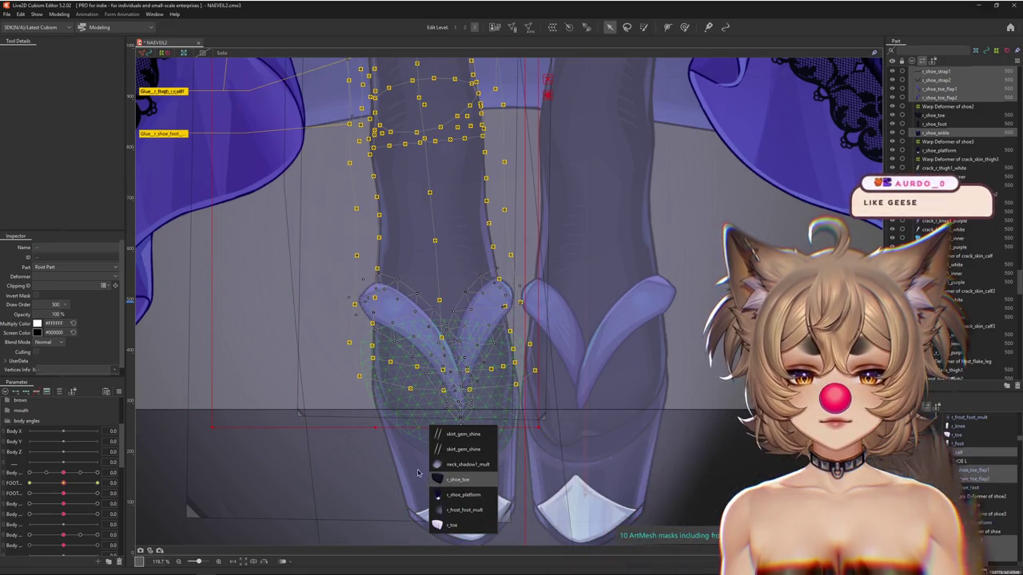
click(455, 480)
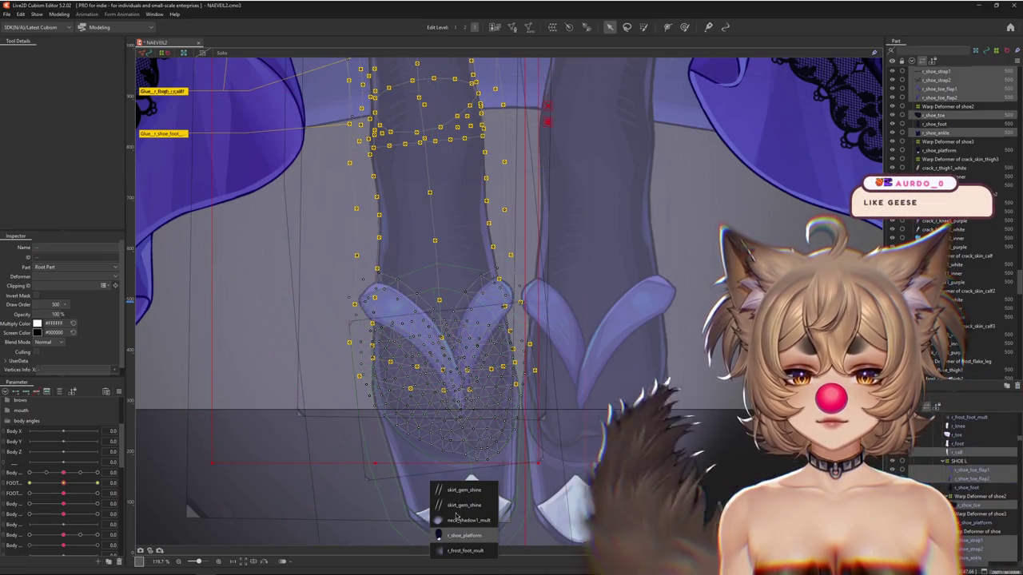
click(461, 536)
right_click(479, 323)
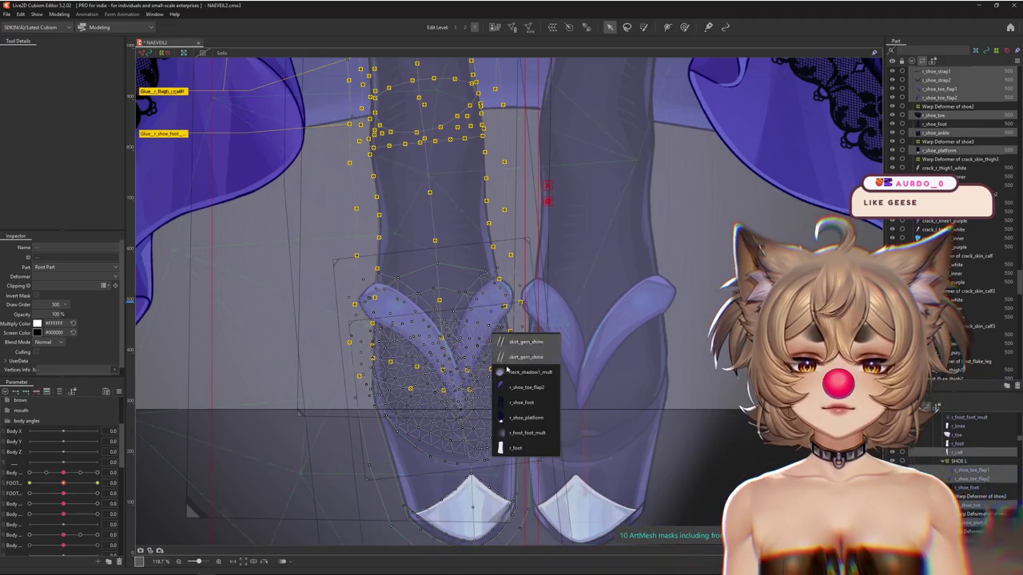
click(508, 385)
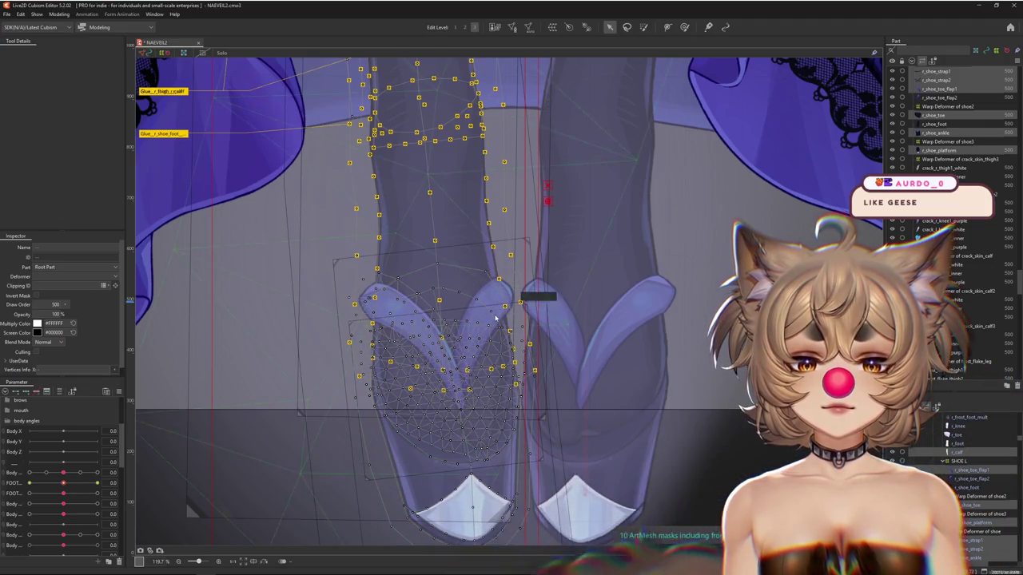
right_click(510, 329)
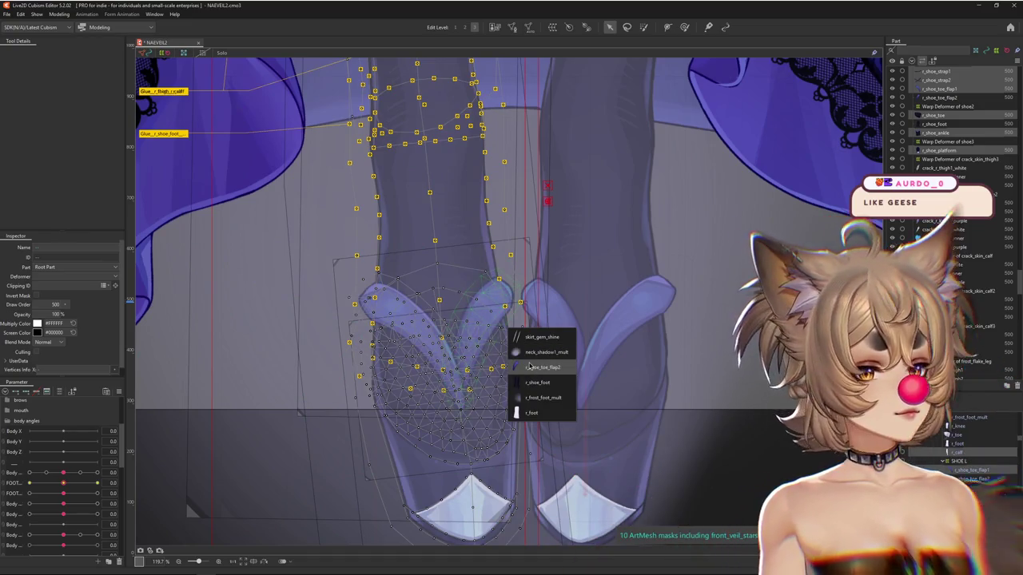
click(529, 366)
Select the c_frost_foot_mult mesh, frame the feet and expand the parts under r_foot.
scroll(525, 381, down, 2)
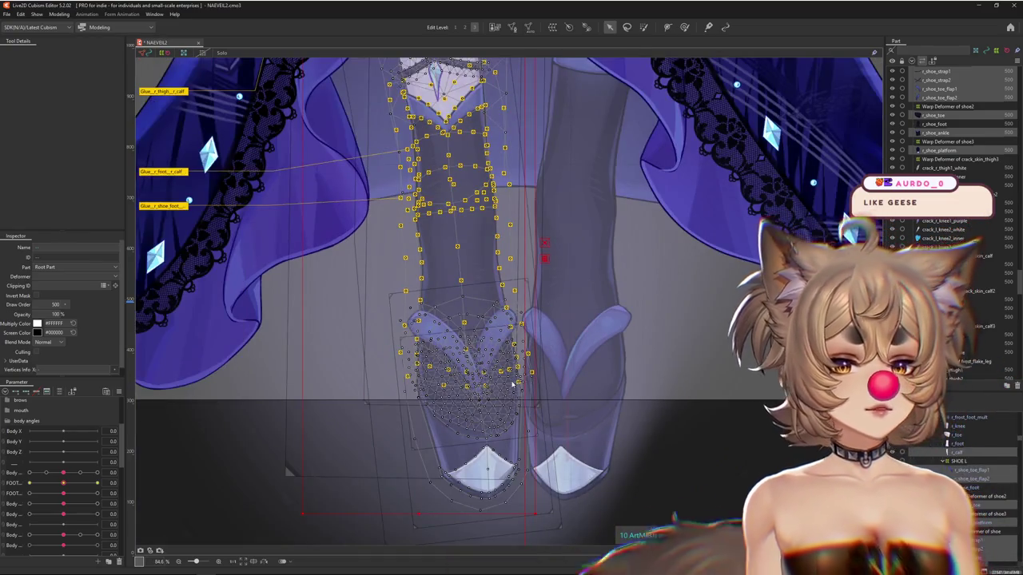
scroll(503, 383, down, 2)
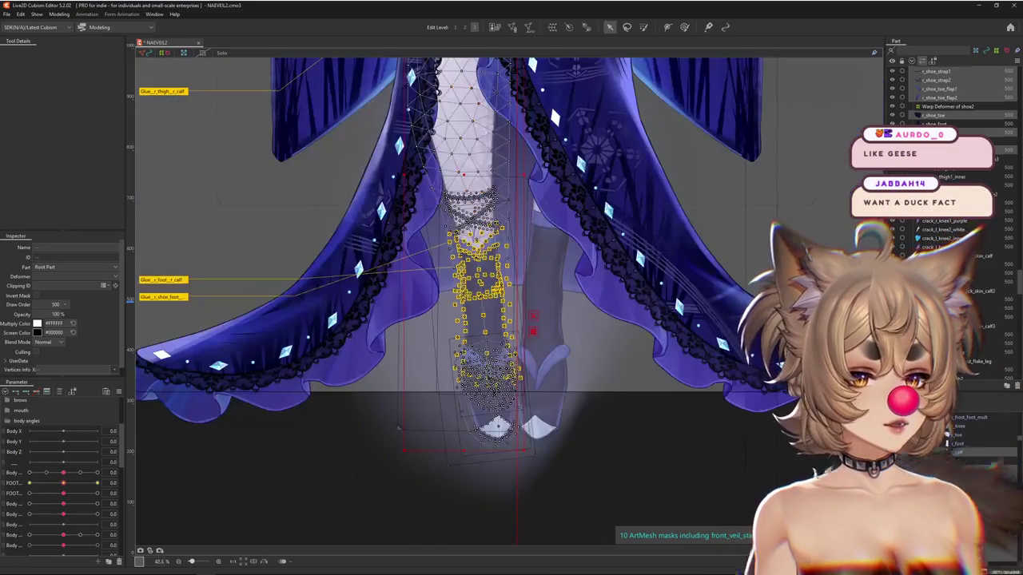
click(489, 424)
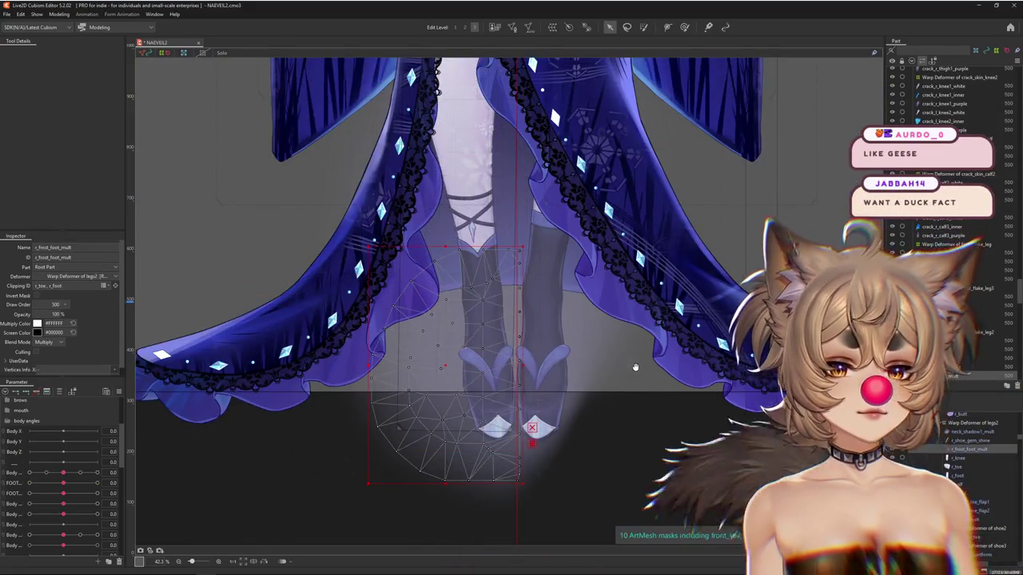
drag(625, 345, 621, 388)
click(957, 476)
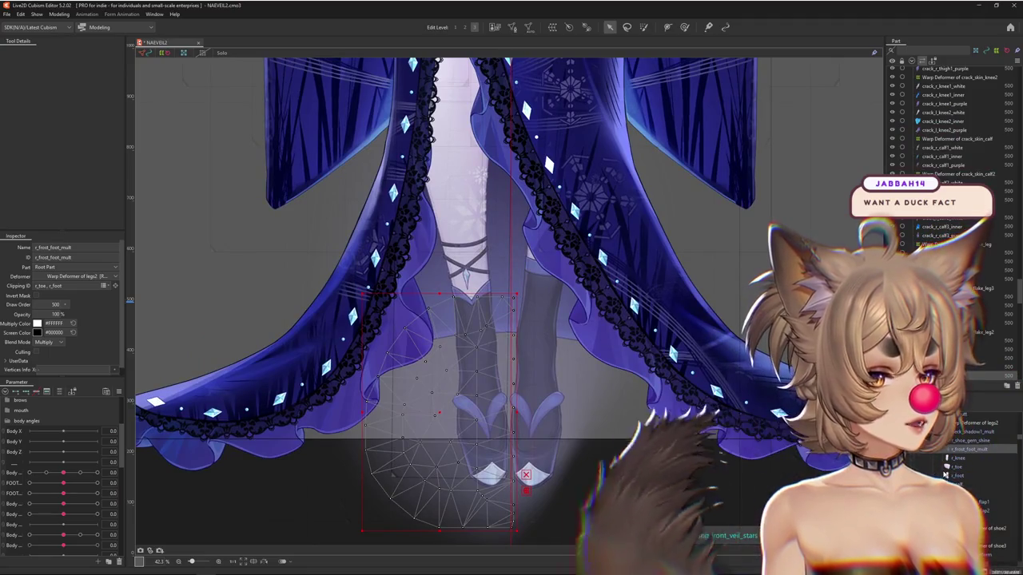
Select neck_shadow1_mult and check the r_shoe_foot mesh ID on the right leg.
click(968, 432)
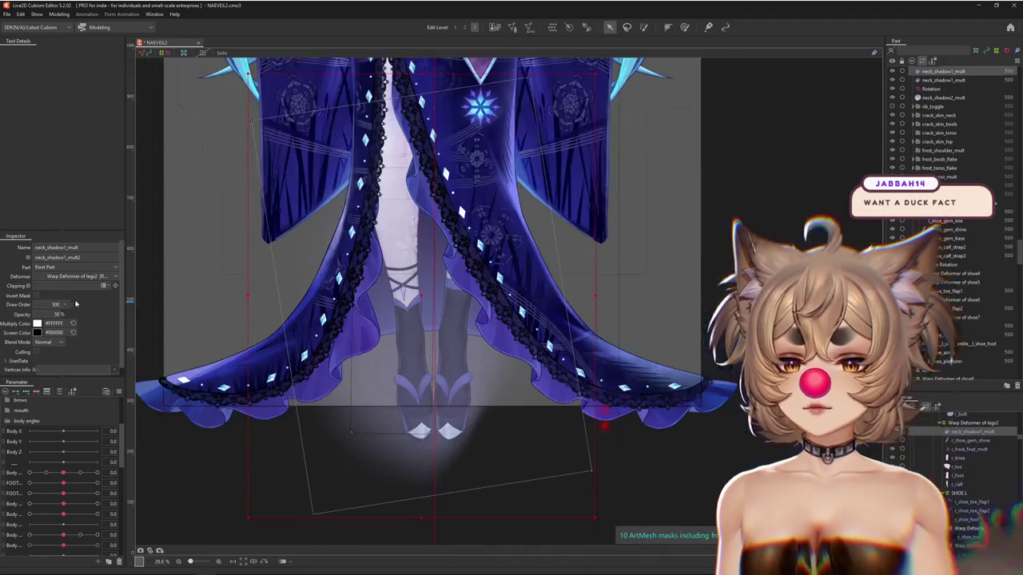
scroll(425, 384, up, 3)
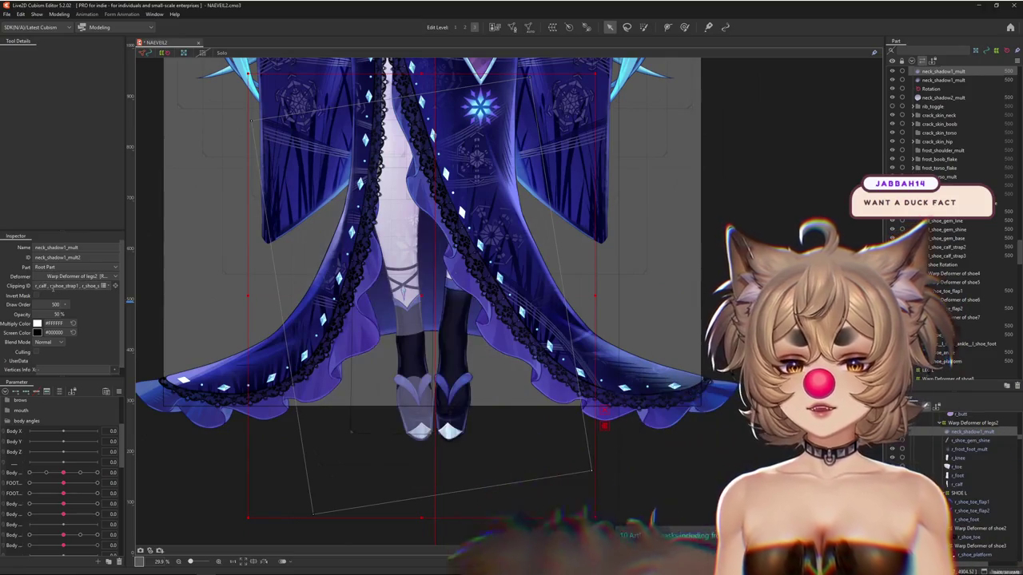
scroll(425, 384, up, 1)
scroll(424, 384, up, 4)
scroll(484, 360, up, 3)
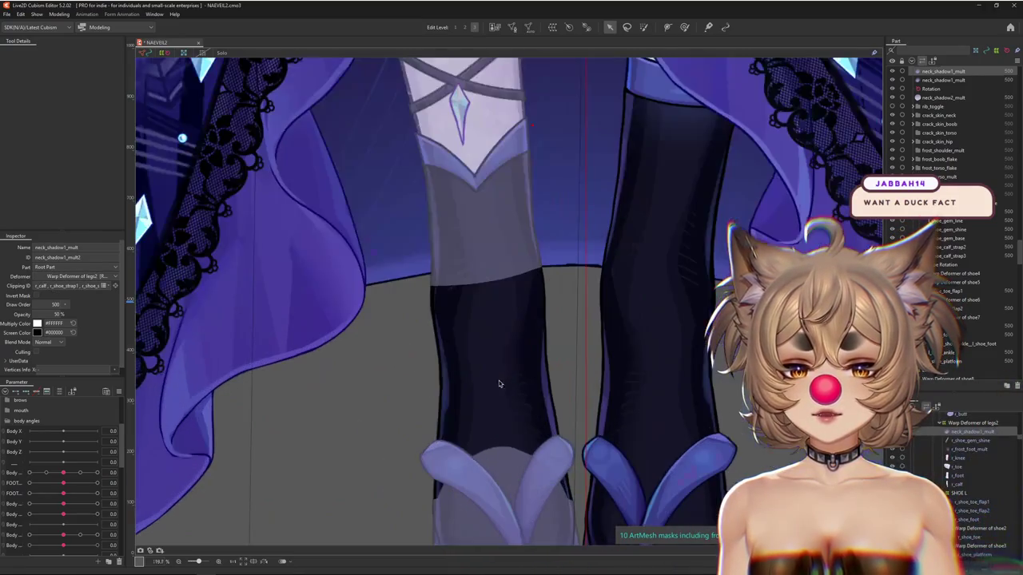
right_click(498, 377)
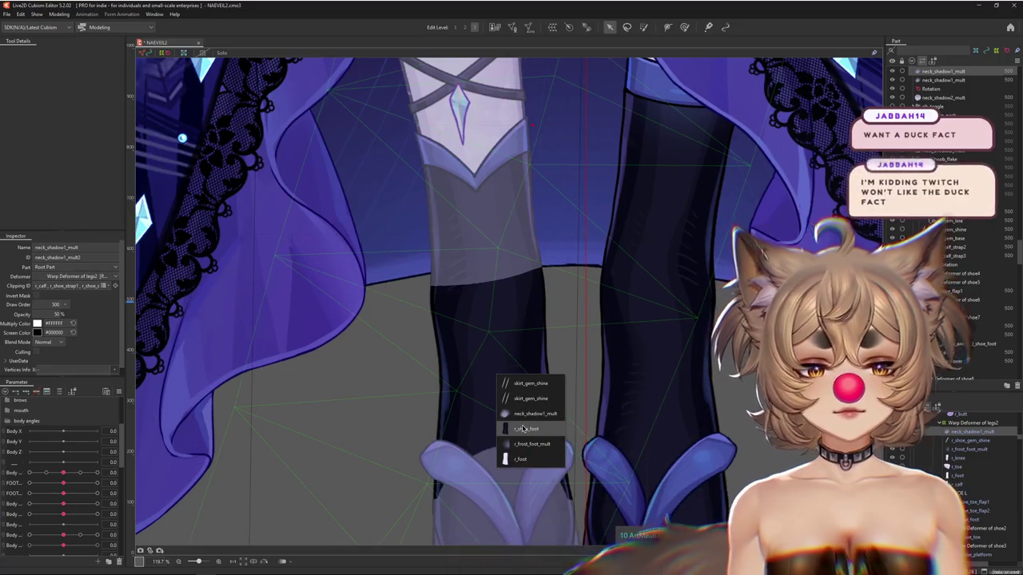
click(524, 429)
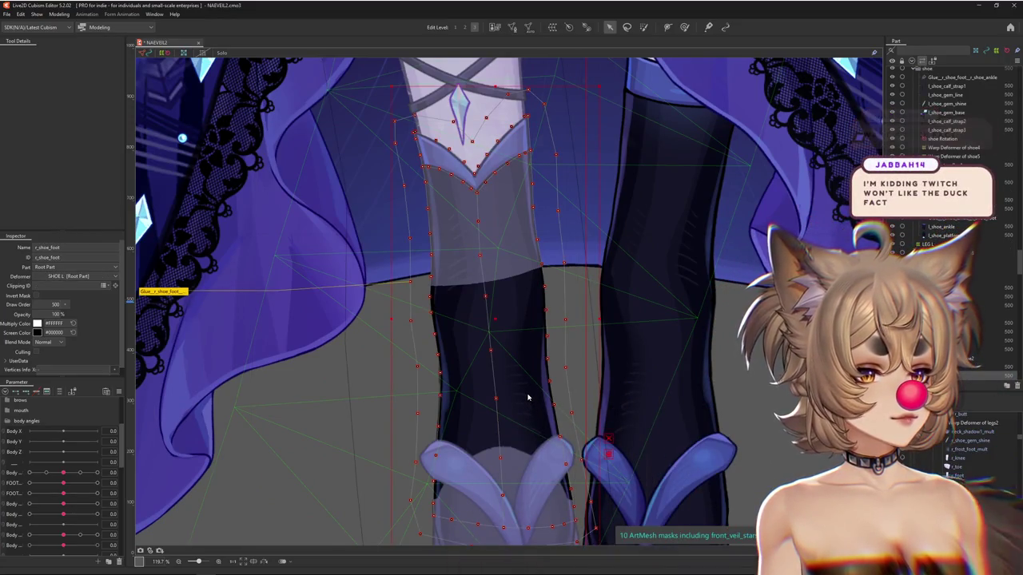
scroll(530, 399, down, 2)
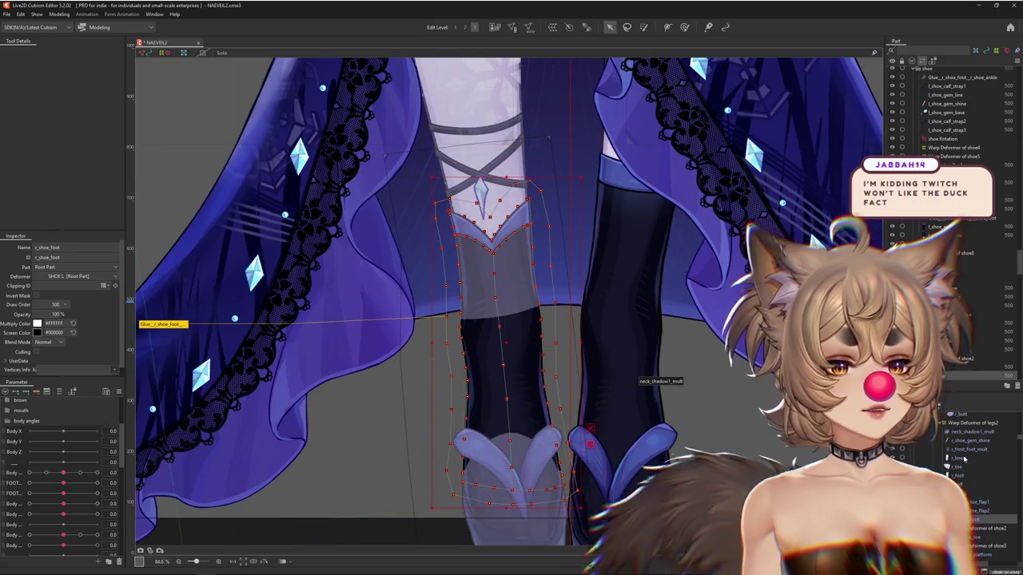
Paste the r_calf and right-shoe mesh IDs as neck_shadow1_mult's clipping list, opacity 12%.
click(955, 432)
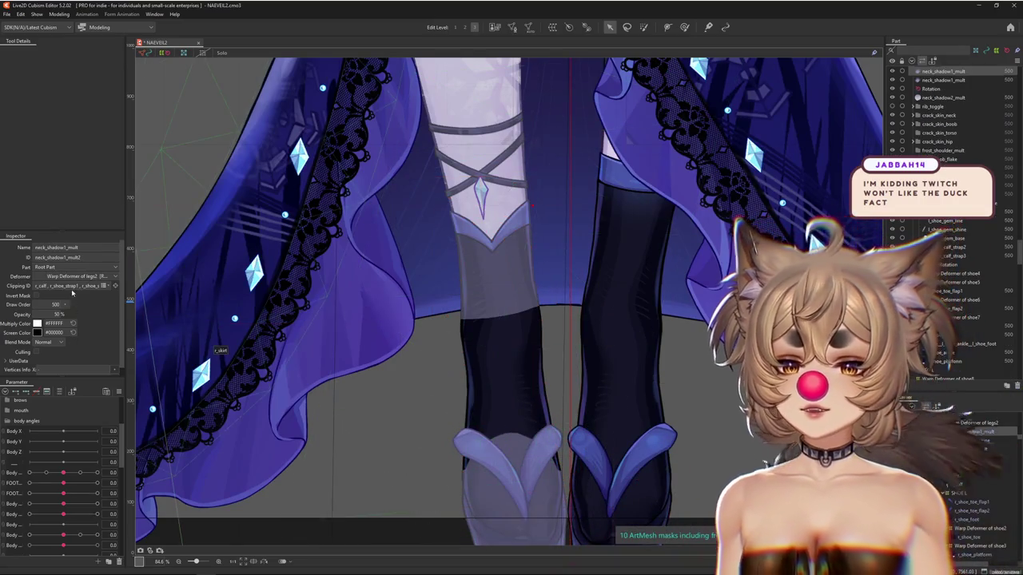
click(71, 286)
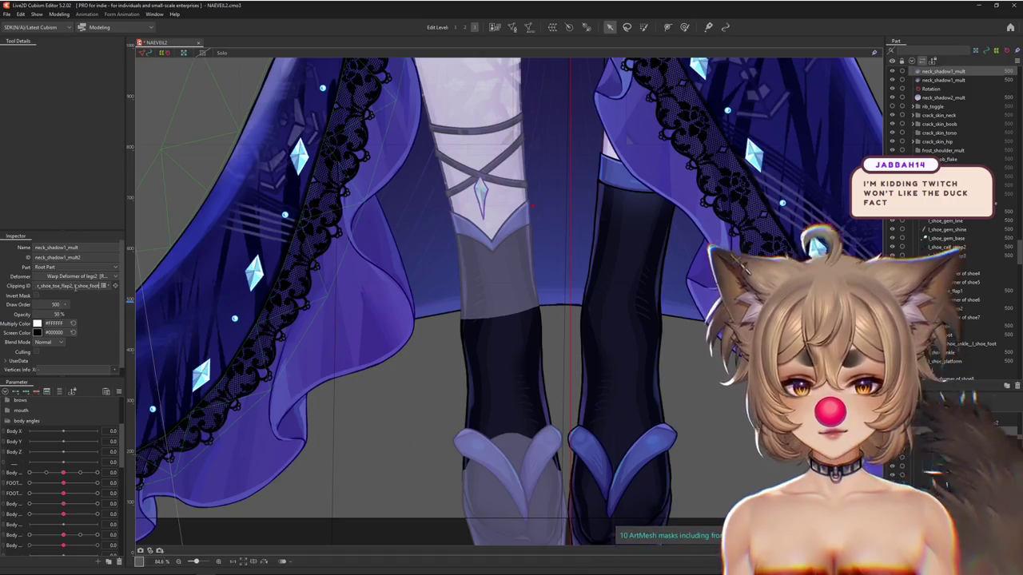
key(ctrl+v)
key(Return)
scroll(384, 411, down, 3)
scroll(385, 411, down, 2)
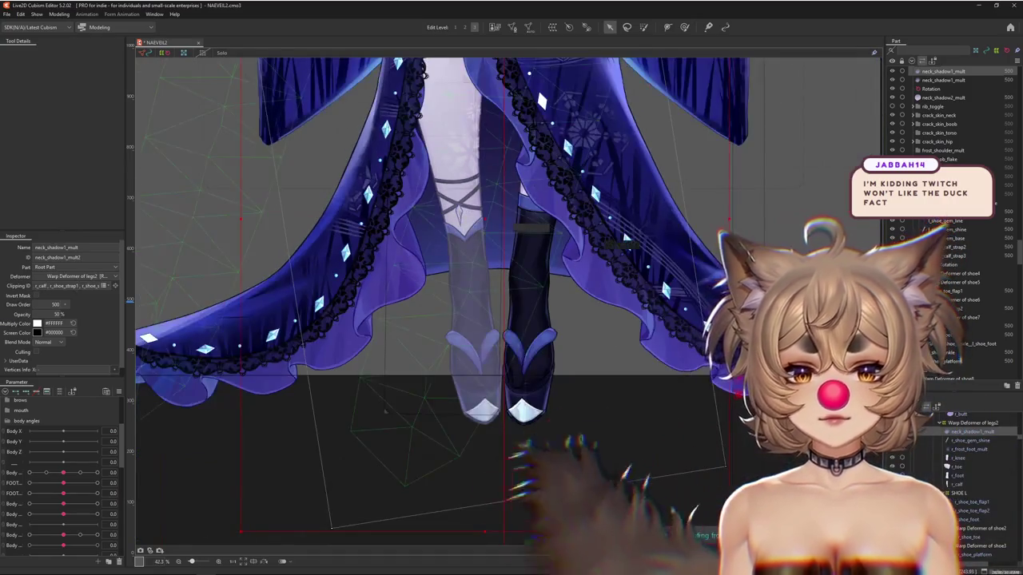
scroll(384, 411, down, 1)
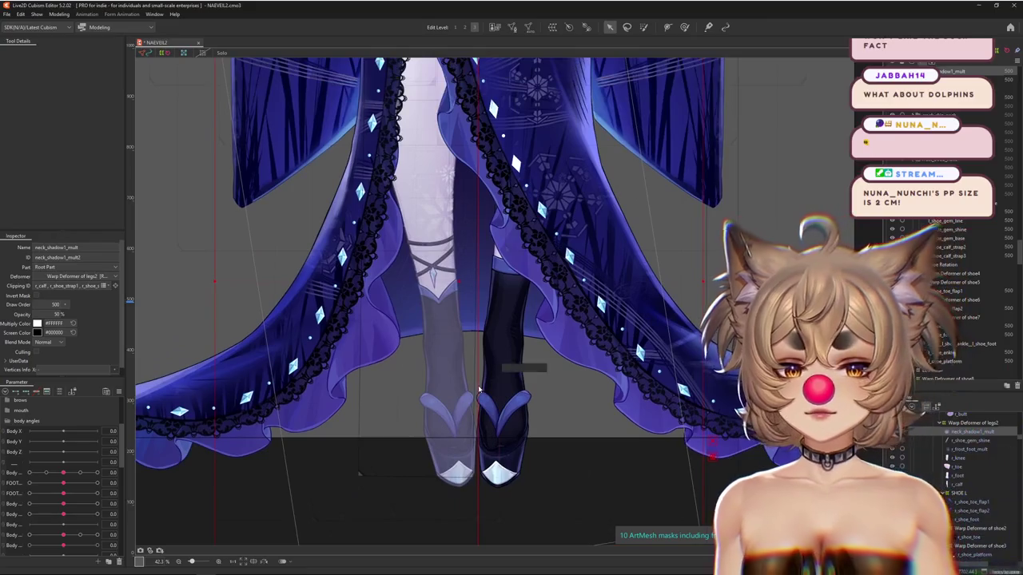
scroll(385, 412, down, 1)
scroll(384, 411, down, 1)
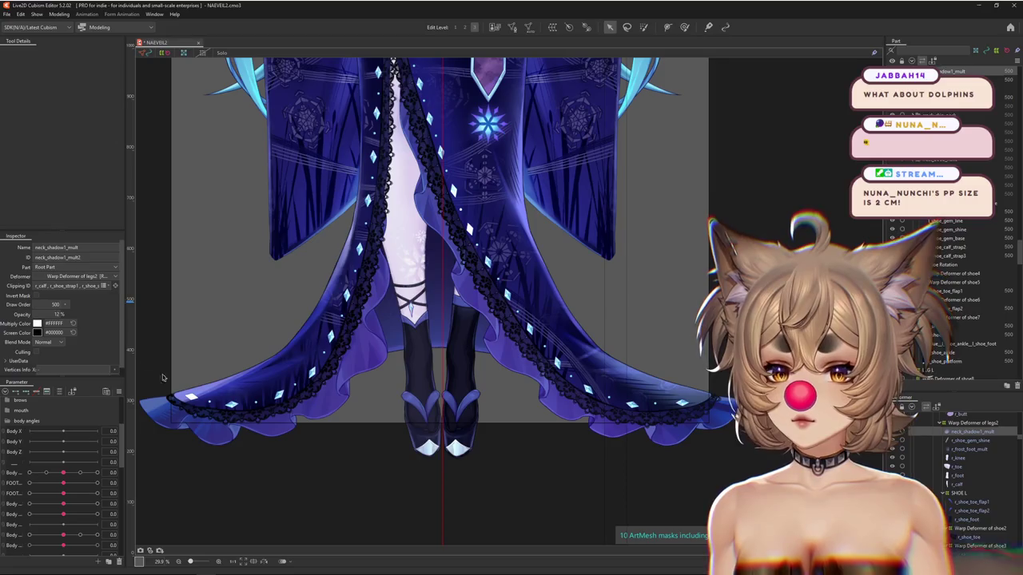
Raise the shadow to about 27% opacity and test FOOT L X -10 and Body Lean AUG ±1.0.
drag(64, 314, 75, 318)
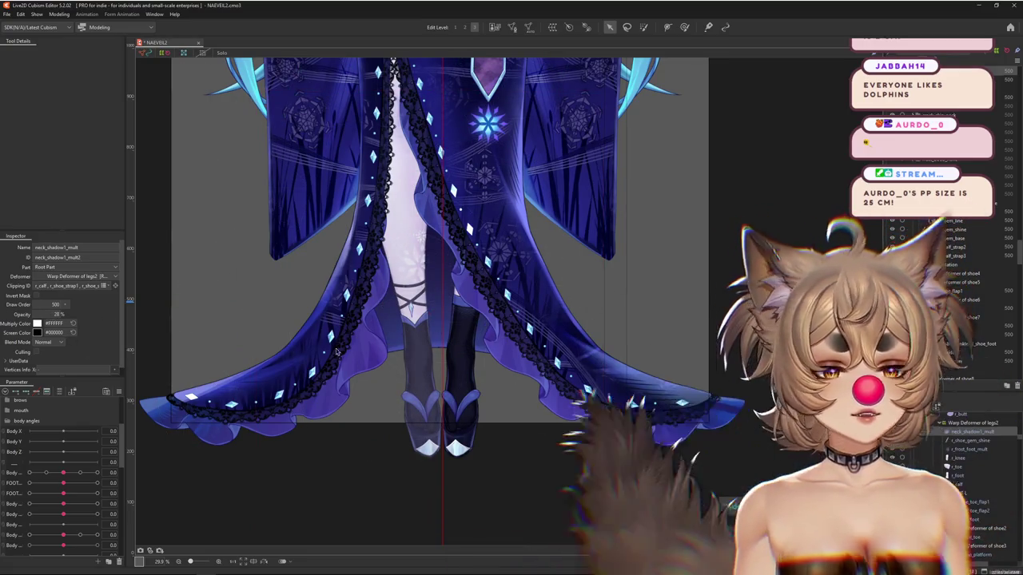
scroll(358, 354, down, 2)
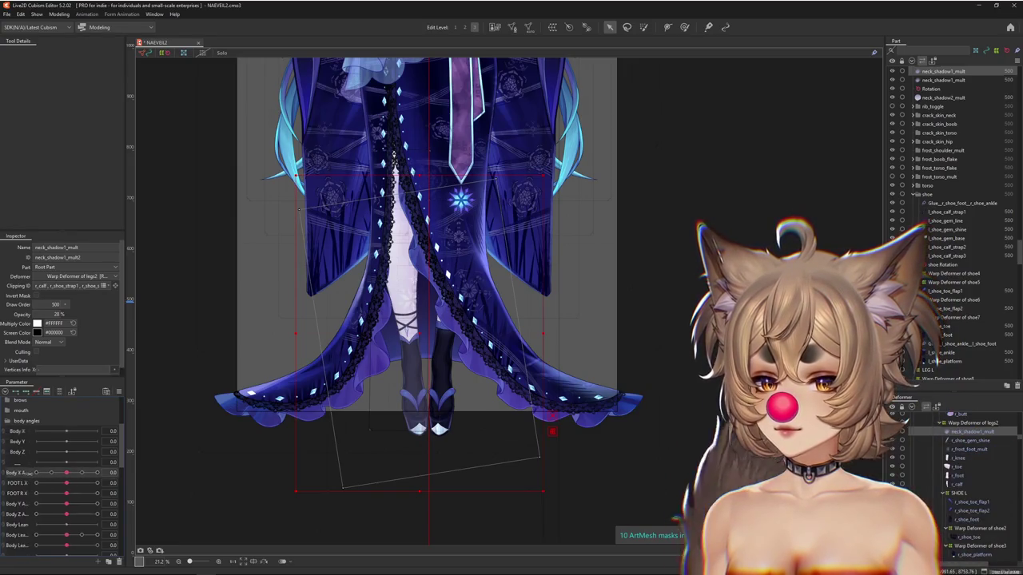
drag(66, 482, 55, 483)
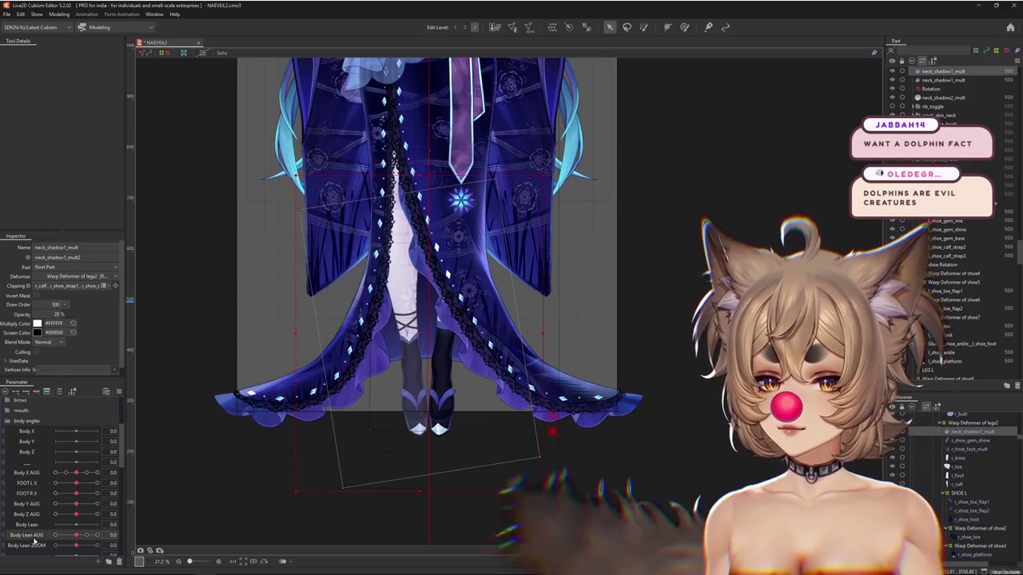
mouse_move(76, 535)
mouse_down()
mouse_move(86, 534)
mouse_move(76, 536)
mouse_up()
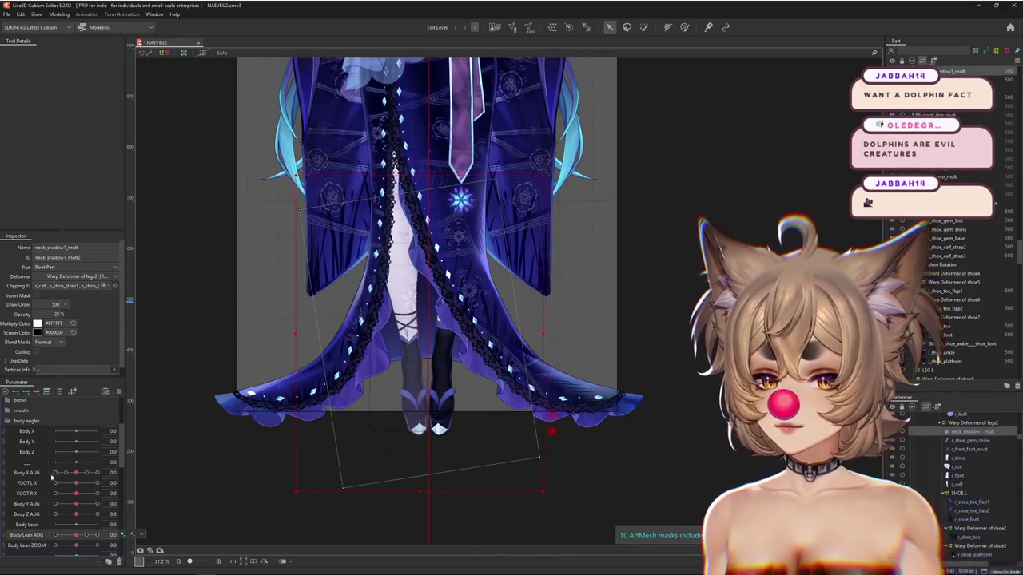
click(70, 537)
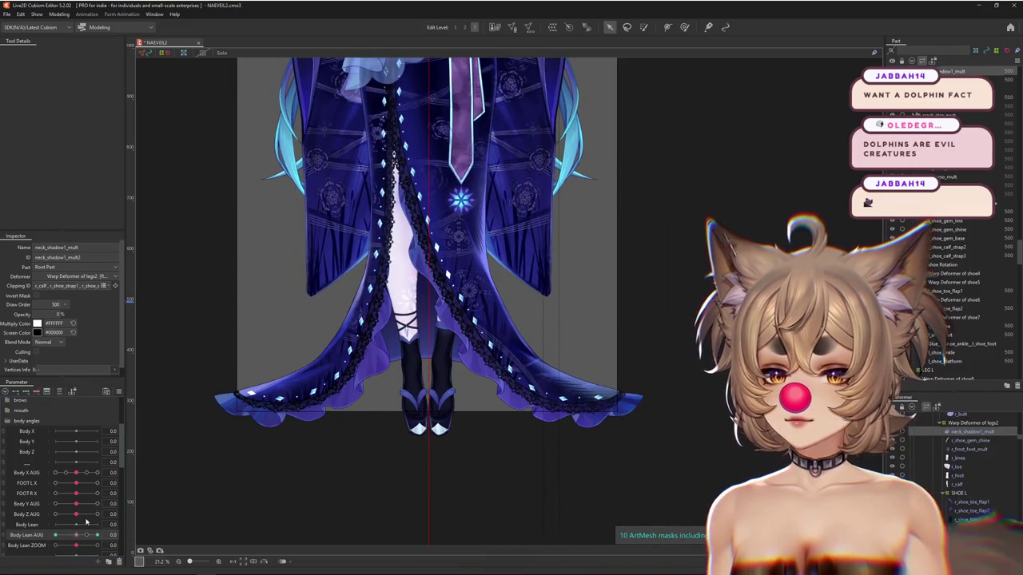
click(55, 534)
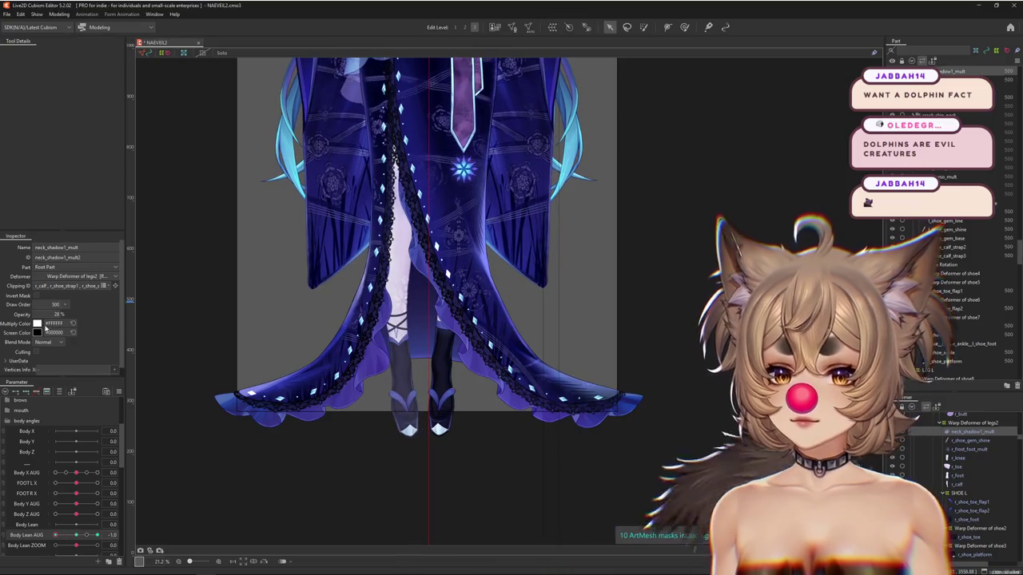
click(97, 535)
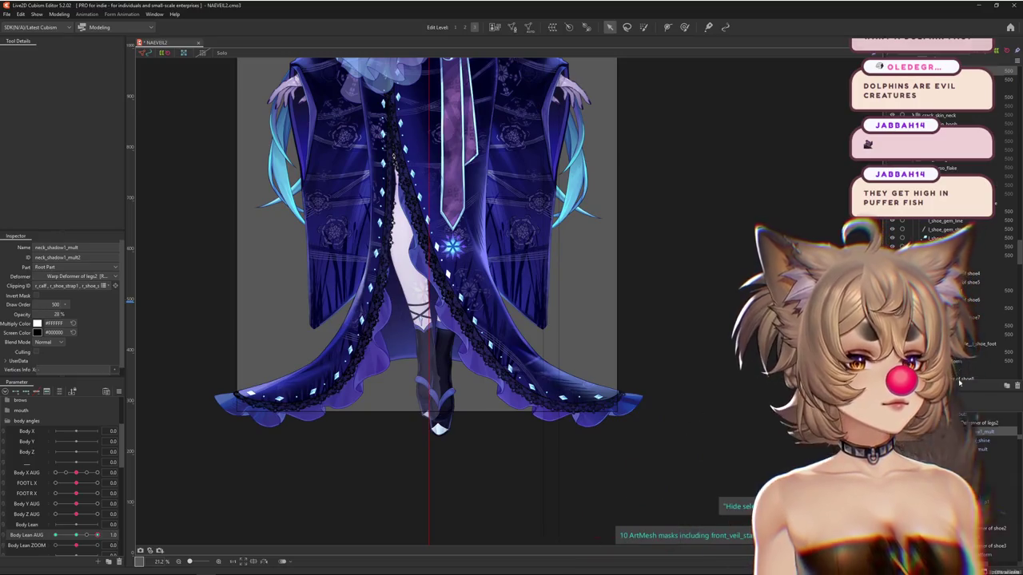
Move the neck_shadow1_mult shadow mesh into the right shoe part.
click(962, 77)
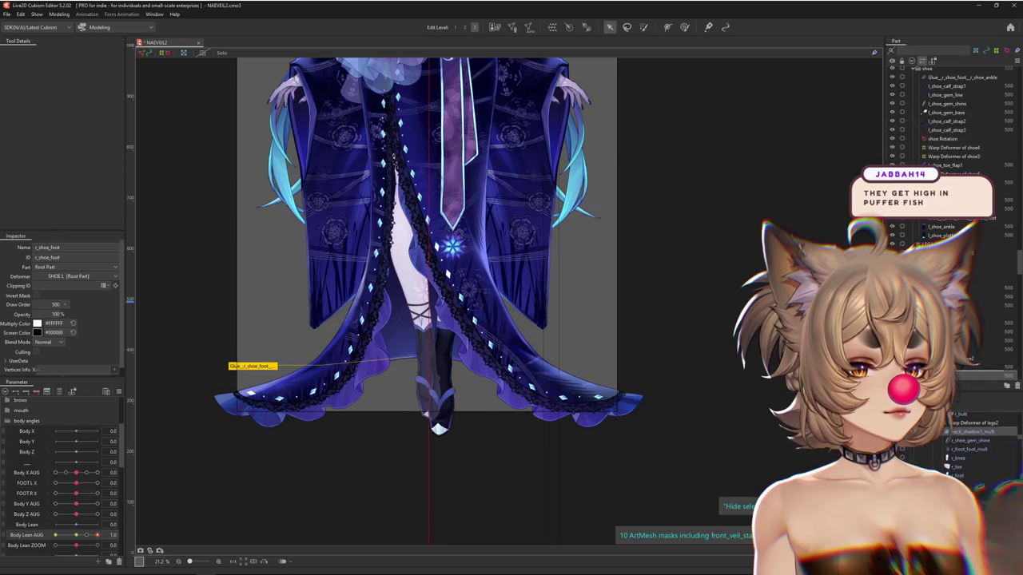
click(971, 440)
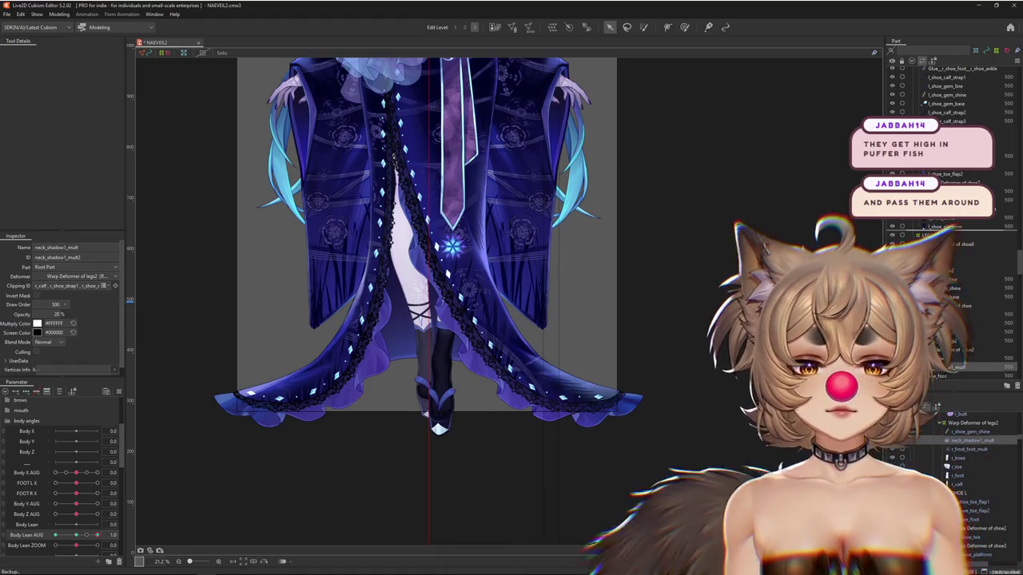
drag(967, 367, 958, 234)
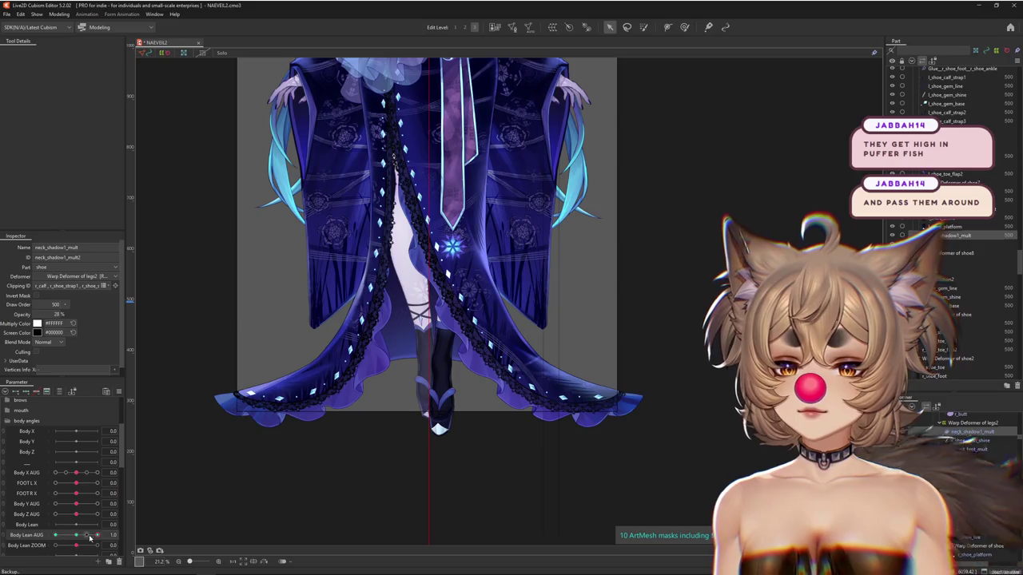
scroll(432, 366, down, 3)
click(61, 14)
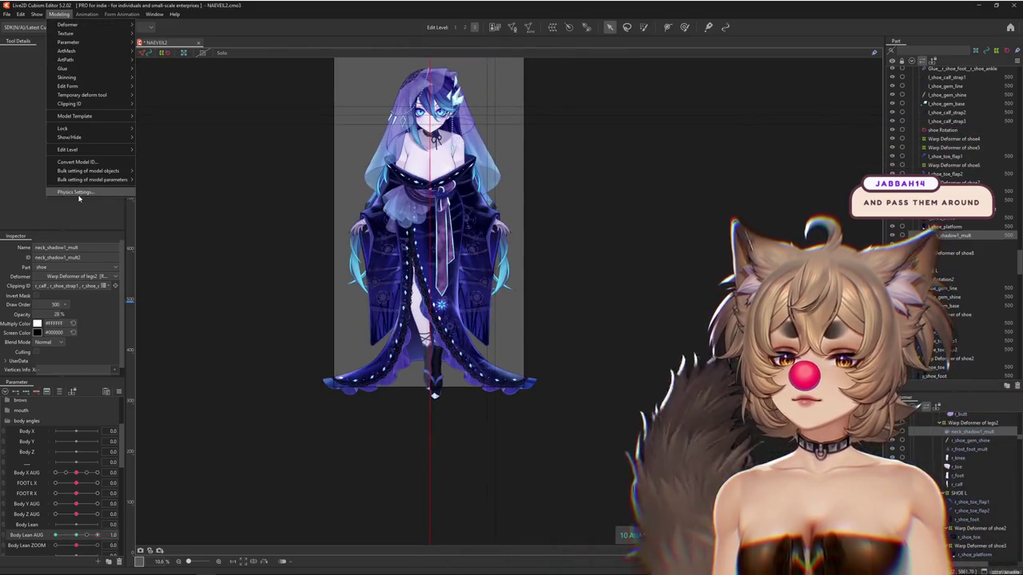
click(72, 193)
scroll(652, 473, up, 2)
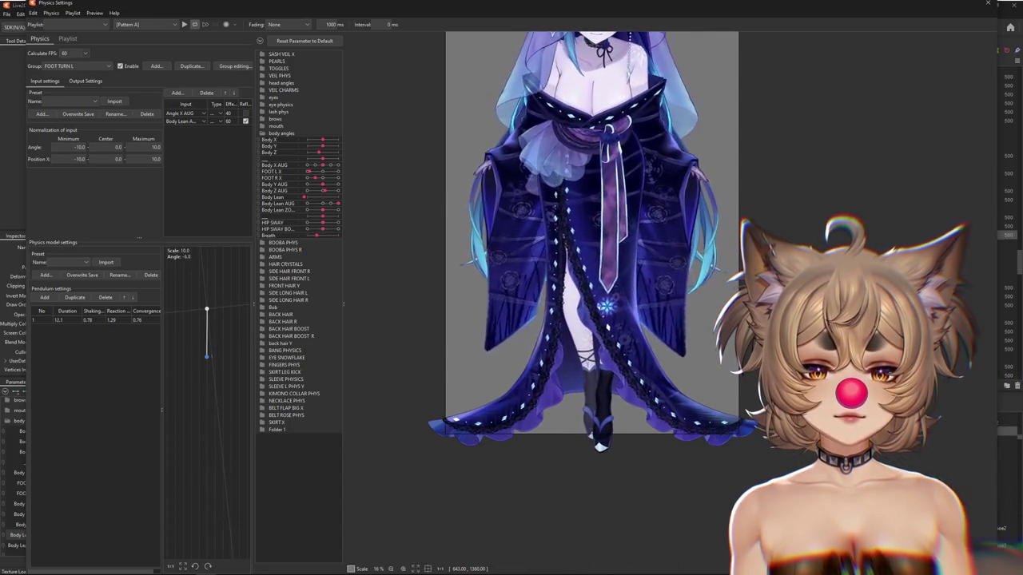
scroll(595, 515, down, 1)
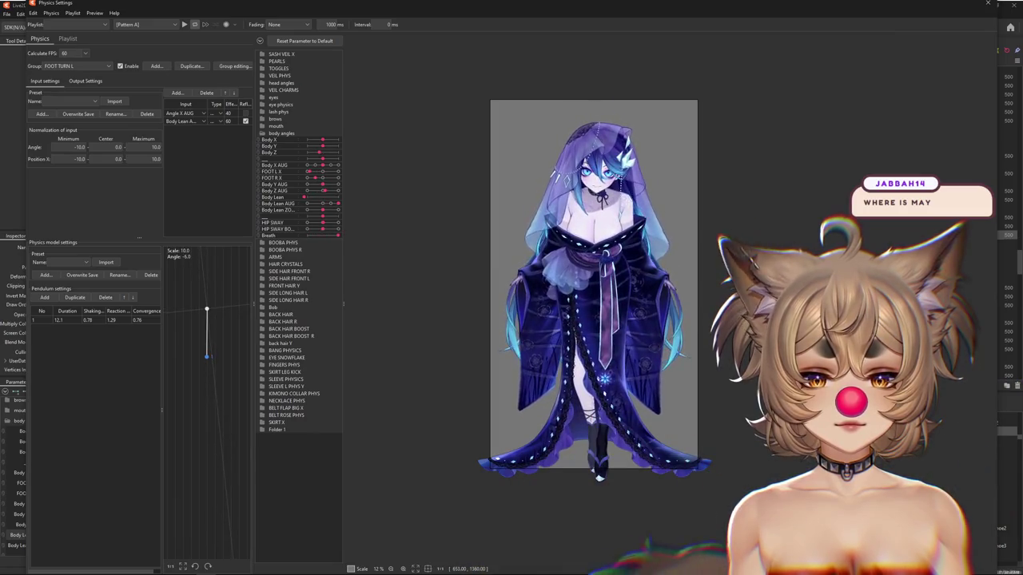
click(987, 4)
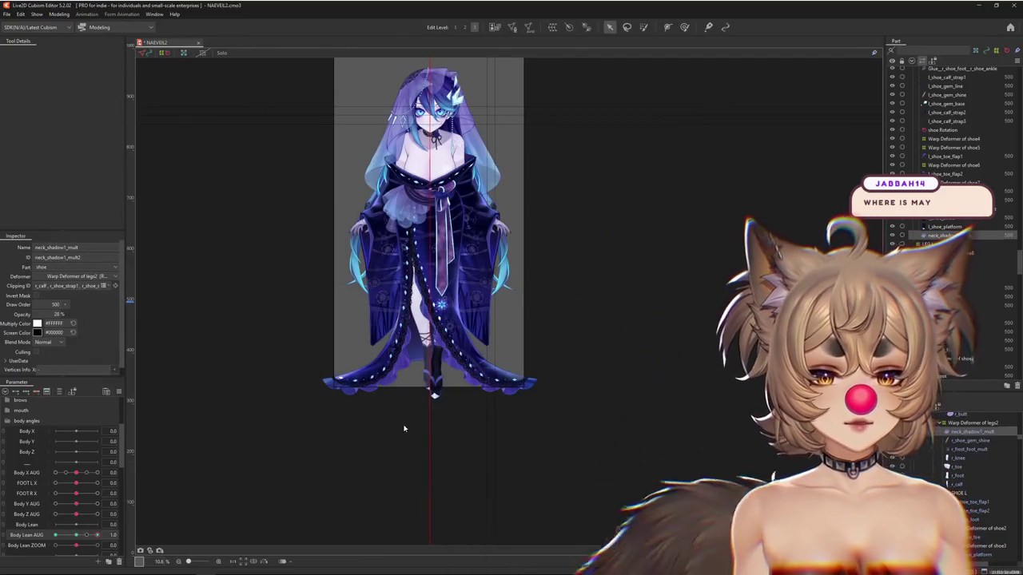
Set the neck_shadow1_mult blend mode to Multiply.
scroll(407, 429, up, 3)
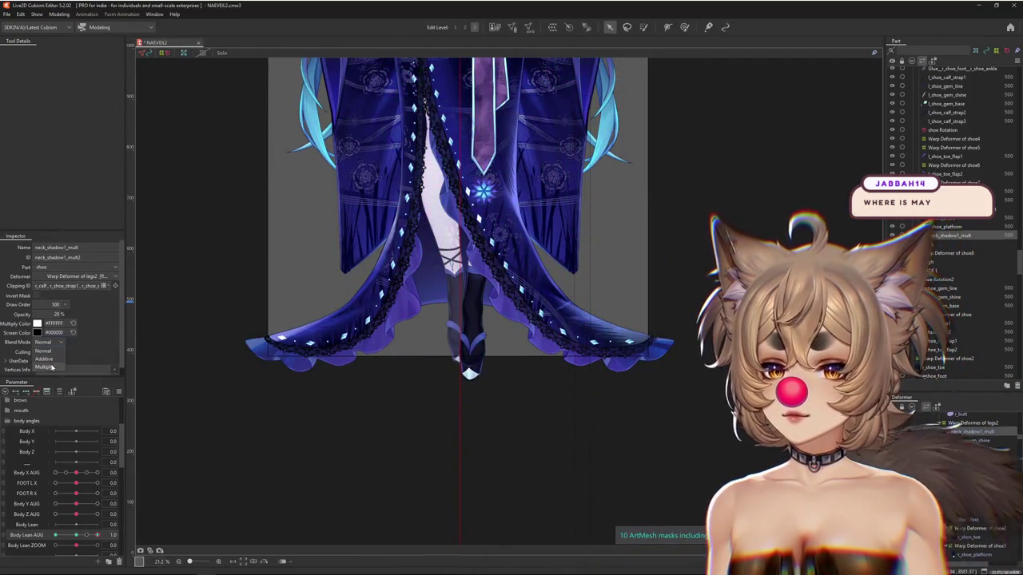
click(51, 367)
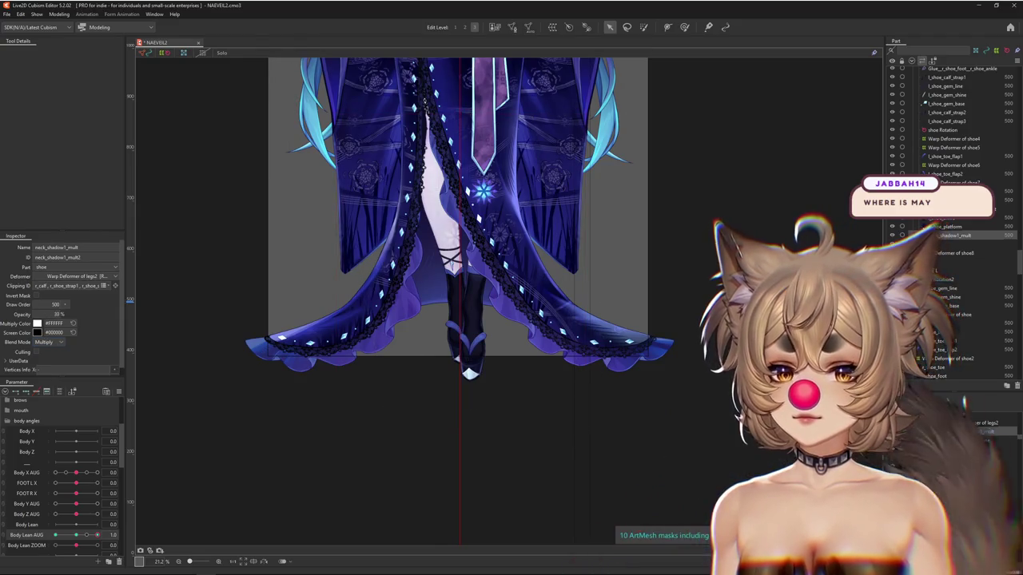
scroll(329, 323, down, 2)
scroll(328, 323, down, 2)
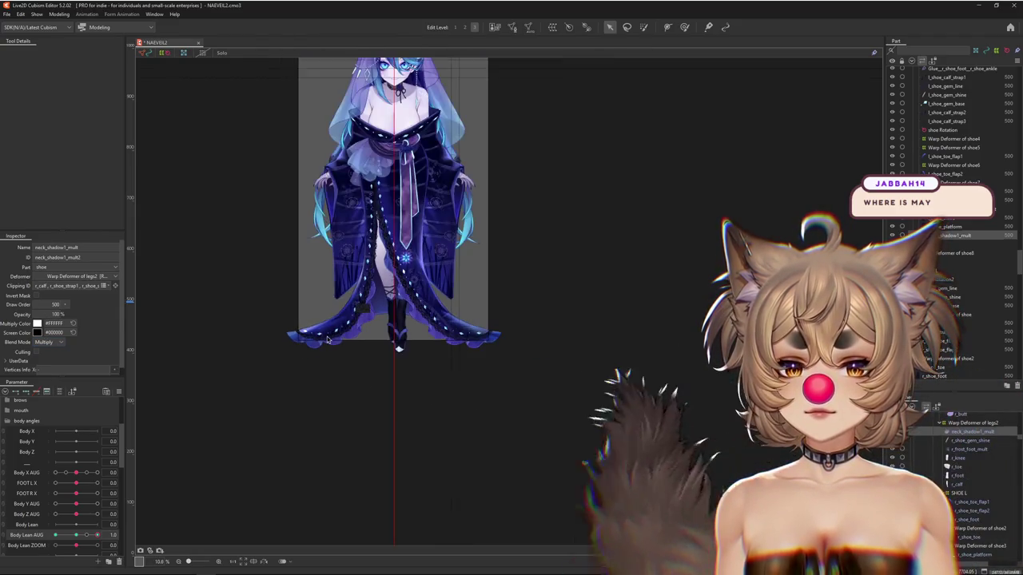
Sway the model in the Physics Settings preview, then close it.
click(58, 14)
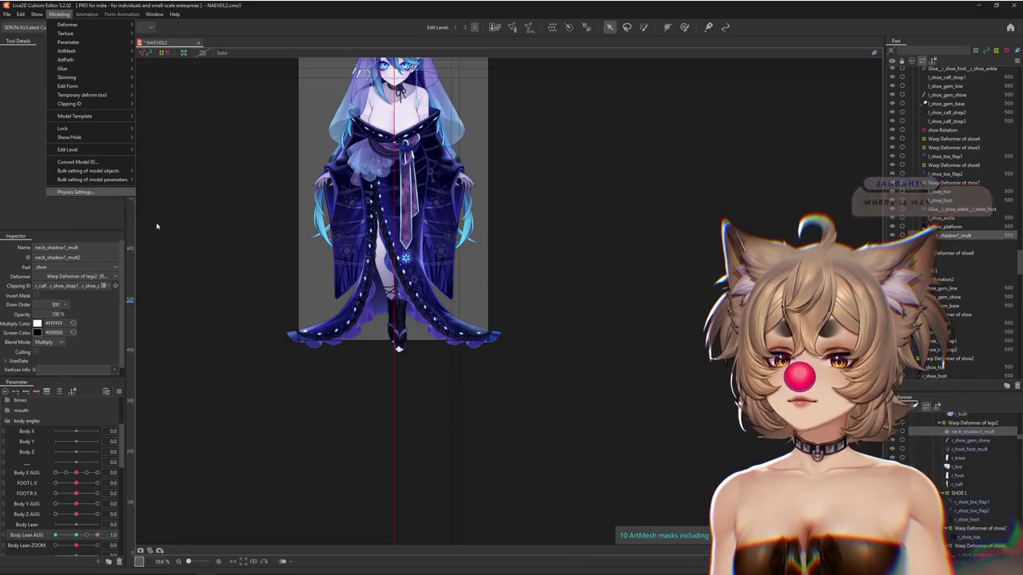
click(76, 171)
drag(680, 551, 662, 444)
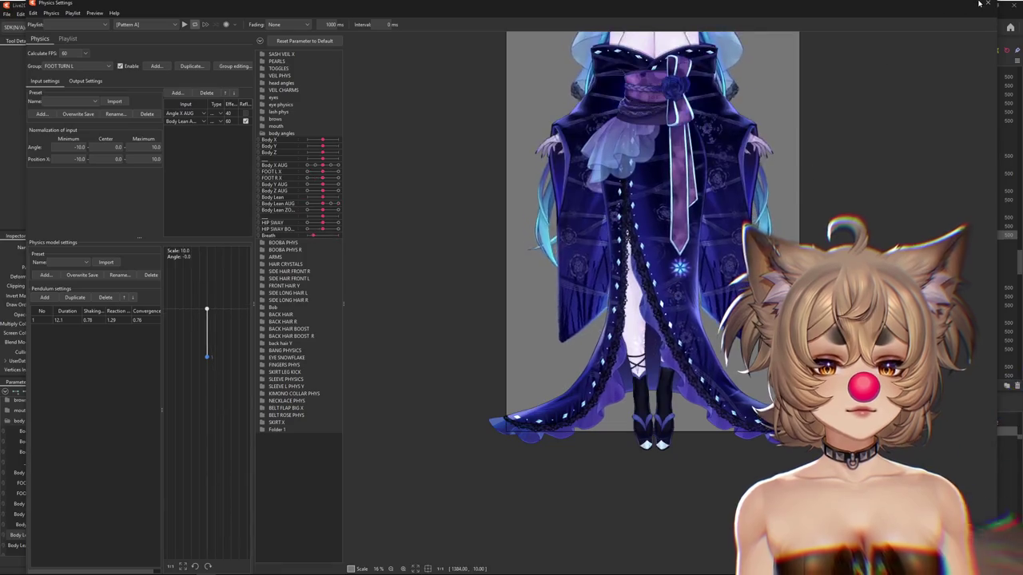
key(Escape)
scroll(395, 128, up, 3)
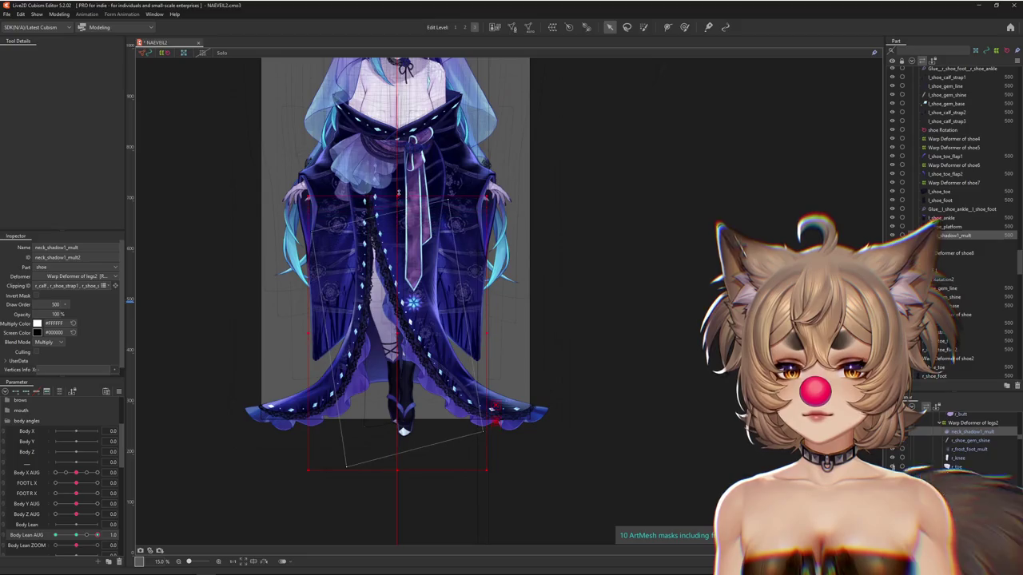
click(684, 26)
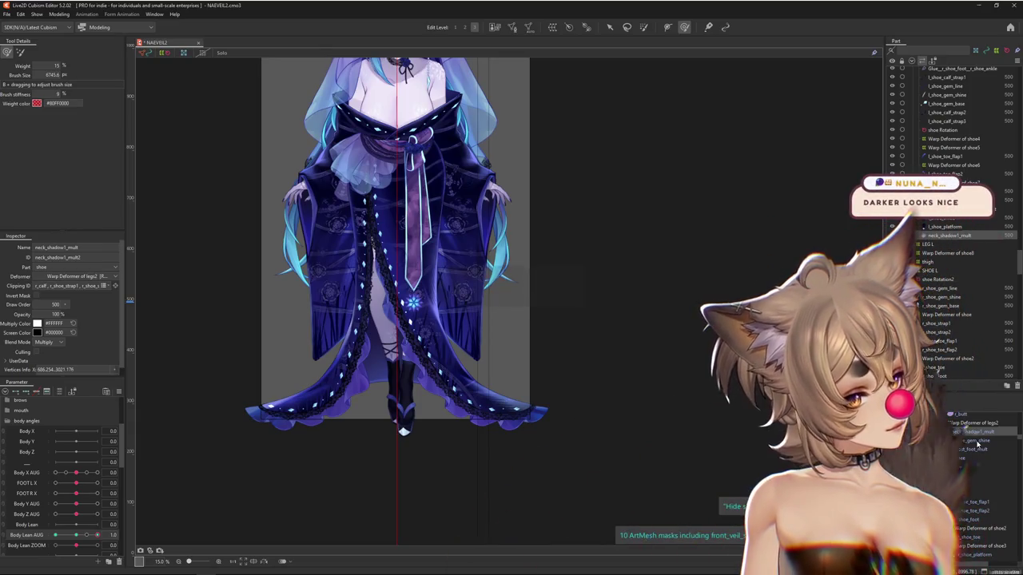
Paste a copy of the shadow mesh as neck_shadow1_mult3 with Normal blending at 28% opacity.
key(ctrl+v)
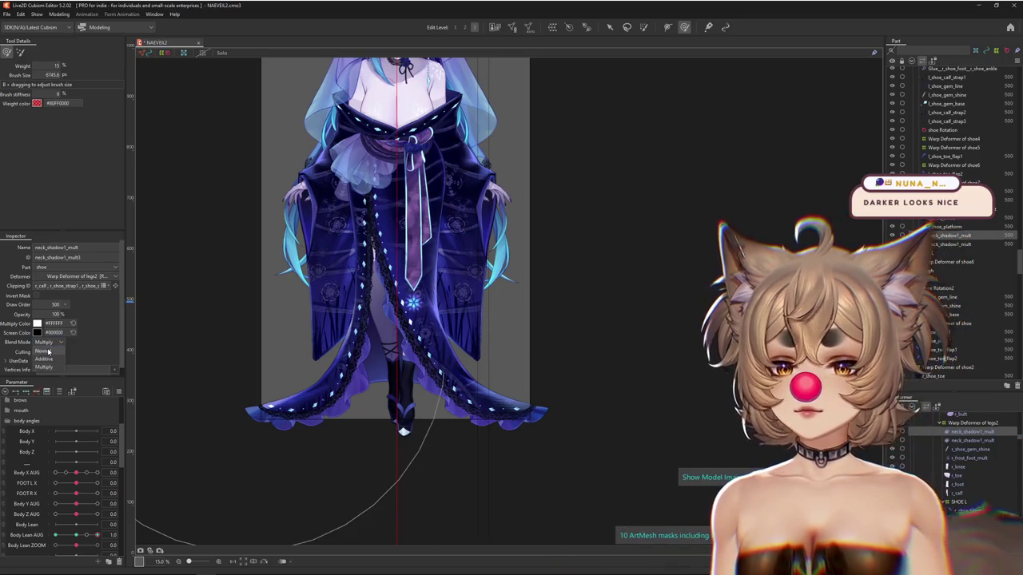
click(43, 350)
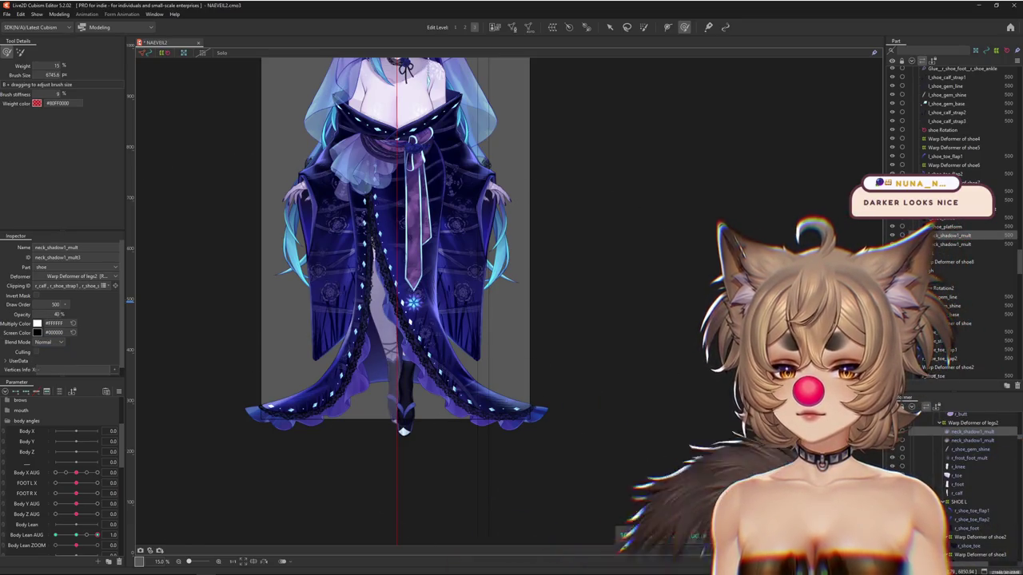
drag(216, 296, 392, 222)
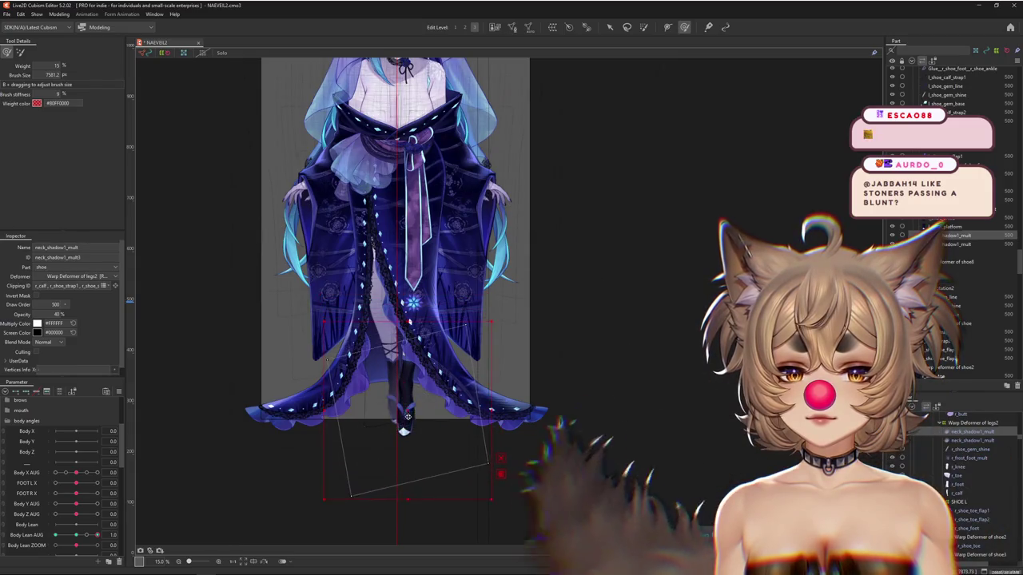
drag(362, 307, 372, 215)
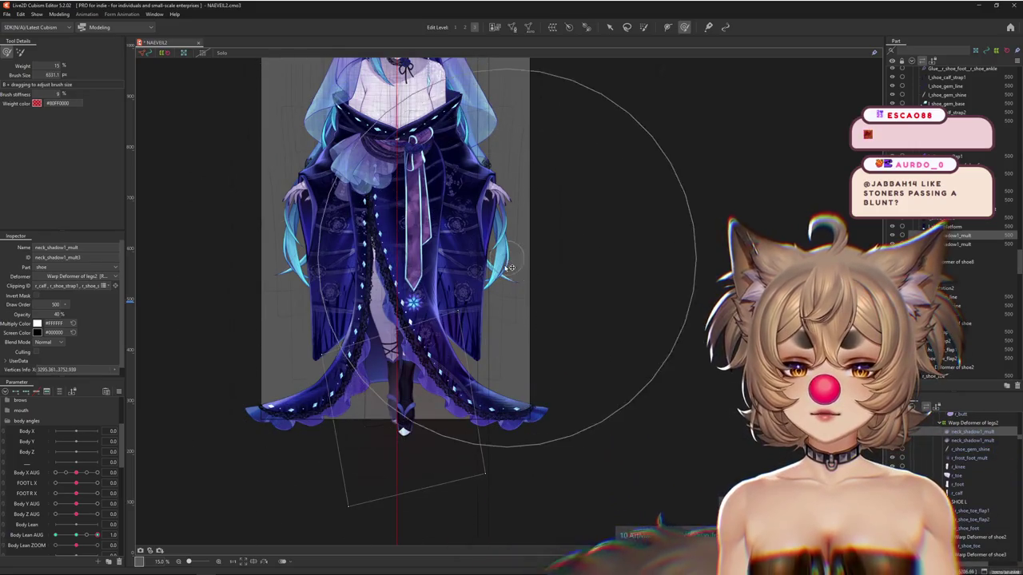
Test Body Lean AUG on the clothing and paint weights on the skirt shadow mesh.
drag(419, 361, 418, 346)
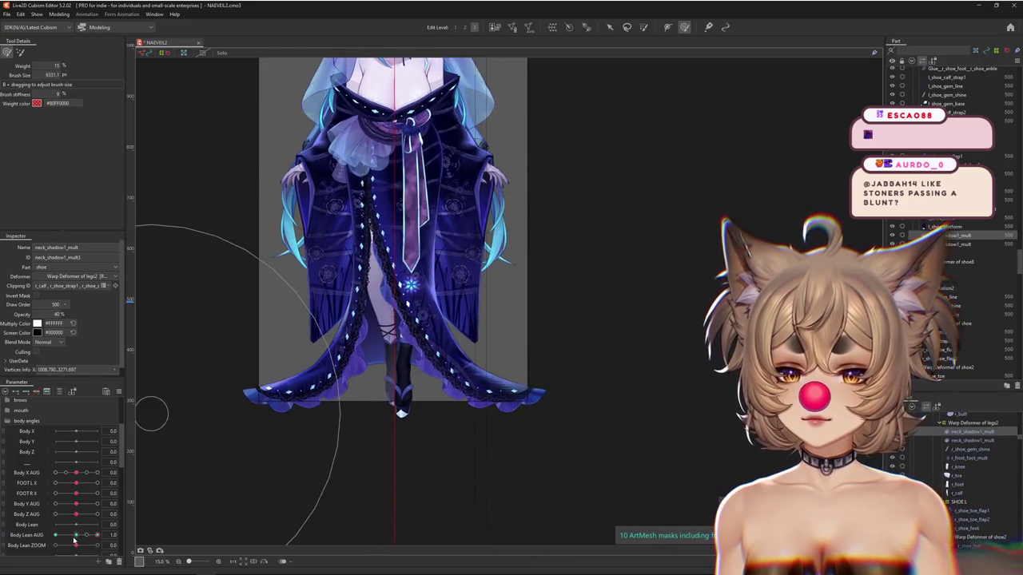
drag(75, 541, 99, 544)
drag(245, 446, 494, 297)
scroll(455, 314, up, 5)
scroll(448, 388, down, 3)
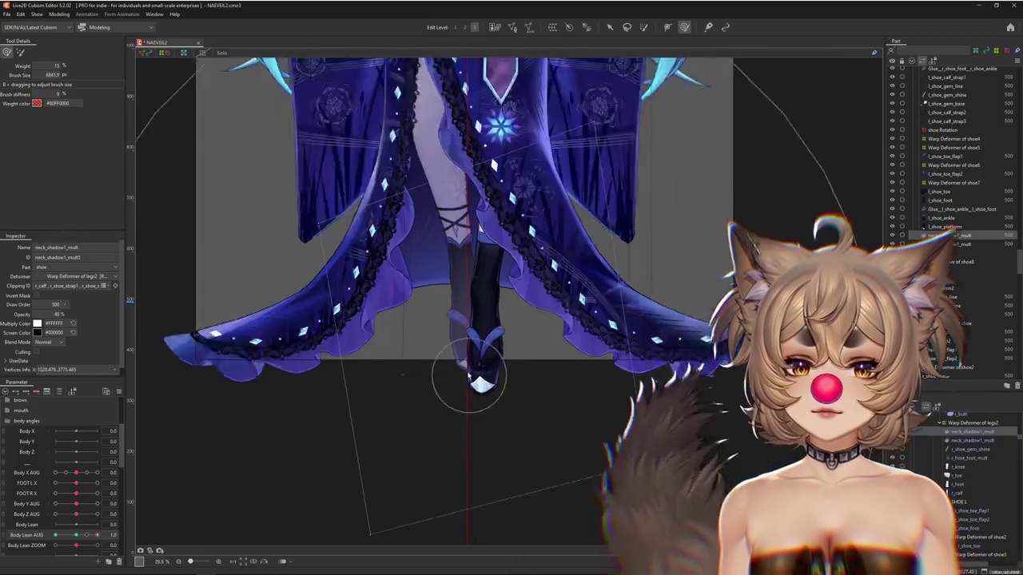
Preview motion in Physics Settings, test Body Lean AUG, and pick the original Multiply shadow.
click(57, 14)
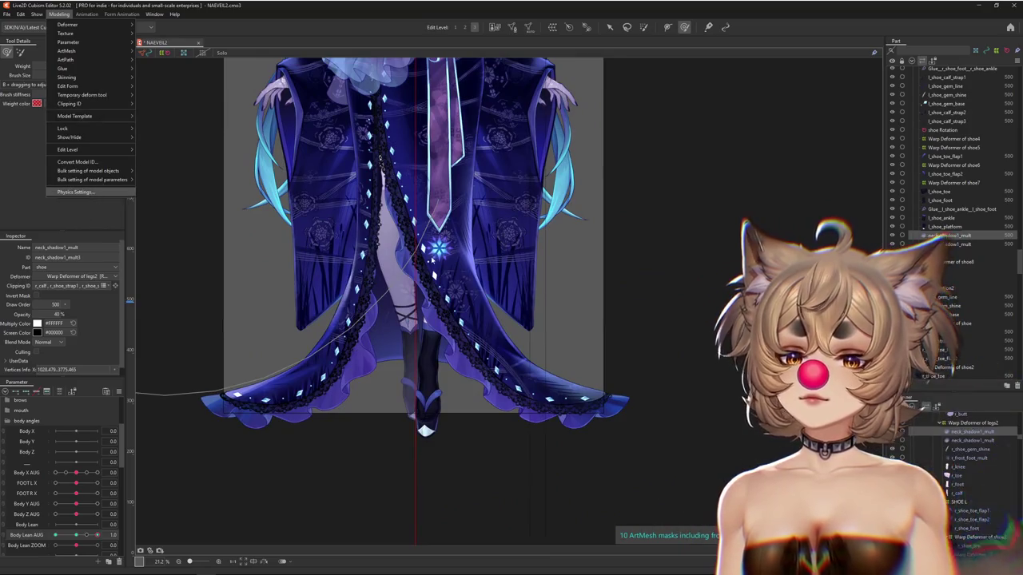
click(88, 194)
scroll(555, 336, up, 2)
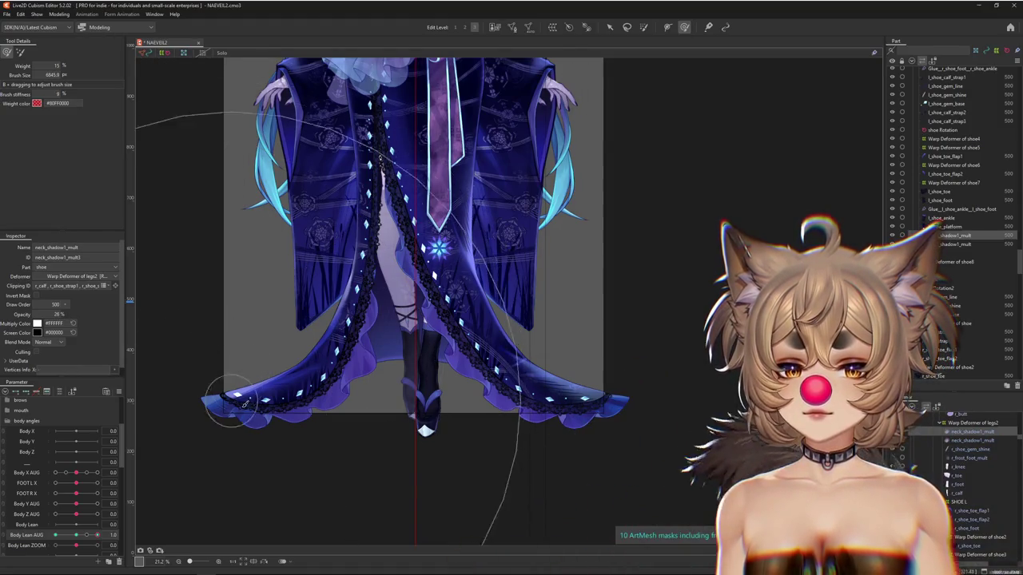
scroll(237, 403, down, 2)
drag(97, 535, 124, 537)
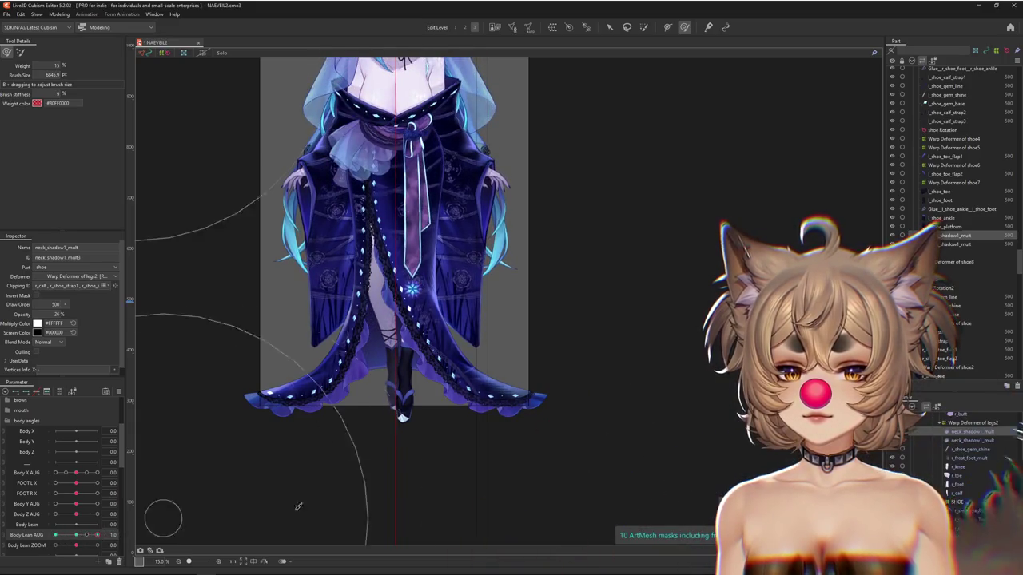
click(323, 166)
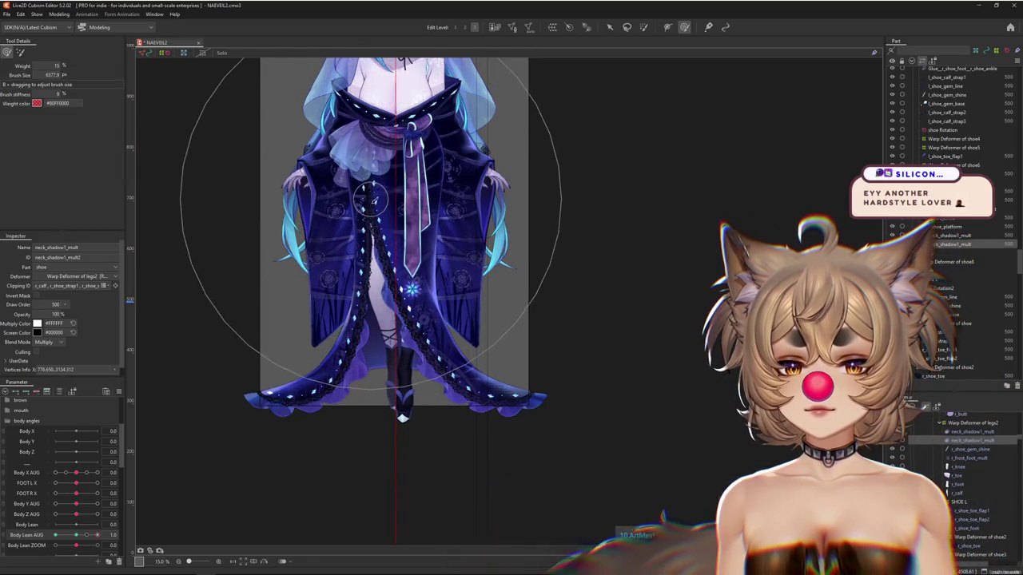
click(59, 13)
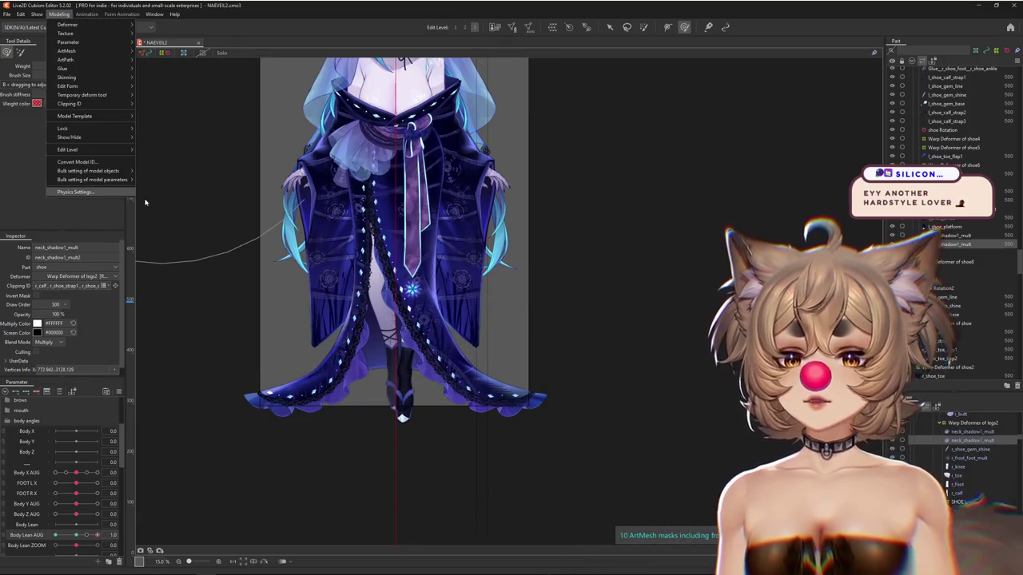
Inspect the model's lower half in the physics preview, close it, and select neck_shadow1_mult.
click(120, 193)
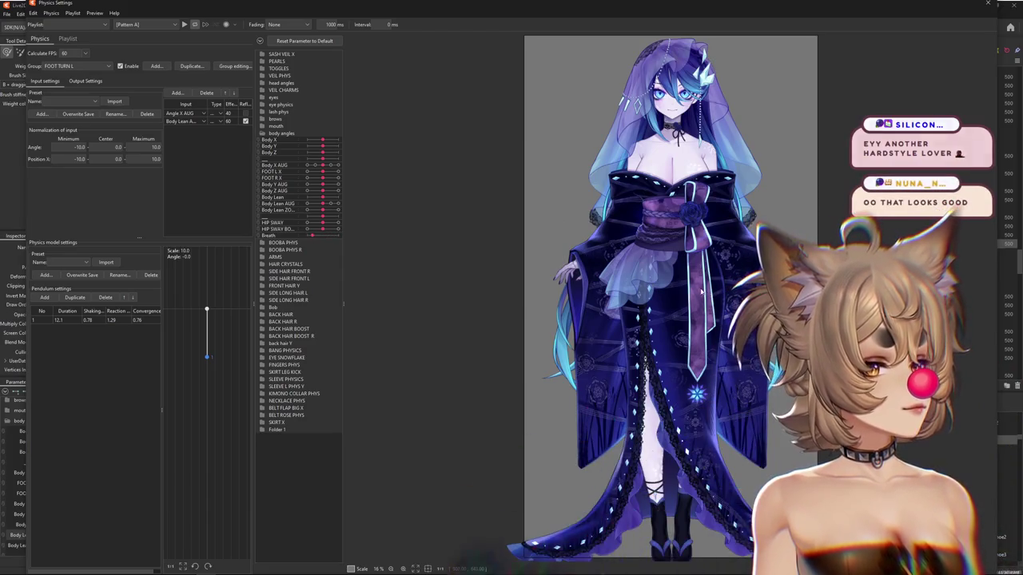
drag(692, 572, 582, 470)
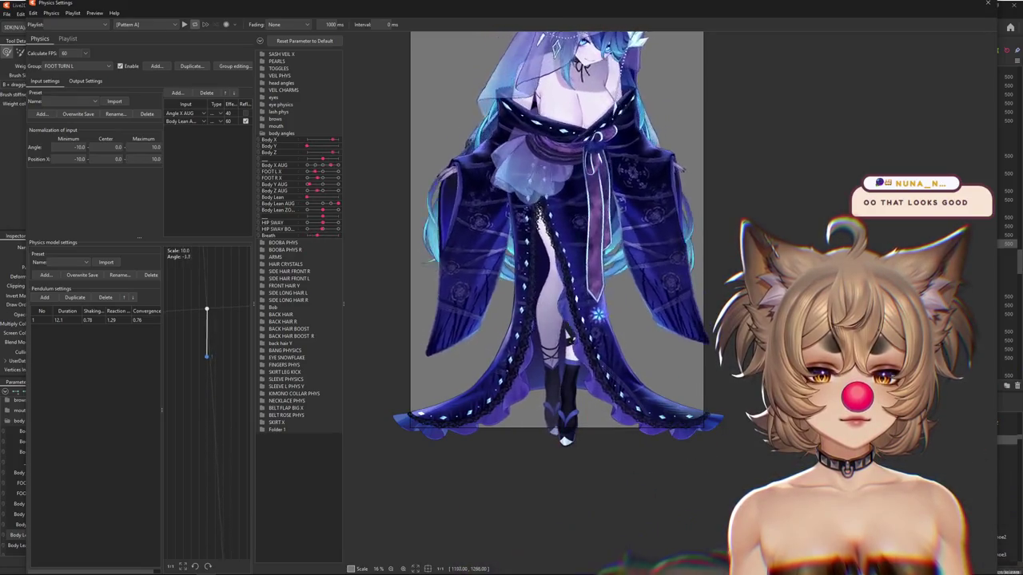
scroll(561, 391, up, 2)
scroll(562, 392, up, 3)
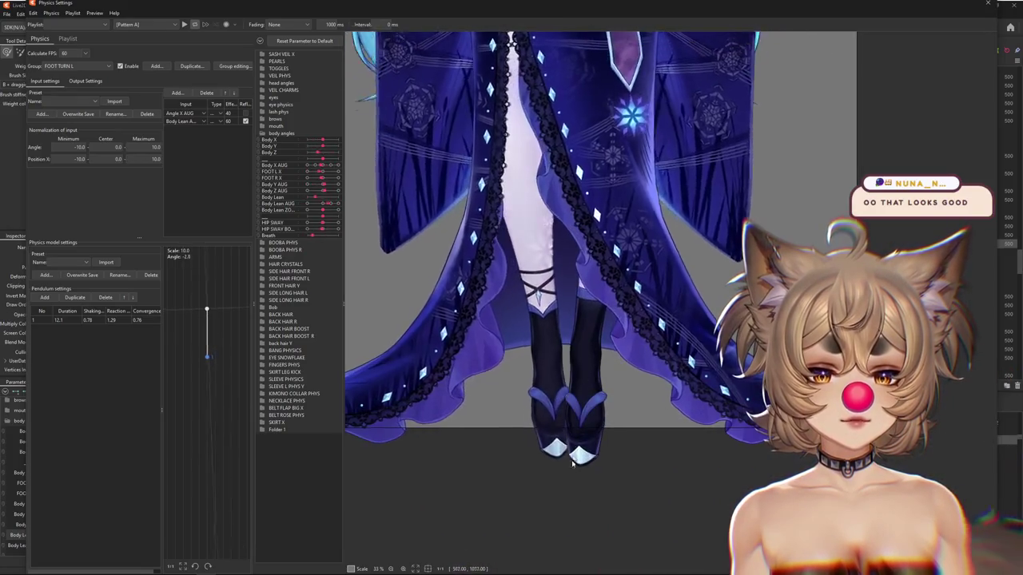
scroll(561, 389, up, 1)
scroll(561, 389, up, 1)
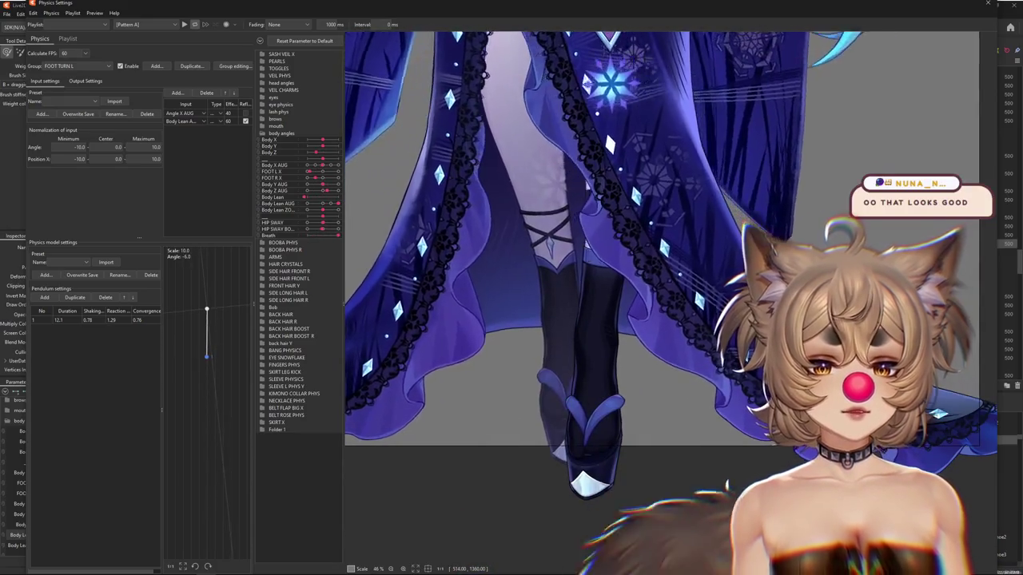
scroll(640, 468, up, 1)
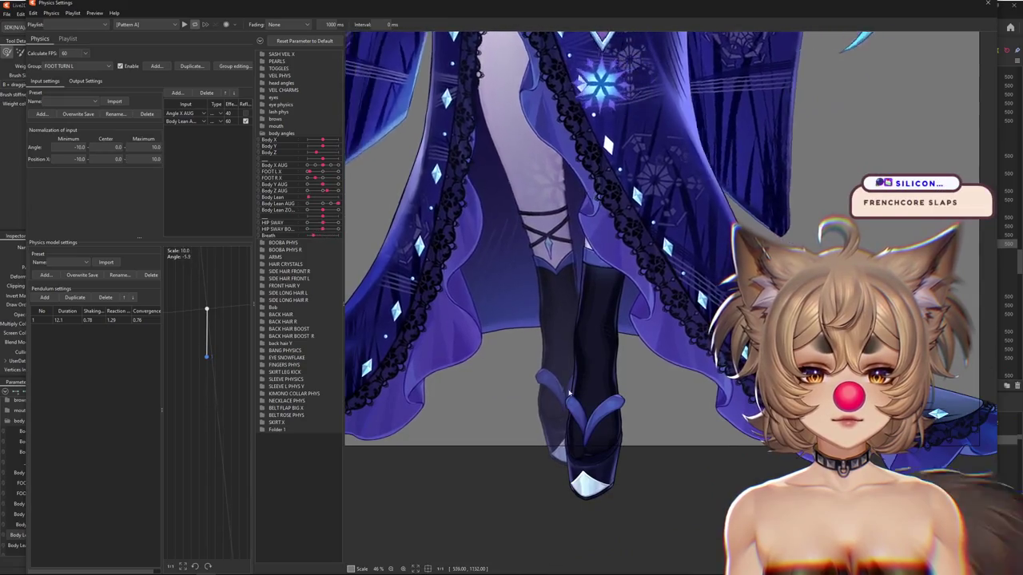
scroll(560, 496, down, 1)
scroll(560, 496, down, 2)
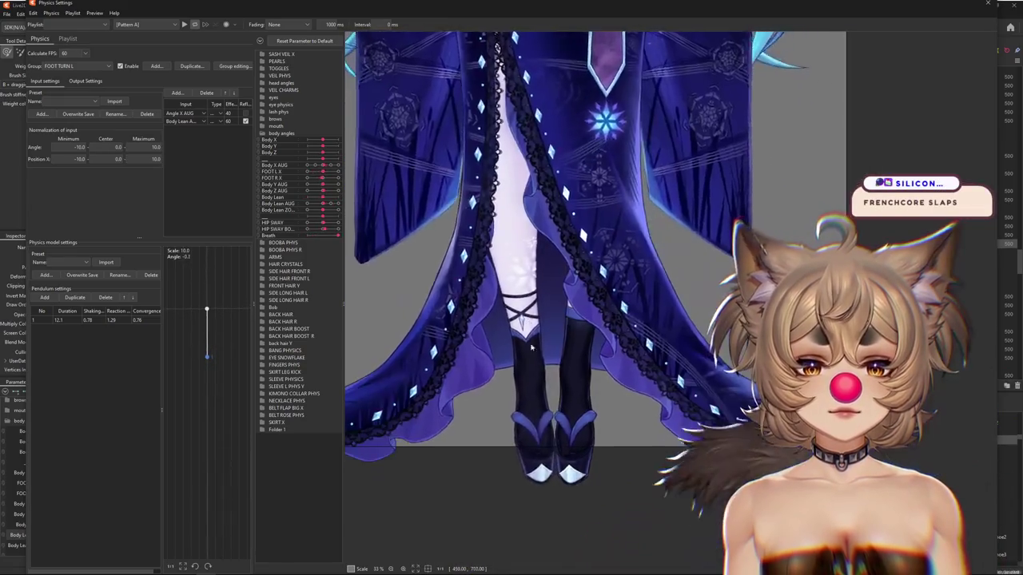
scroll(560, 496, down, 1)
scroll(560, 496, down, 1)
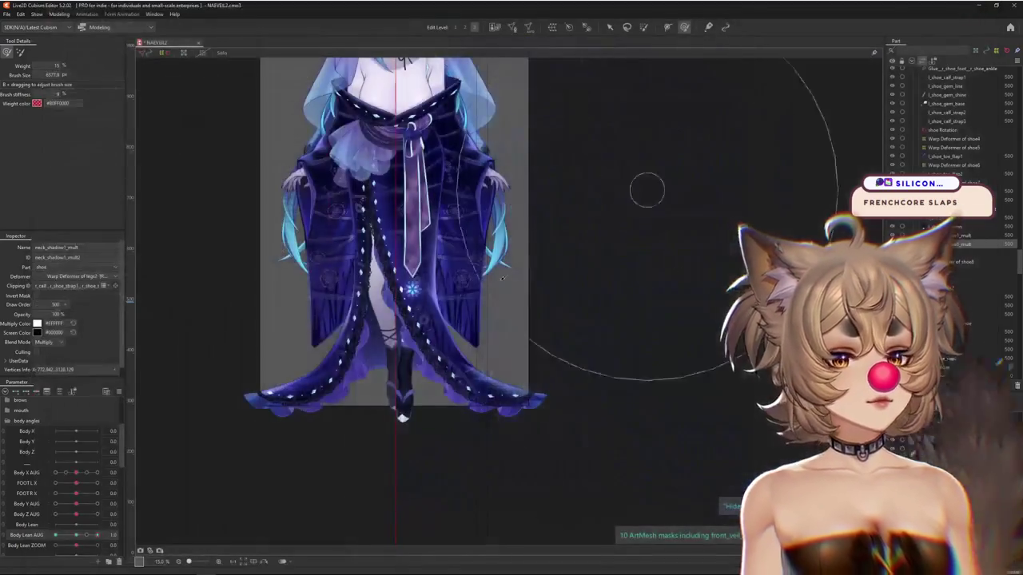
key(Escape)
click(962, 432)
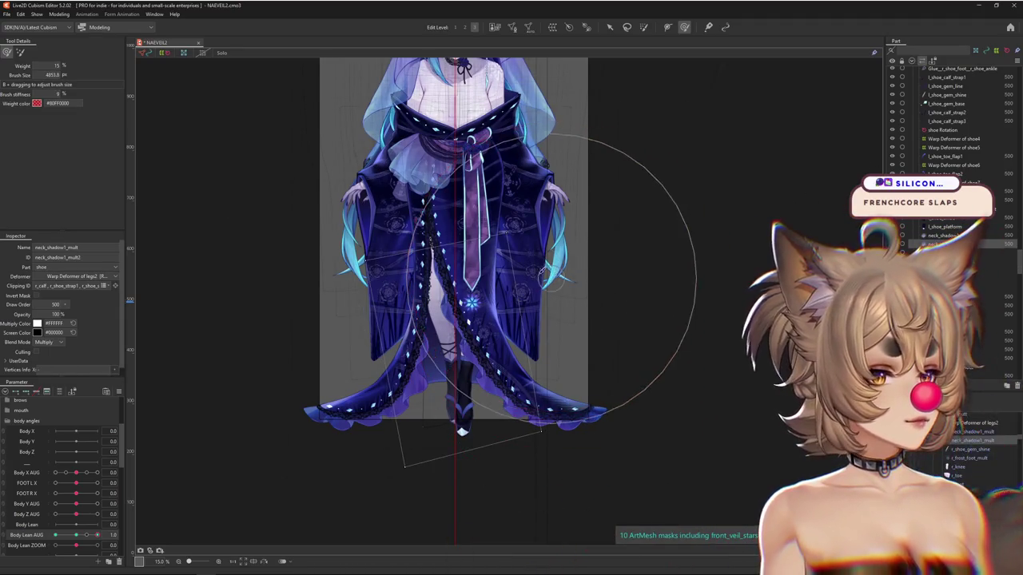
Set neck_shadow1_mult to 0% opacity at a new Body Lean AUG pose, select r_calf, then switch to YouTube.
scroll(497, 208, up, 2)
scroll(496, 208, up, 1)
mouse_move(497, 208)
mouse_down()
mouse_move(482, 253)
mouse_move(460, 196)
mouse_up()
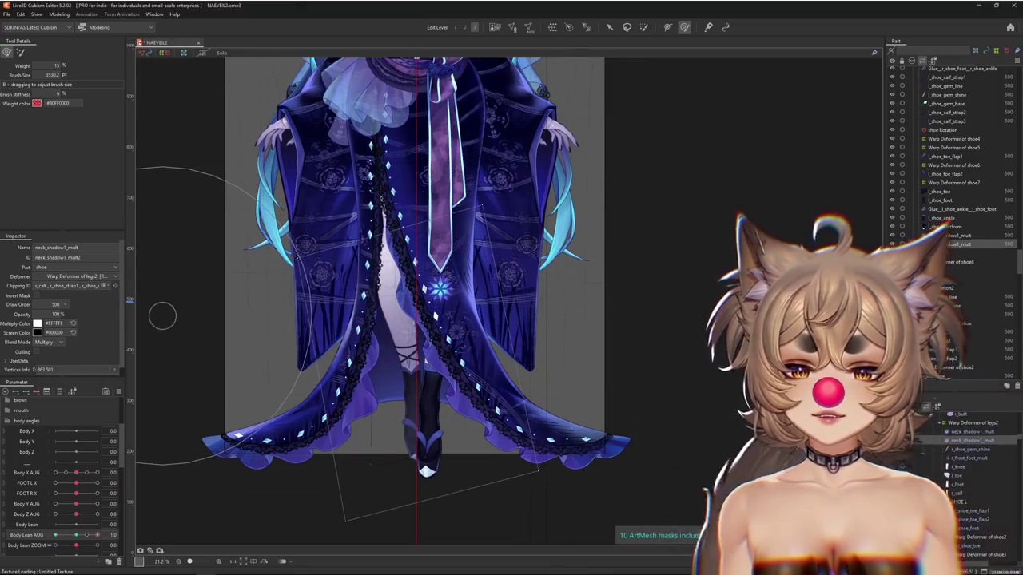
drag(96, 534, 114, 534)
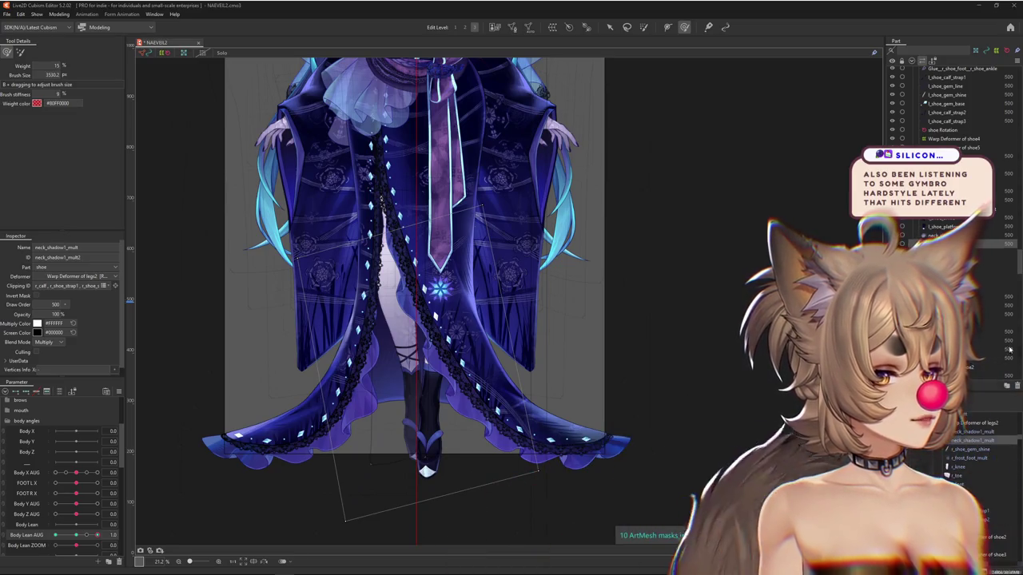
key(ctrl+z)
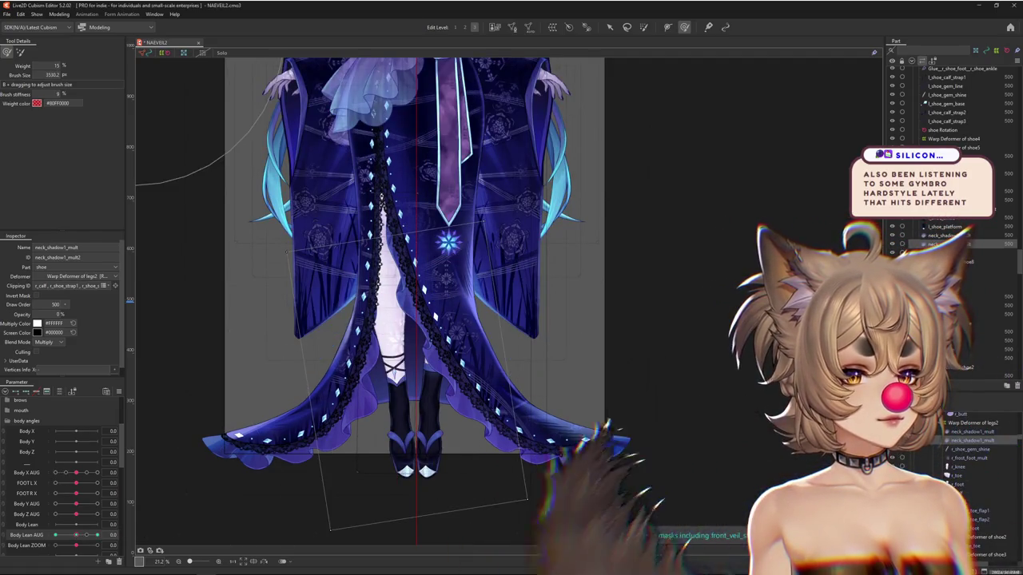
click(392, 319)
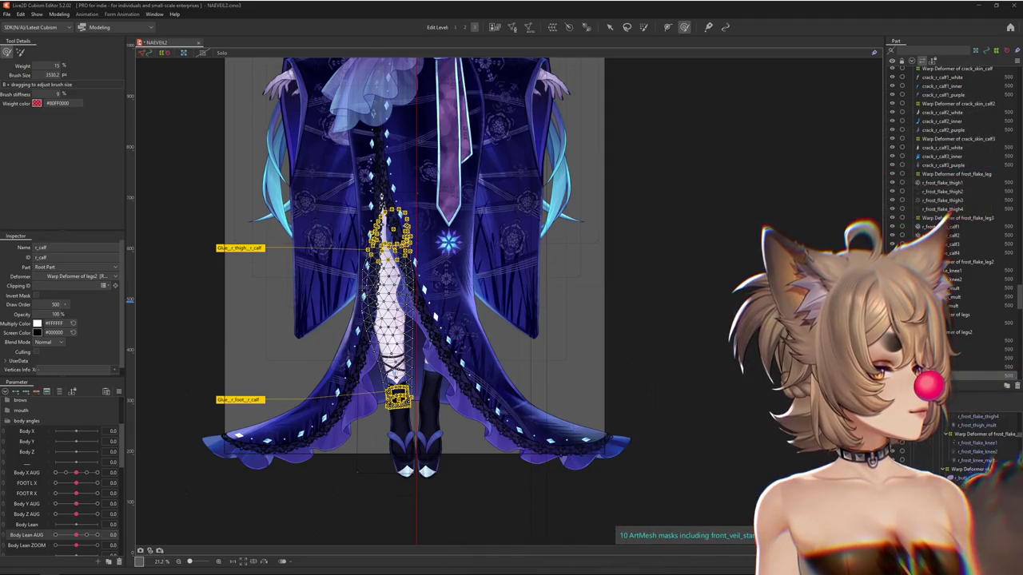
key(alt+Tab)
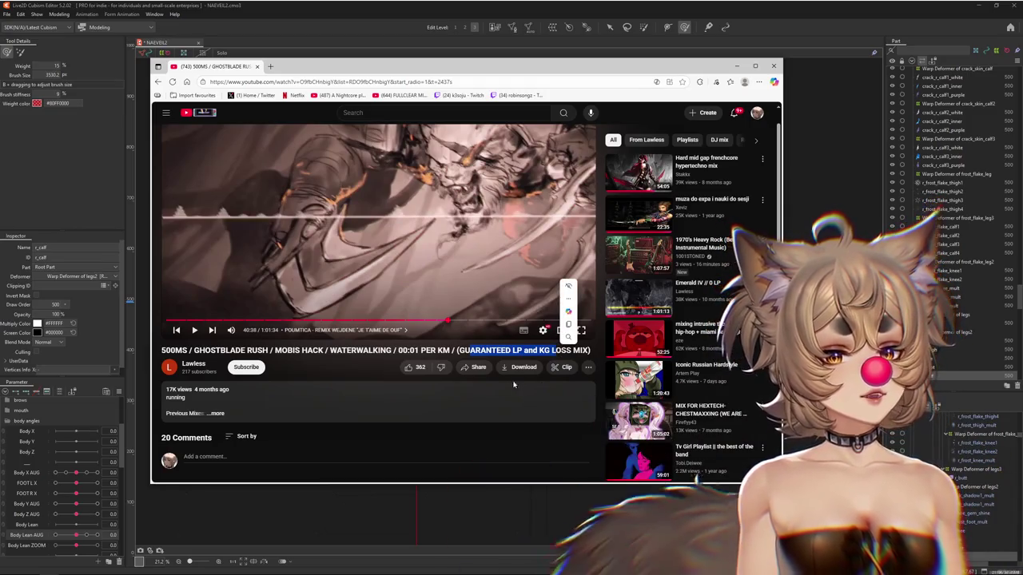
Expand the mix video's description and drag the browser window aside.
click(429, 410)
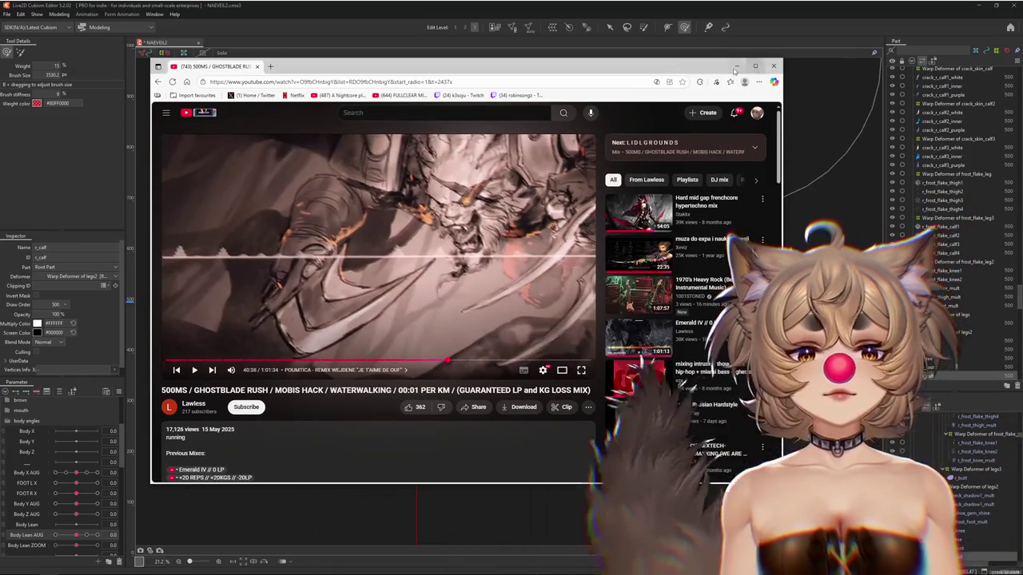
mouse_move(543, 71)
mouse_down()
mouse_move(584, 108)
mouse_move(1021, 73)
mouse_up()
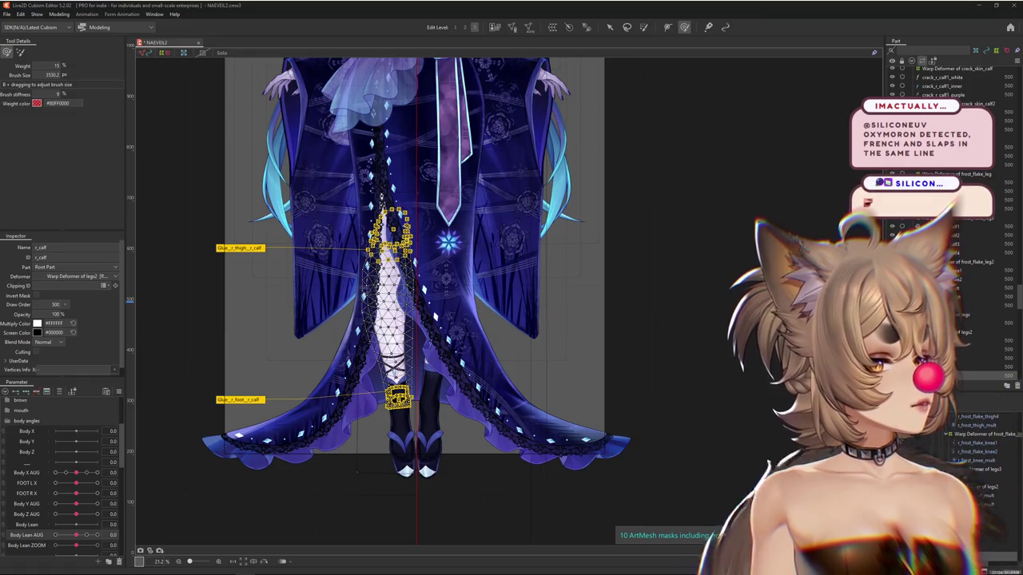
Sweep Body Lean AUG to check the neck_shadow1_mult fade over the calf.
scroll(492, 320, down, 2)
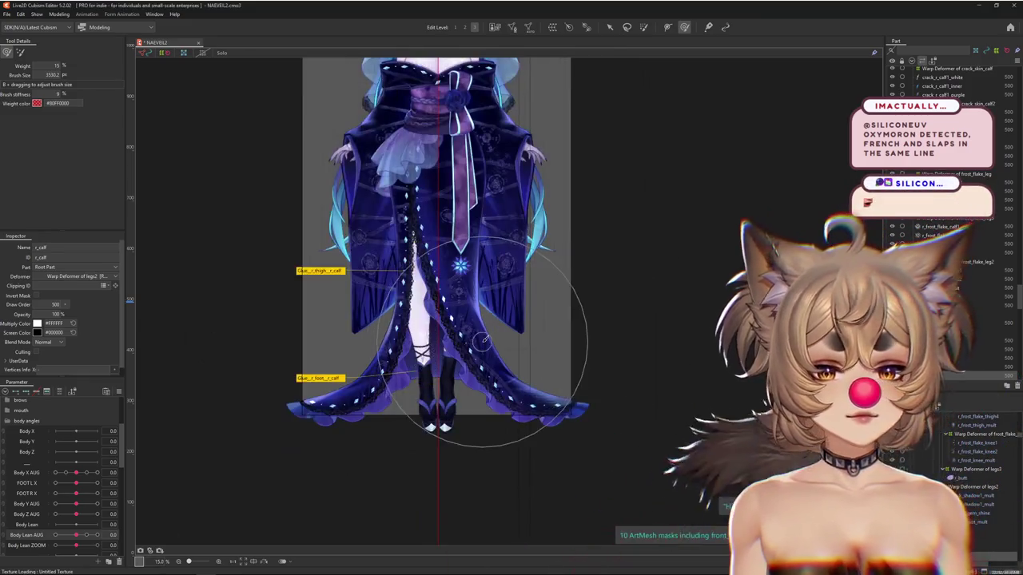
mouse_move(80, 541)
mouse_down()
mouse_move(35, 543)
mouse_move(60, 541)
mouse_up()
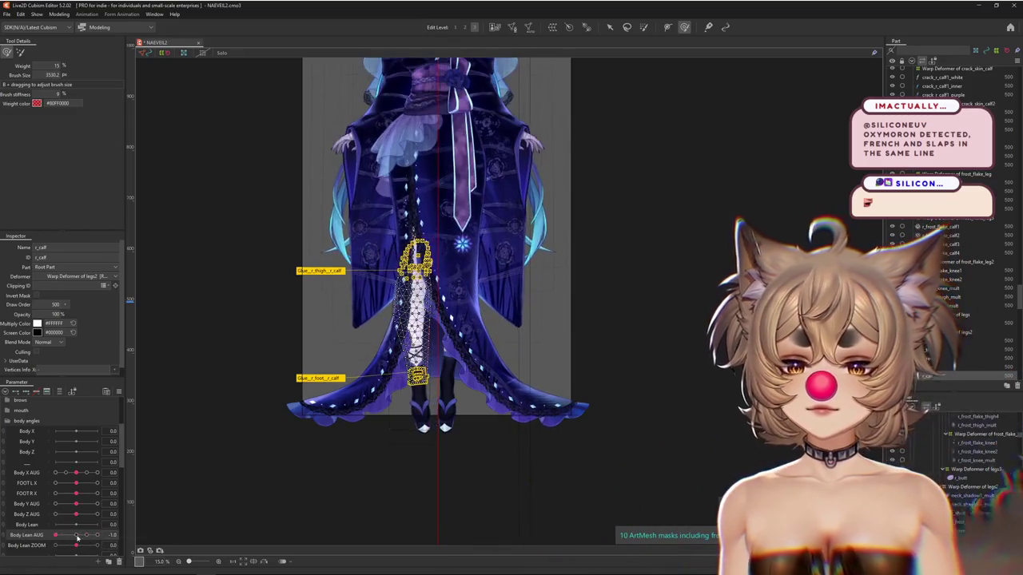
click(34, 535)
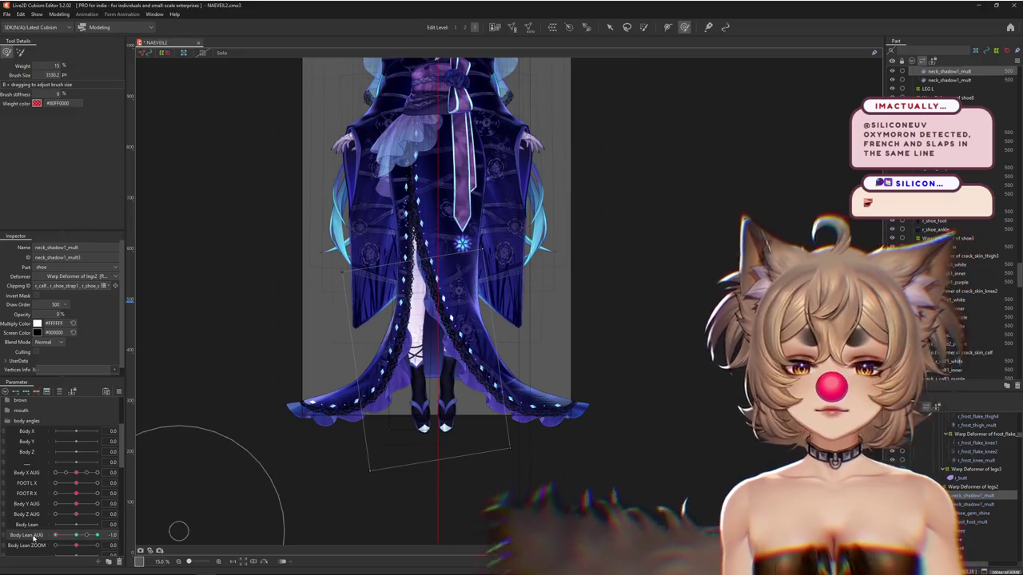
drag(62, 534, 96, 535)
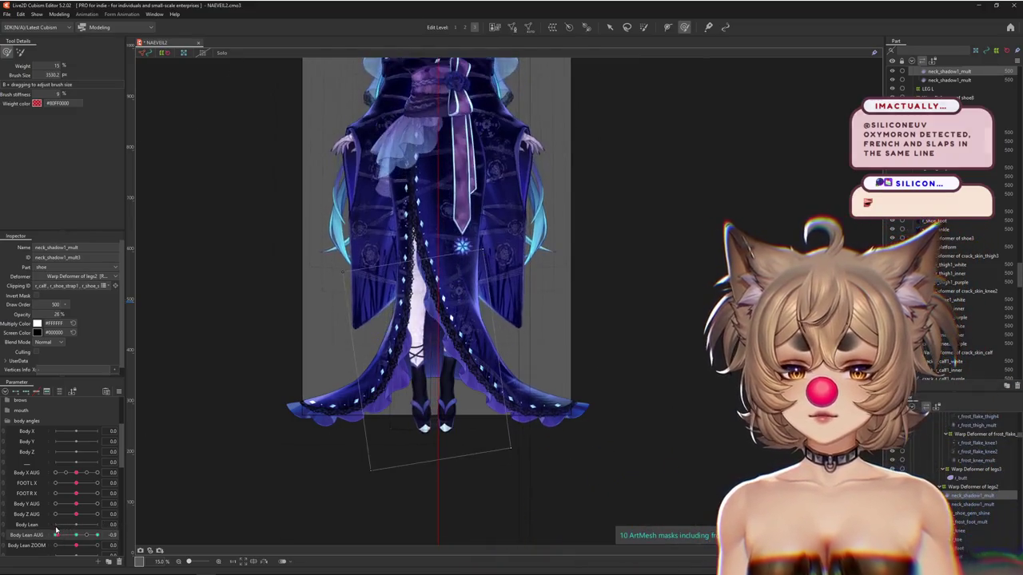
Swing the model in the Physics Settings preview, then bring up the parameter panel's options.
click(59, 14)
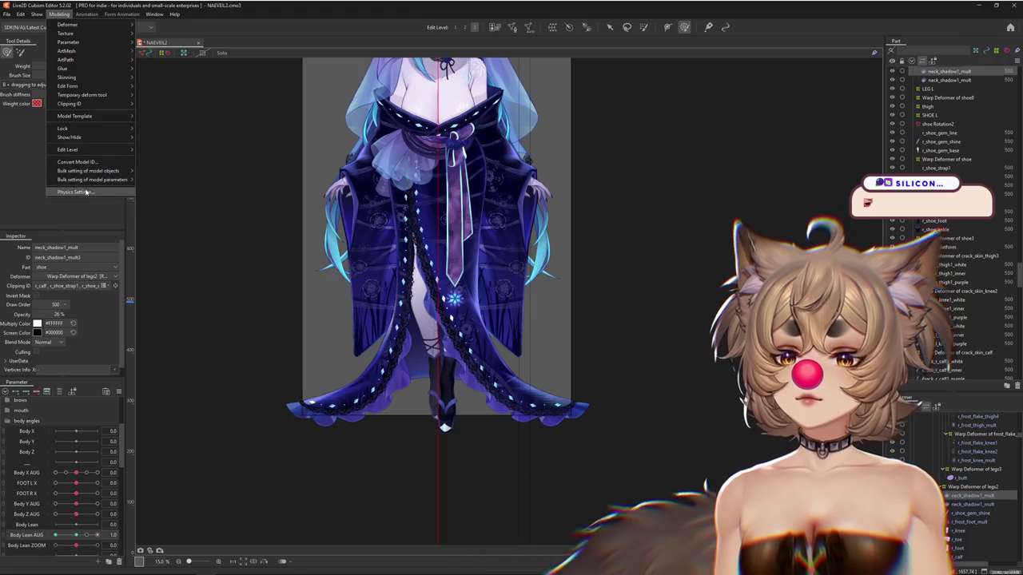
click(76, 191)
mouse_move(687, 479)
mouse_down()
mouse_move(664, 508)
mouse_move(673, 439)
mouse_up()
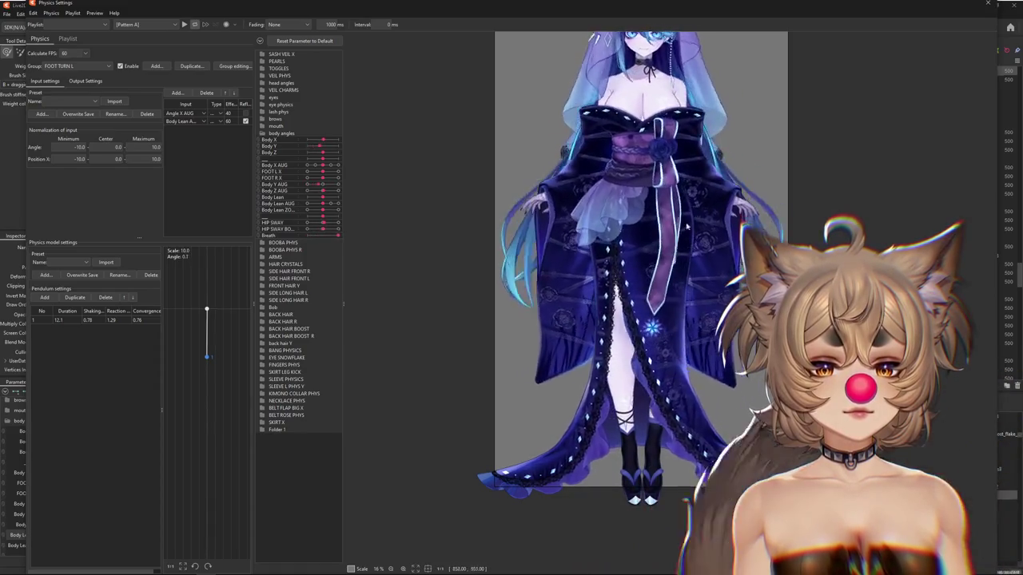
drag(674, 438, 969, 21)
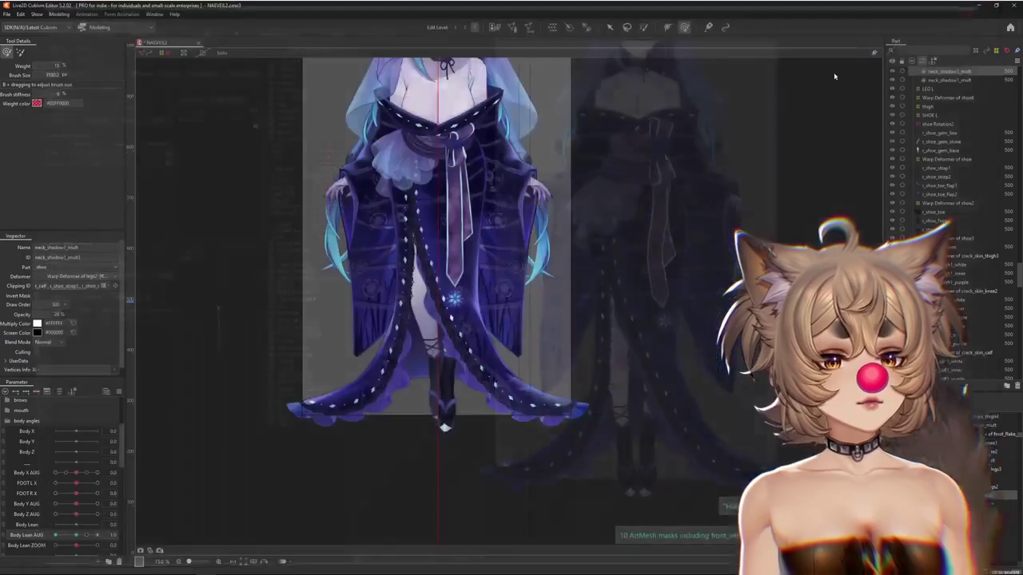
right_click(145, 380)
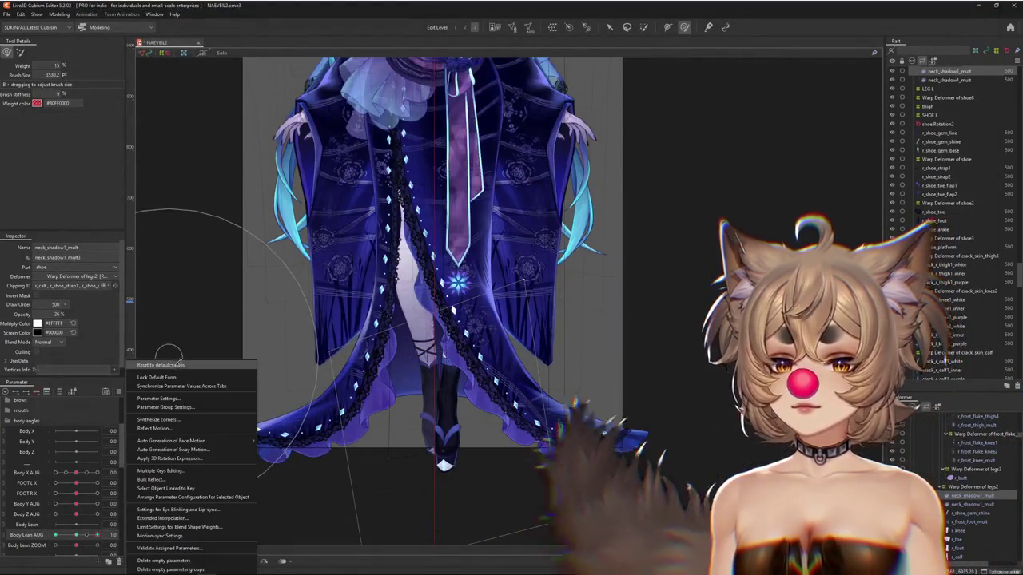
Reset parameters, give the shadow 0% opacity at Body Y AUG -10, and paste a mesh copy.
click(160, 365)
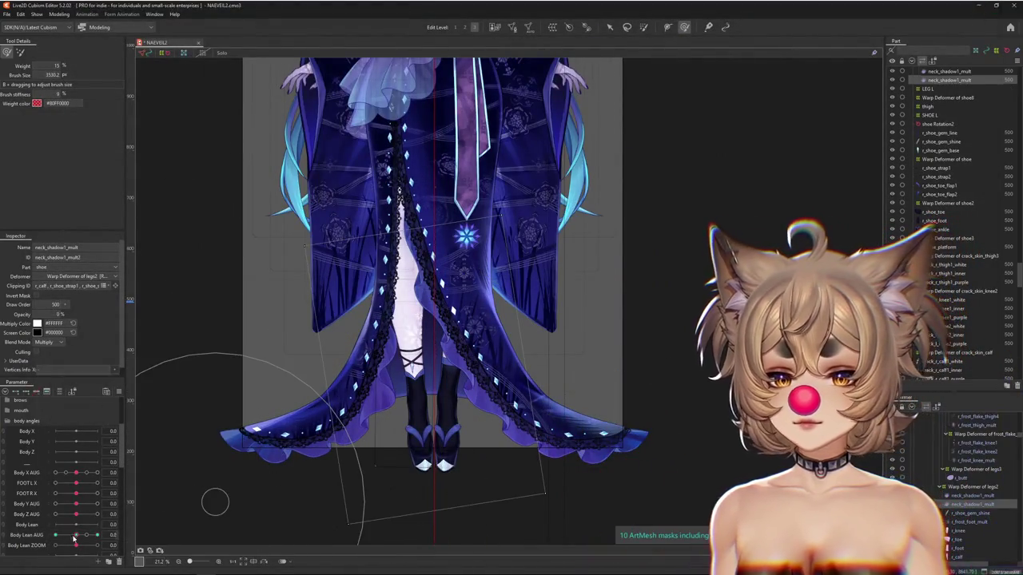
drag(76, 534, 76, 540)
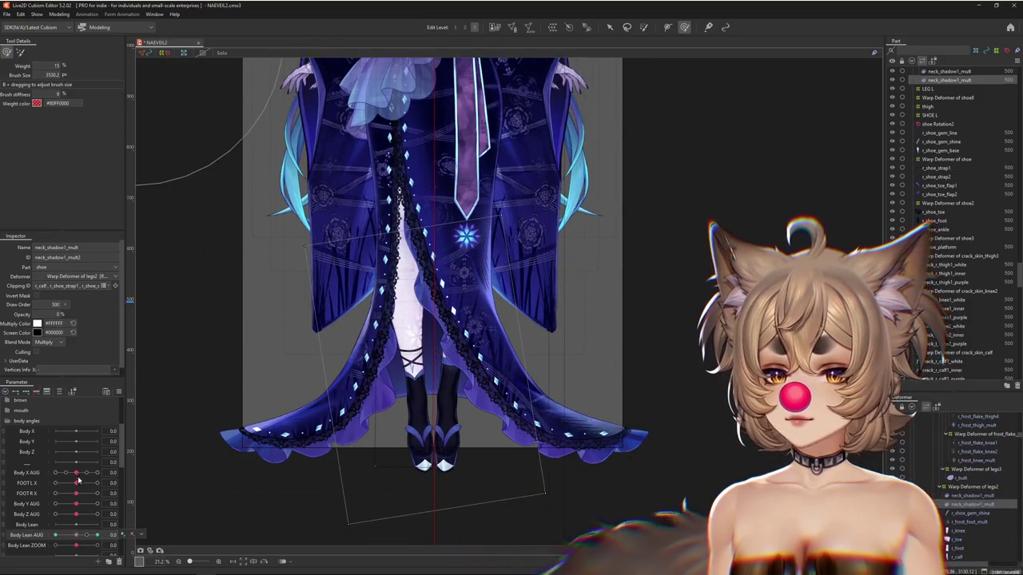
click(76, 505)
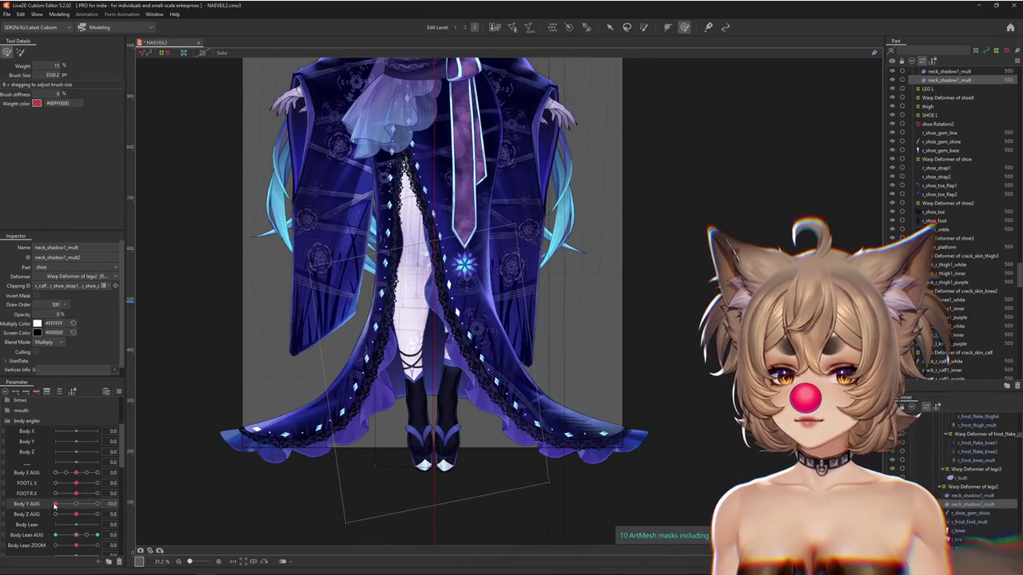
click(55, 503)
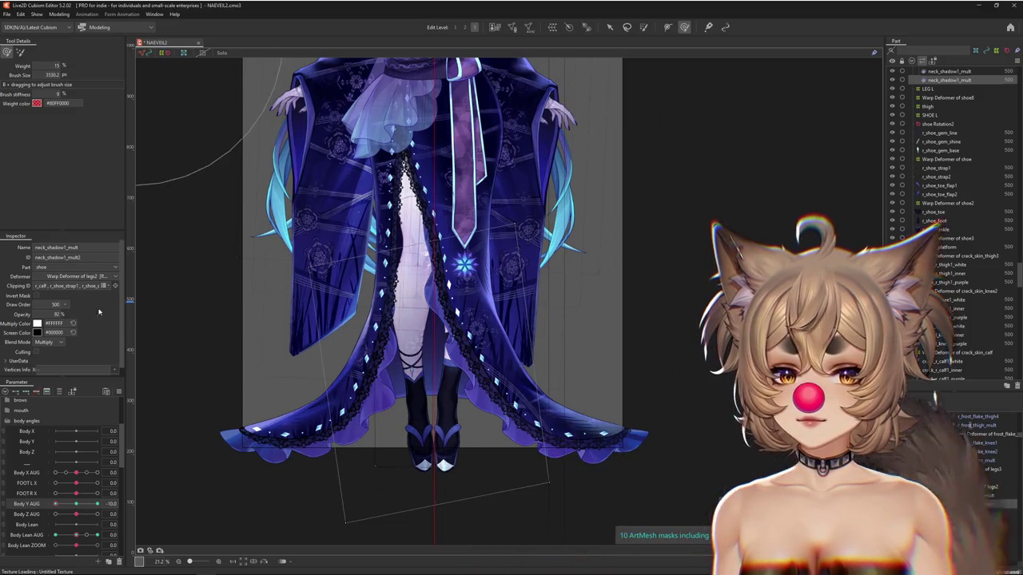
key(ctrl+z)
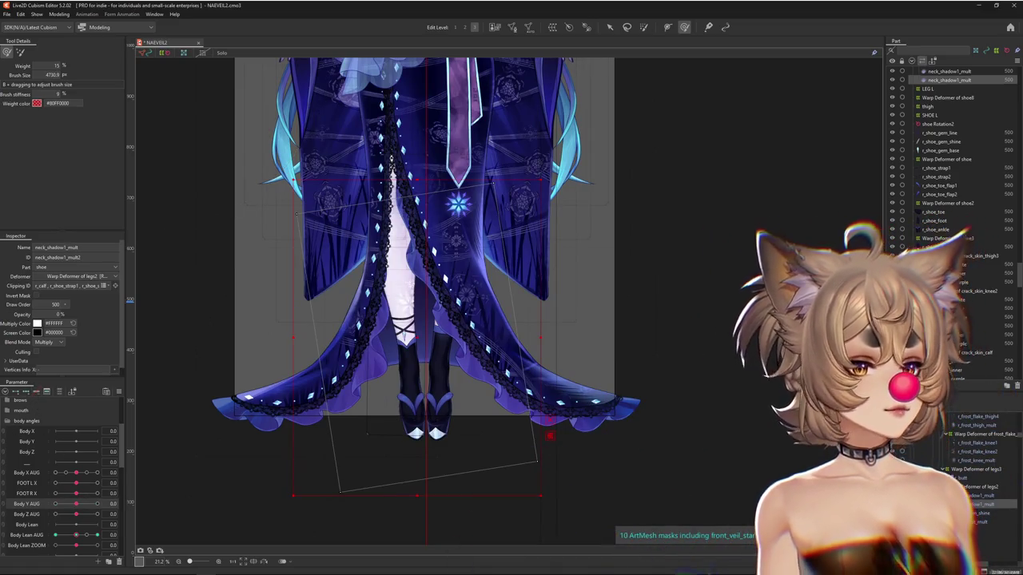
key(ctrl+v)
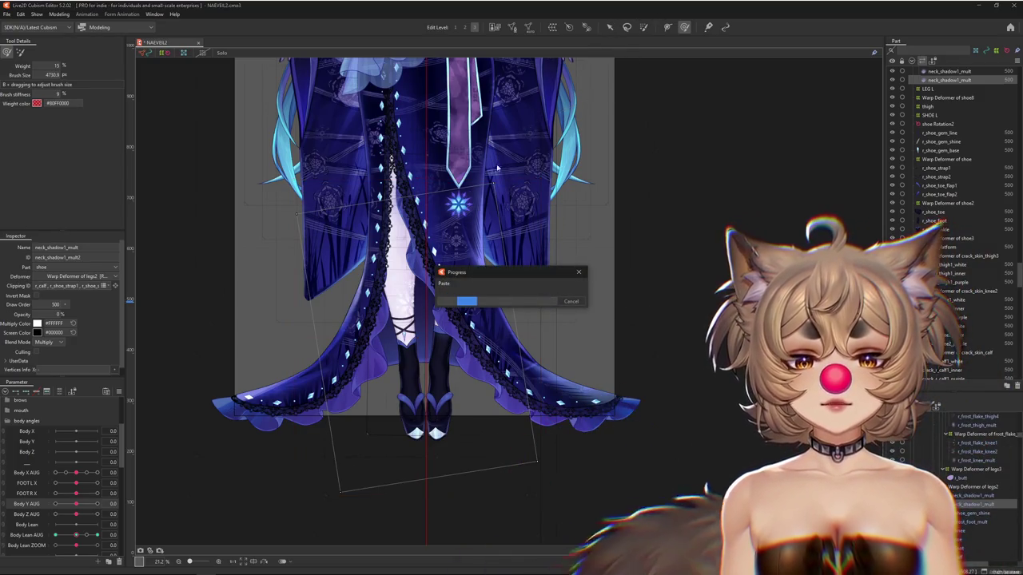
Raise the shadow copy's opacity to 81% and shrink its deformer, moving it up and left.
click(609, 27)
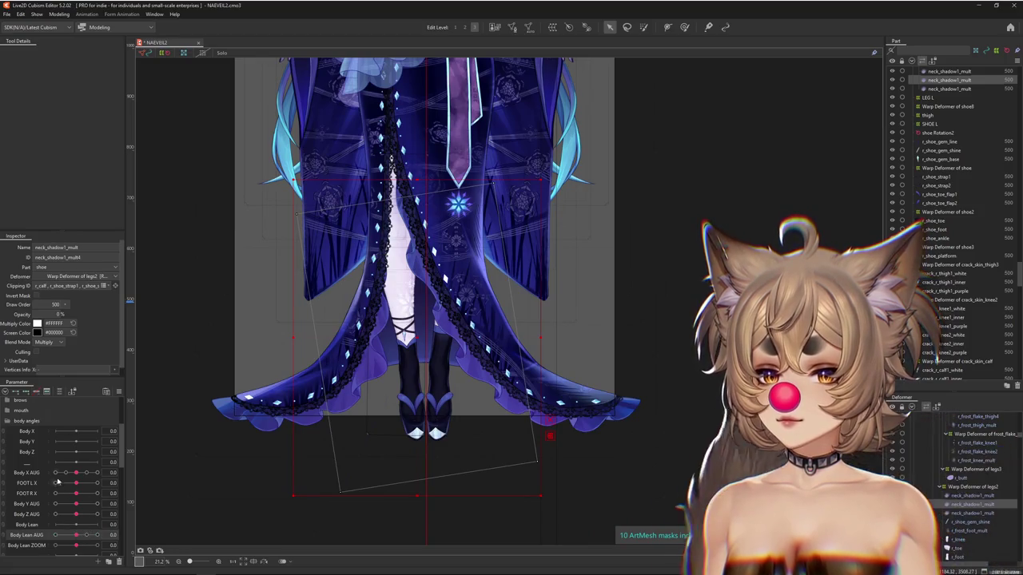
drag(54, 310, 64, 314)
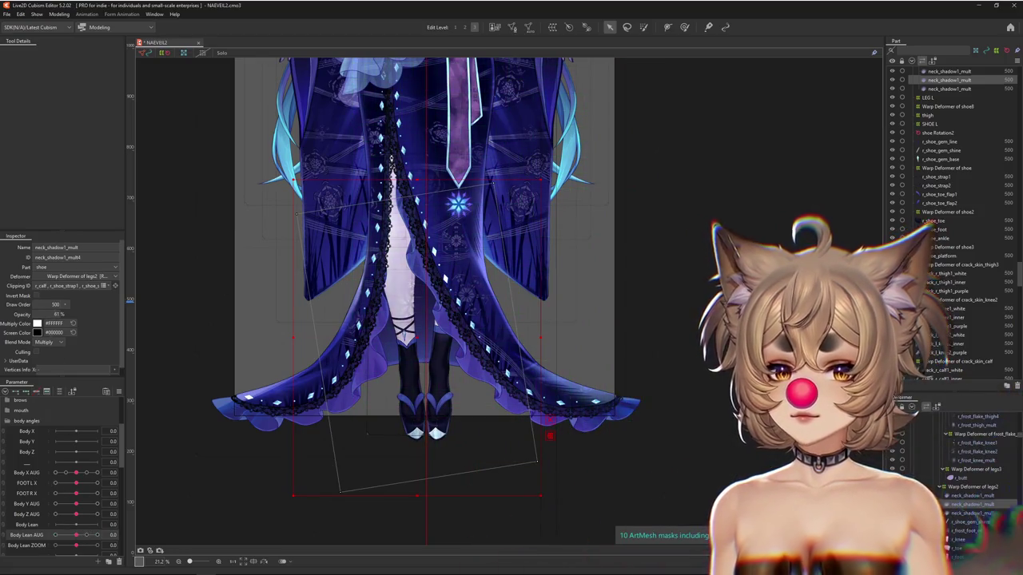
drag(304, 477, 331, 444)
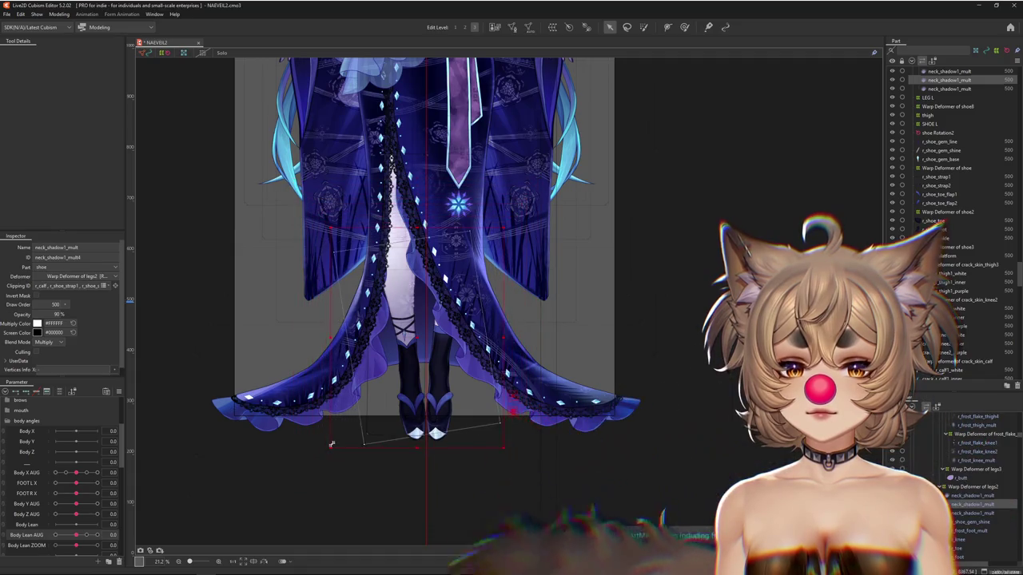
drag(417, 339, 401, 301)
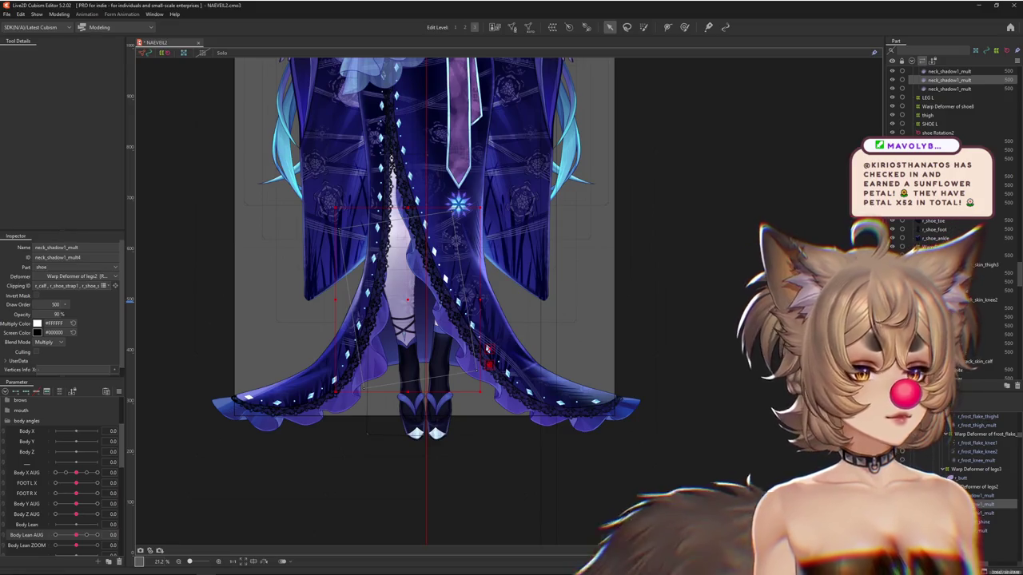
drag(518, 321, 554, 368)
Enlarge the weight brush and scrub Body Y AUG between -10 and 10, ending at -10.
click(685, 26)
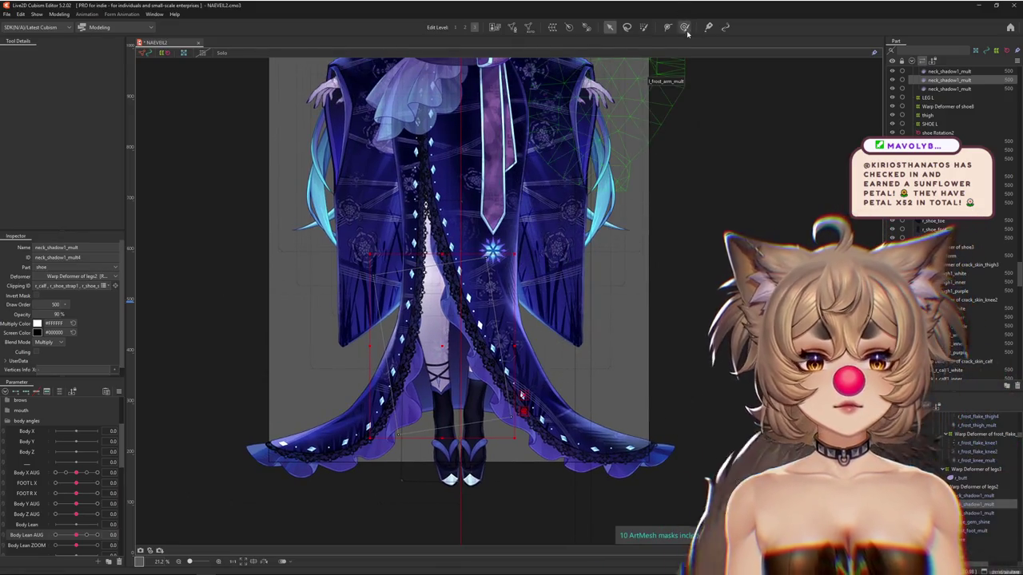
drag(476, 194, 206, 433)
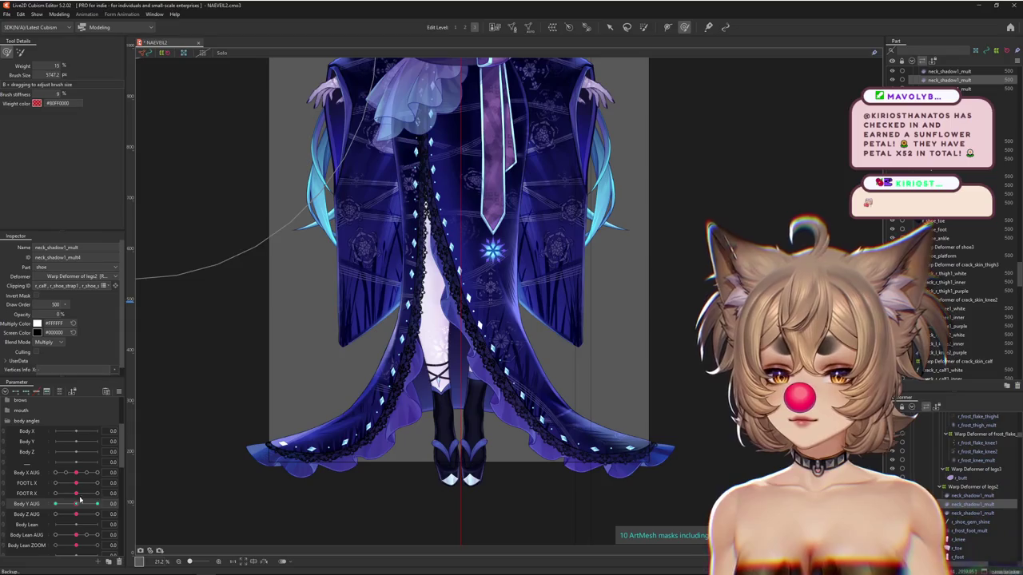
drag(84, 500, 34, 505)
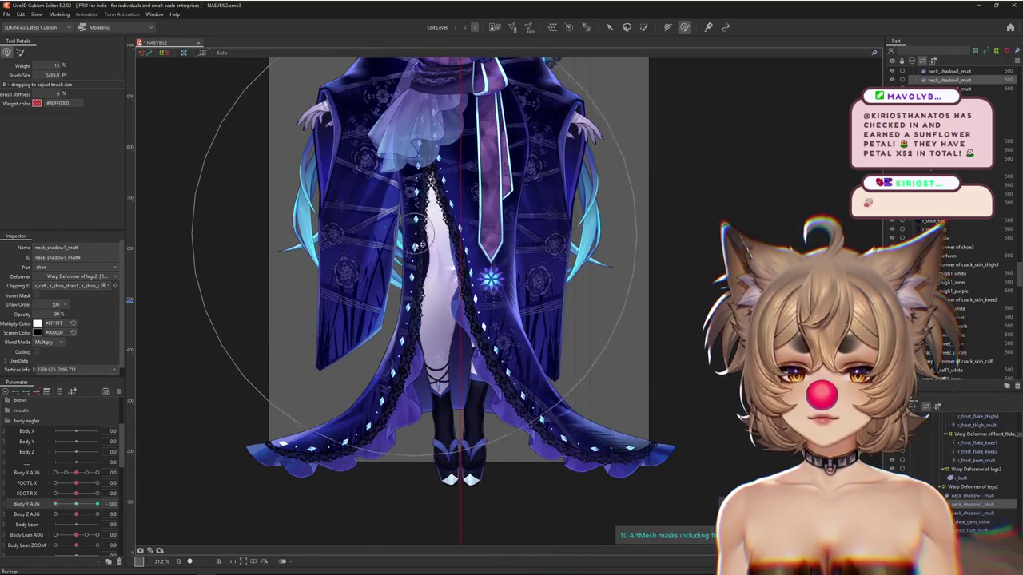
click(96, 503)
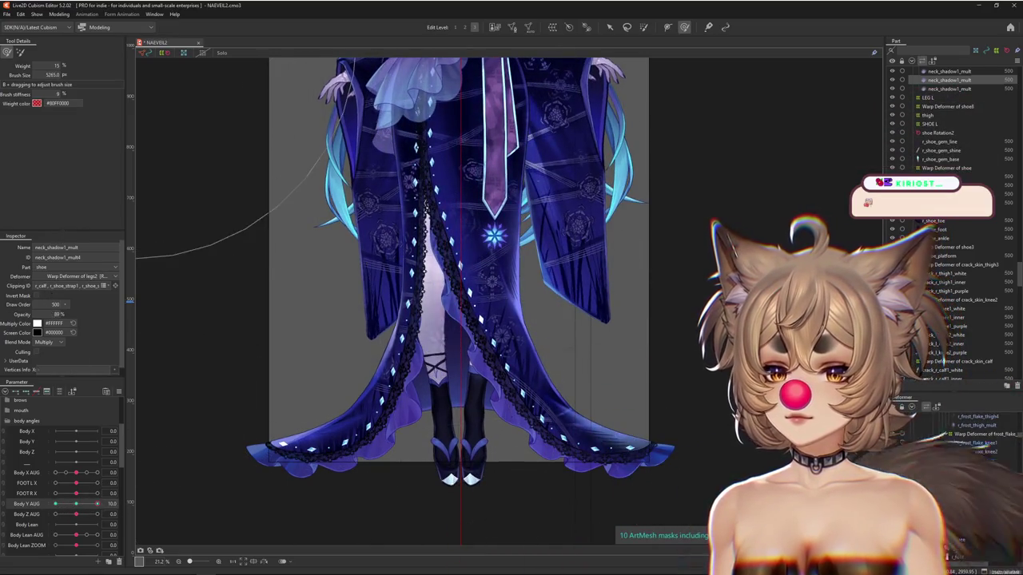
drag(97, 504, 35, 501)
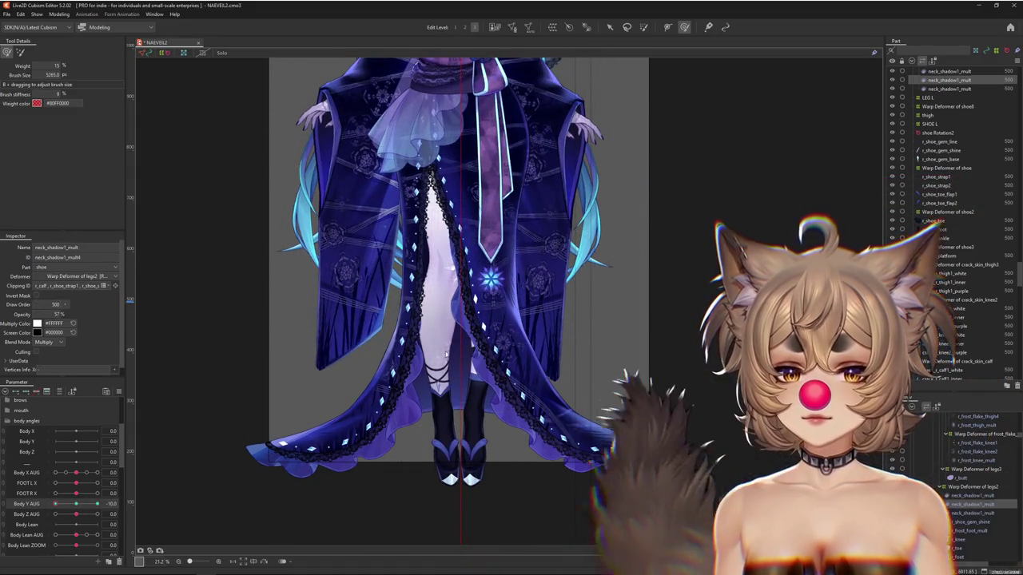
scroll(437, 324, down, 3)
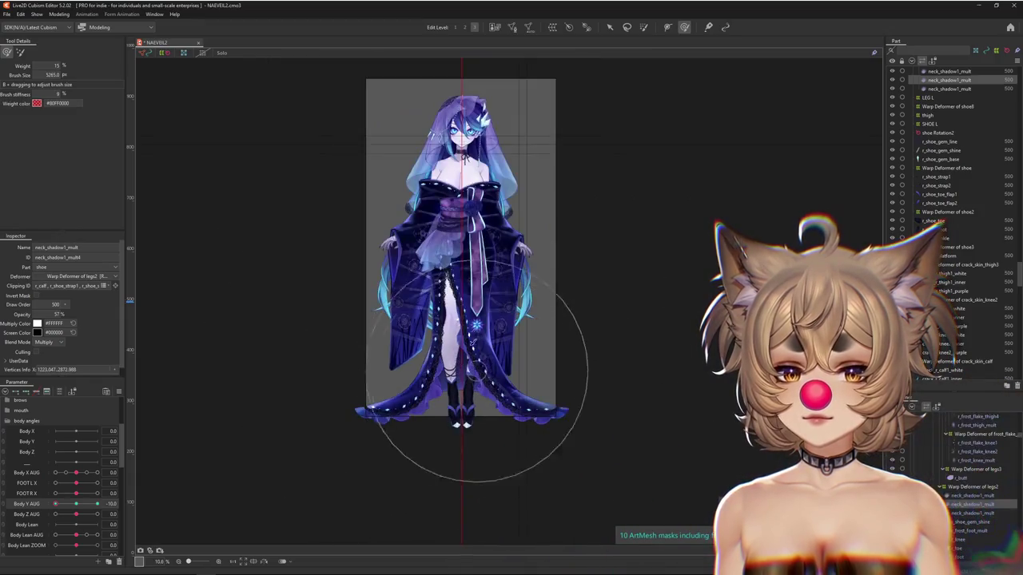
scroll(164, 370, up, 2)
click(76, 506)
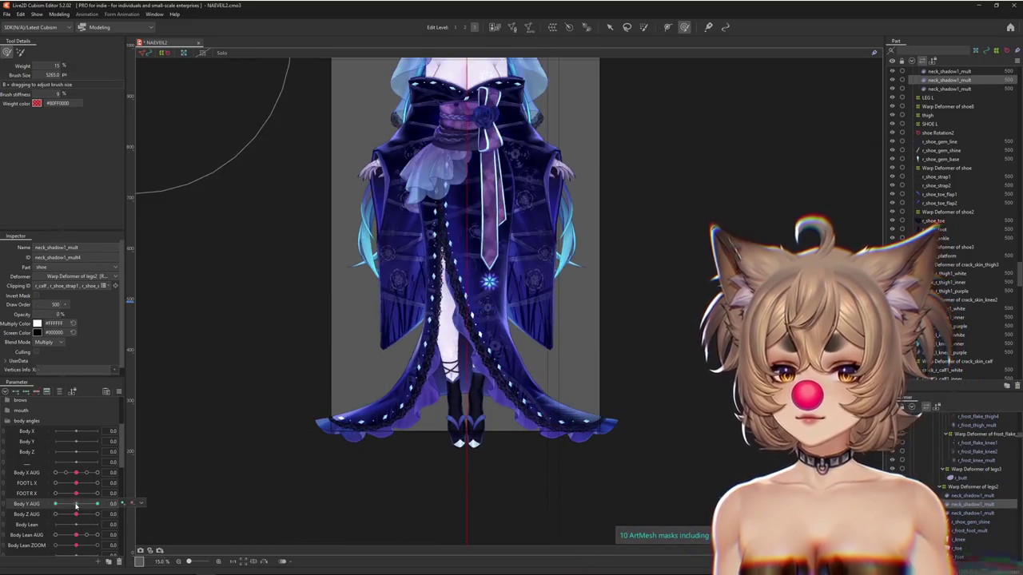
click(54, 504)
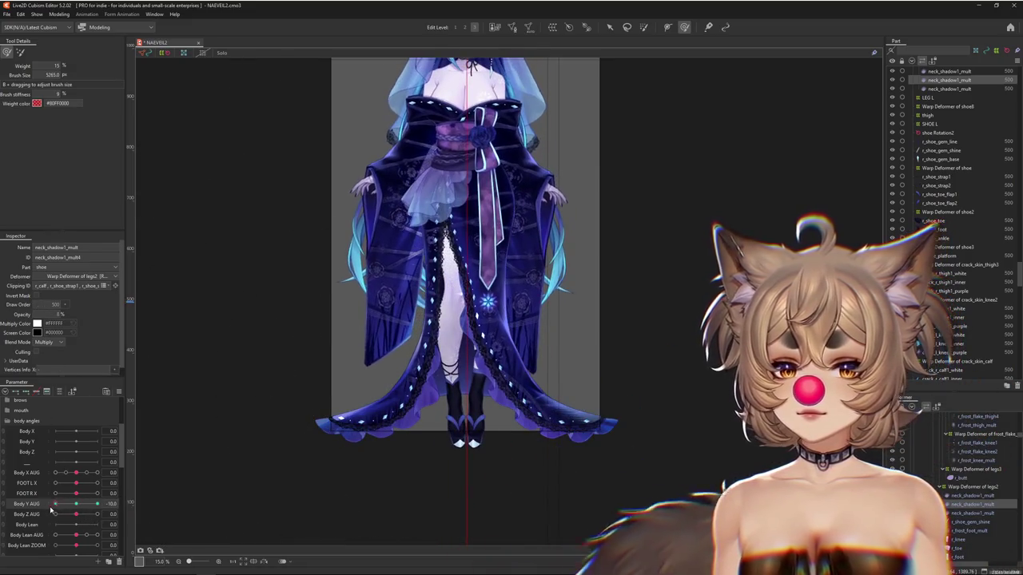
Preview physics, shrink the weight brush, and view the knee shadow mesh in isolation.
click(60, 15)
click(75, 193)
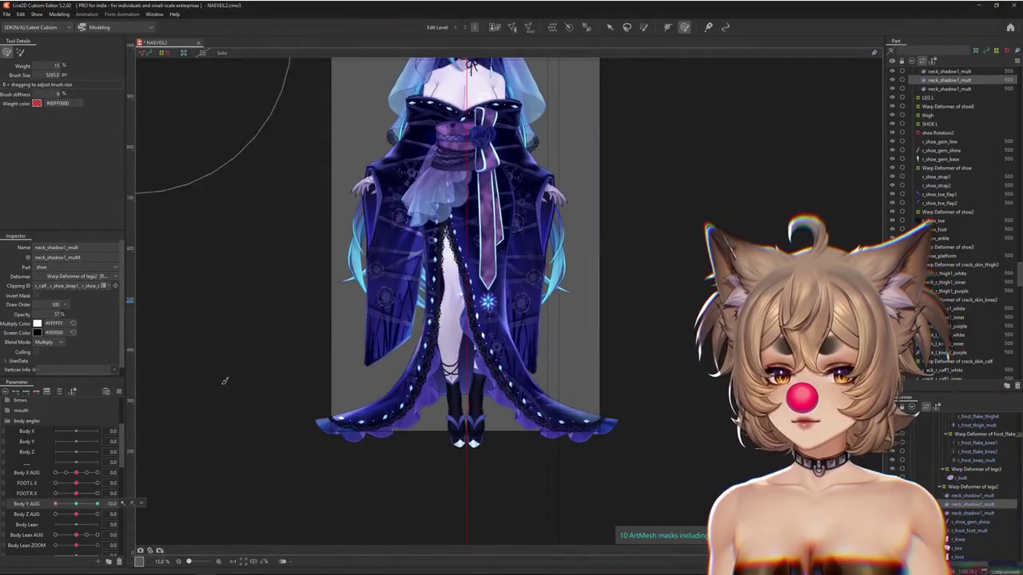
scroll(198, 315, up, 2)
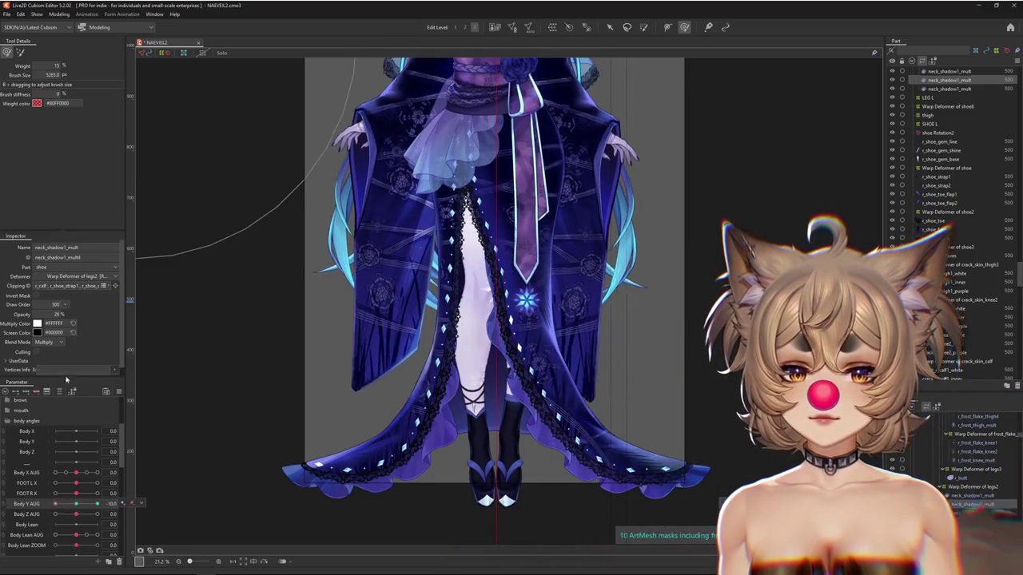
drag(477, 342, 447, 342)
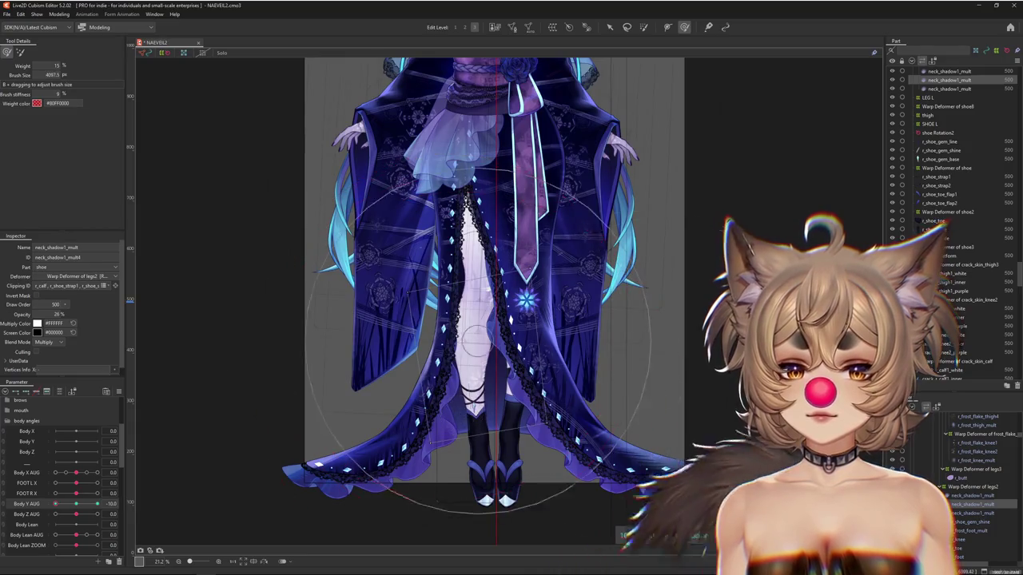
click(222, 53)
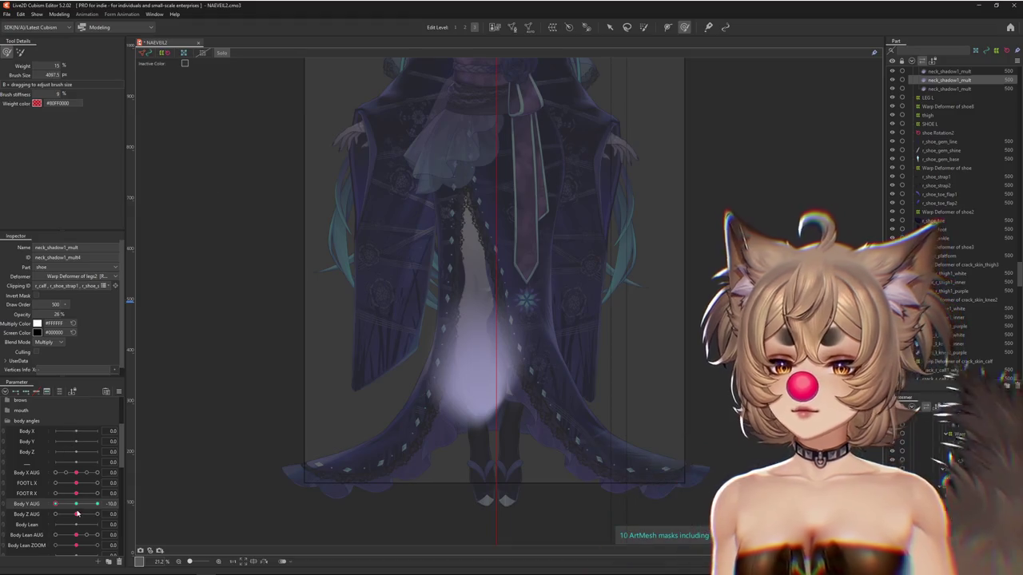
key(Escape)
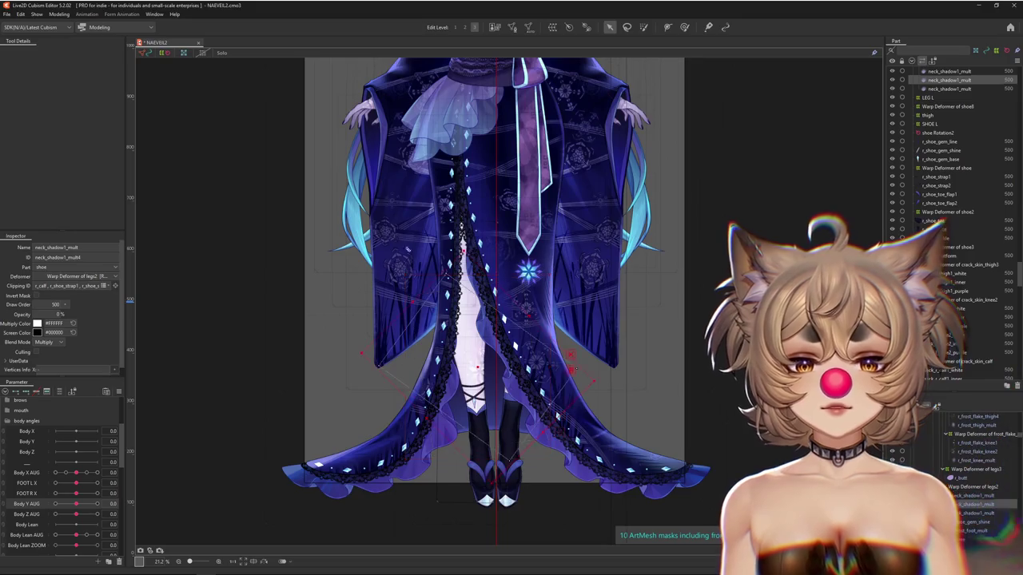
Isolate the knee shadow's deformer and adjust the weight brush with Body Y AUG at -10.
click(333, 445)
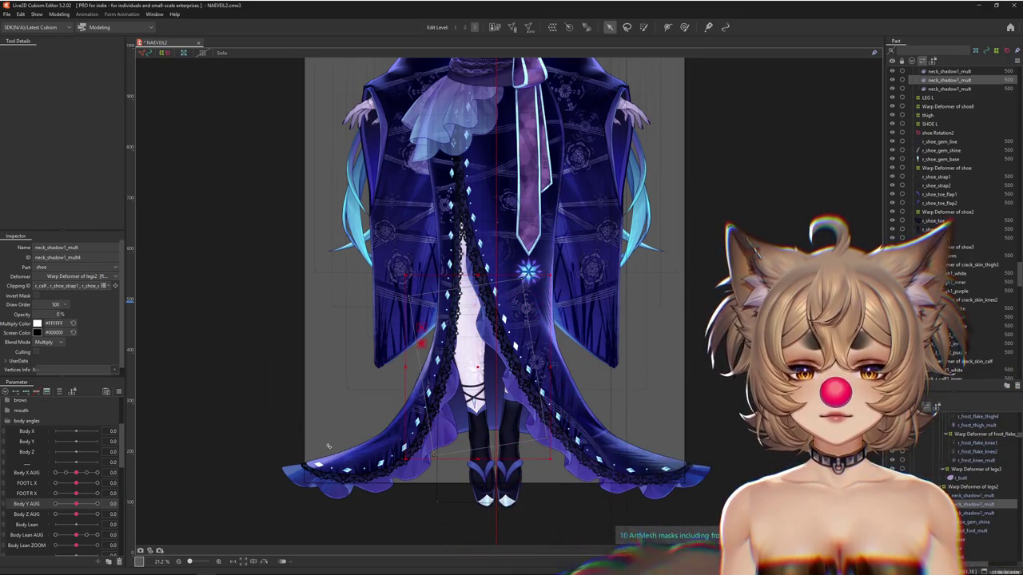
click(221, 53)
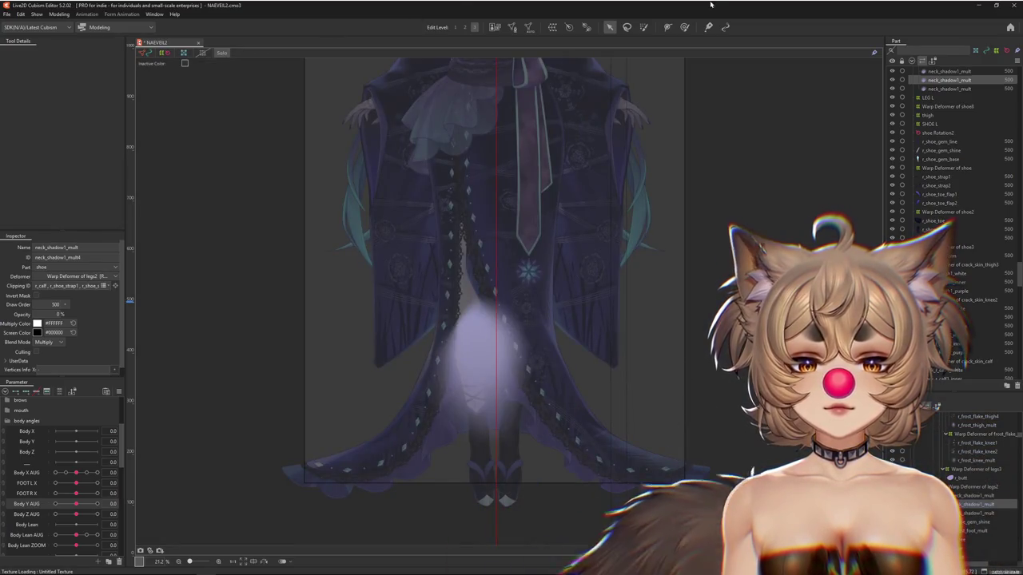
click(684, 26)
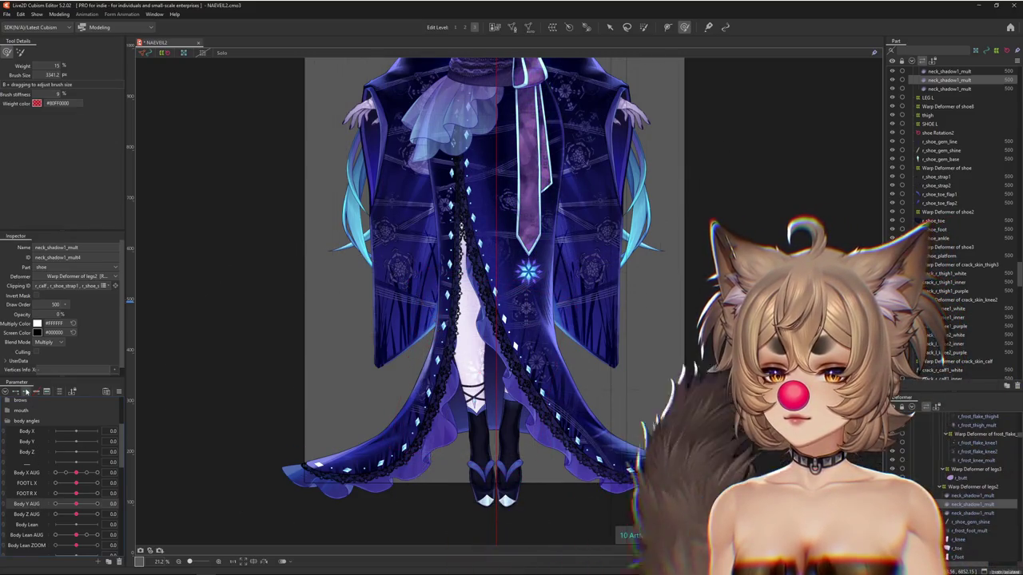
drag(76, 504, 55, 503)
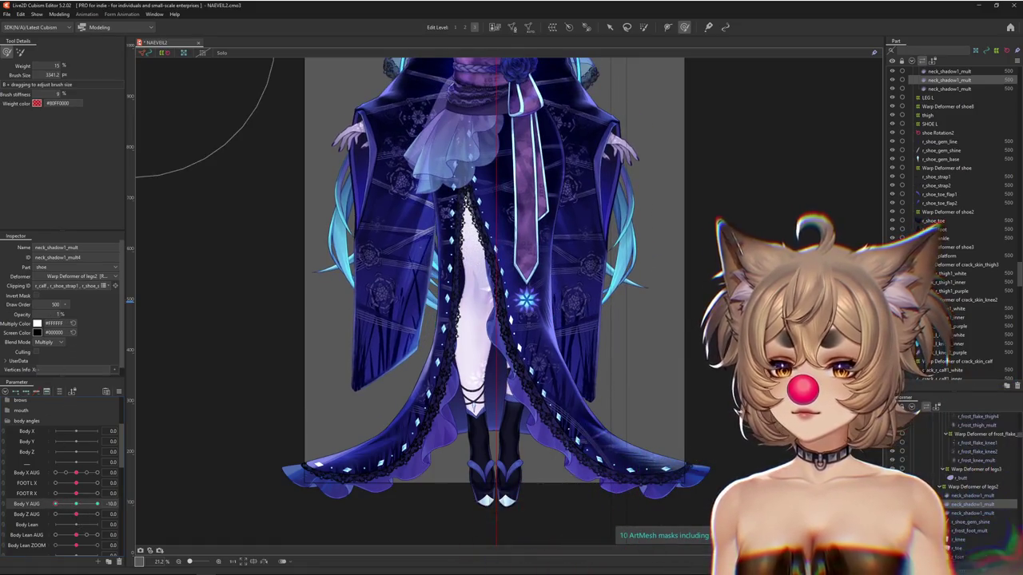
drag(439, 347, 484, 375)
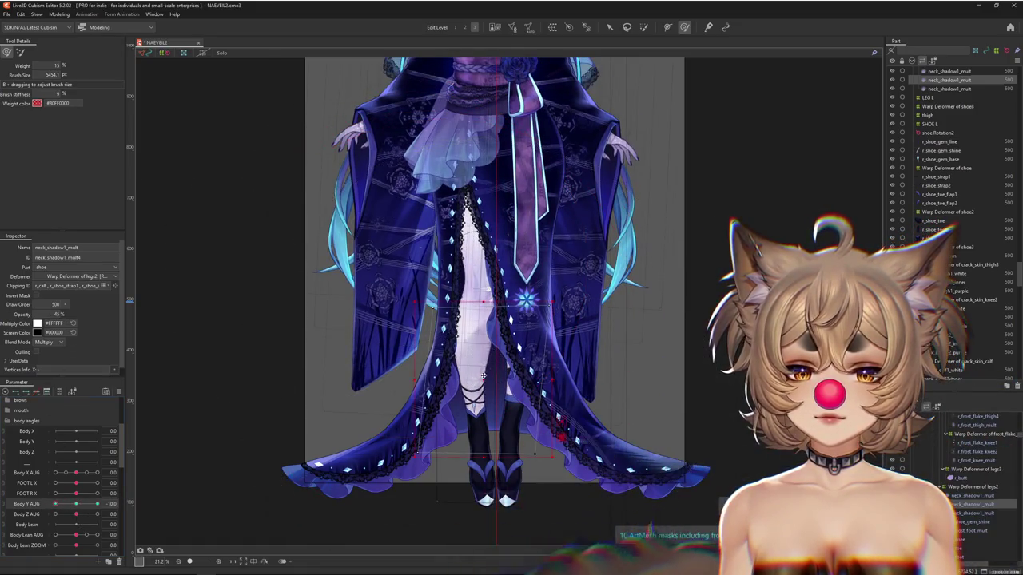
click(480, 361)
mouse_move(478, 347)
mouse_down()
mouse_move(520, 289)
mouse_move(399, 318)
mouse_move(473, 200)
mouse_up()
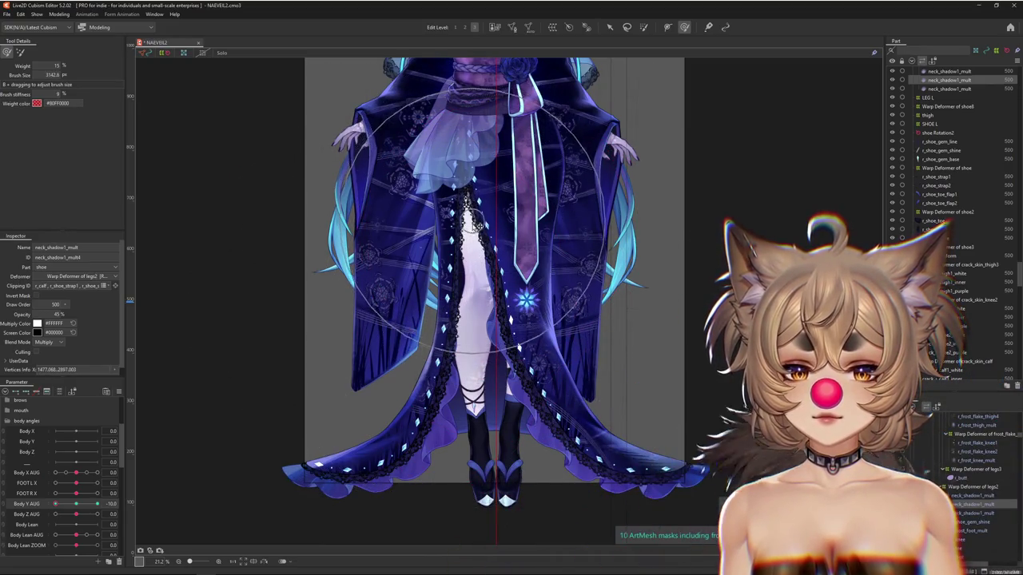
click(56, 503)
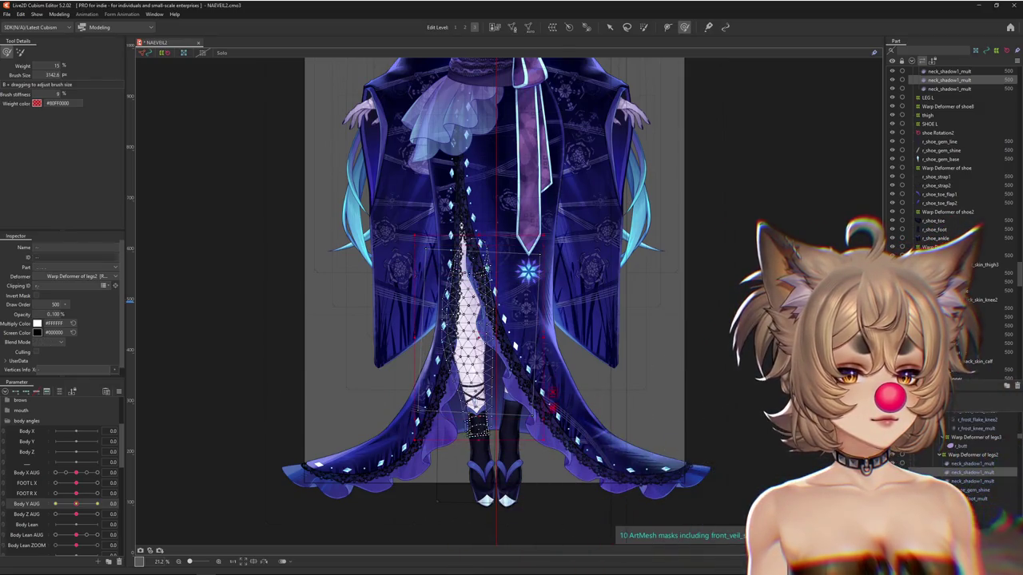
Select the neck_shadow1_mult knee shadow mesh with Body Y AUG at -10, resizing the brush.
click(983, 339)
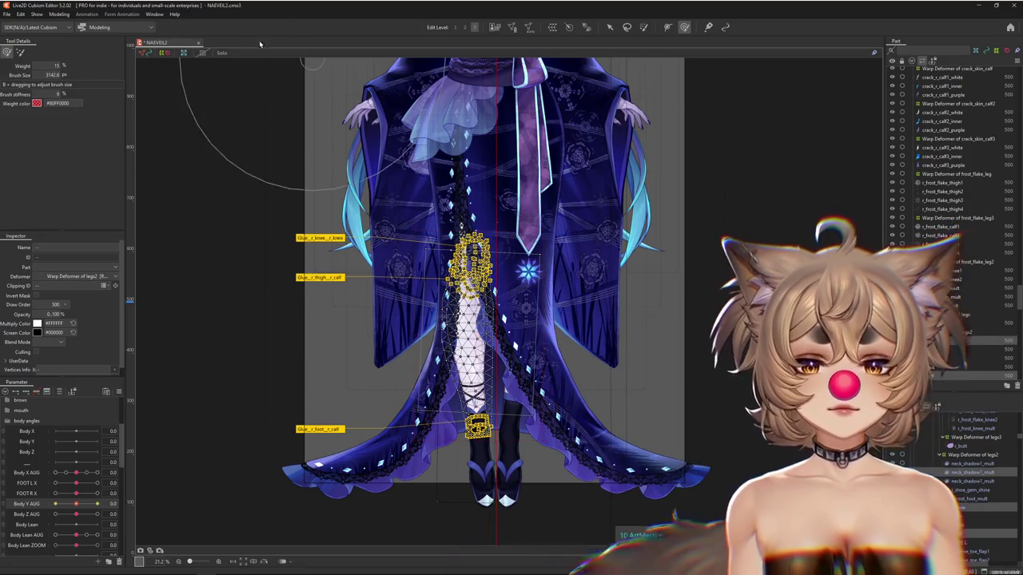
click(969, 473)
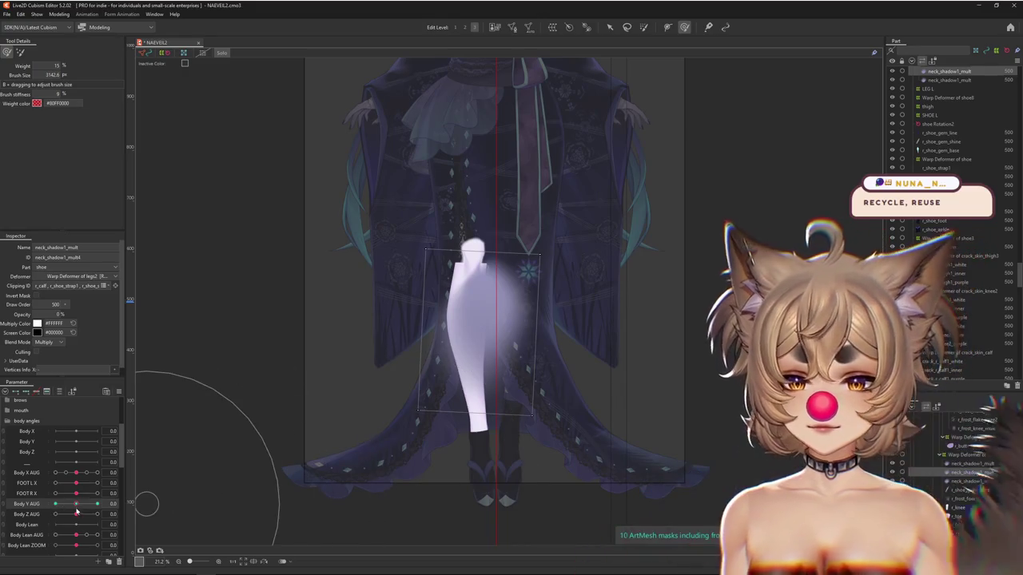
drag(96, 503, 43, 507)
drag(507, 220, 452, 217)
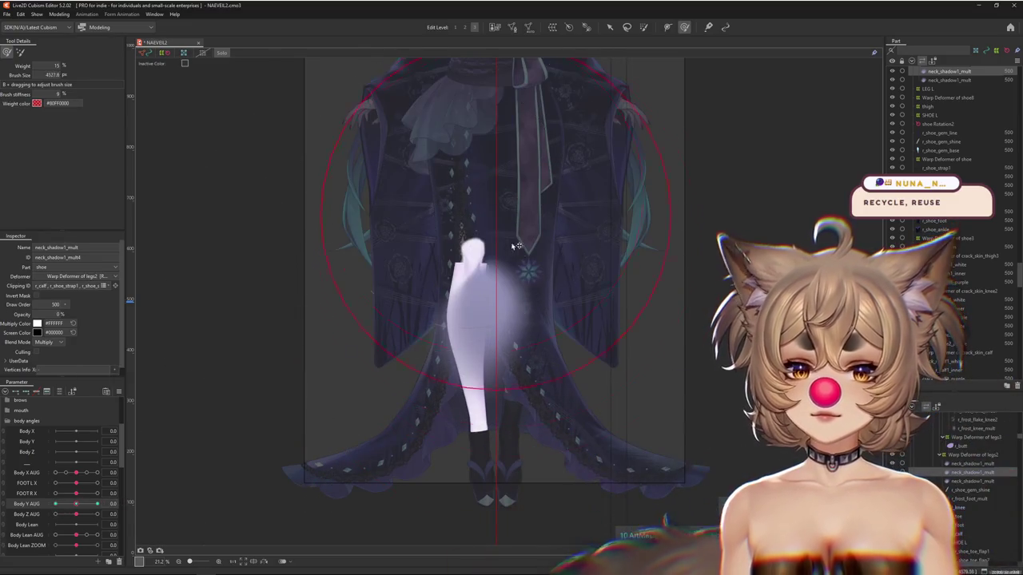
drag(456, 229, 425, 217)
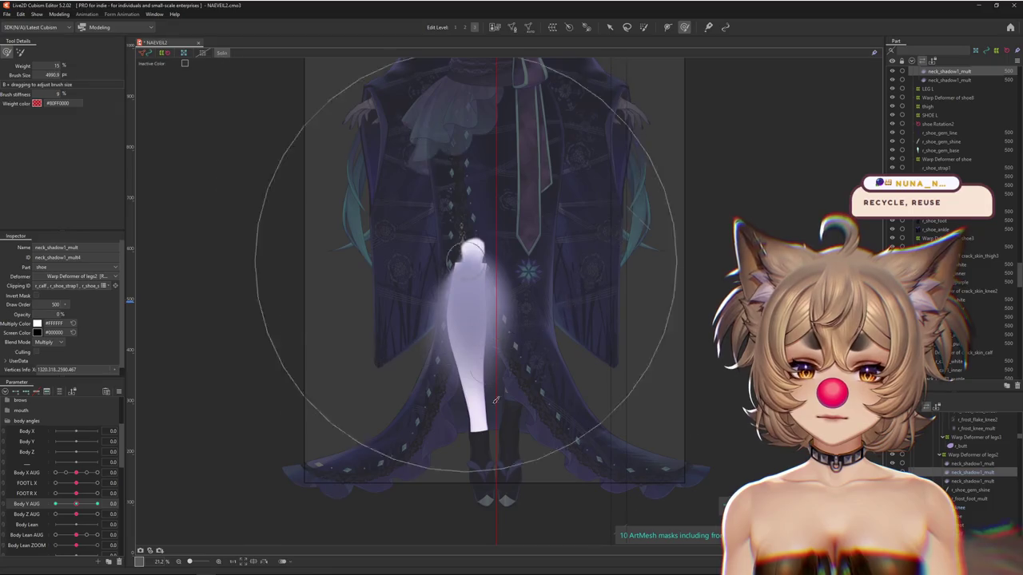
drag(495, 386, 469, 474)
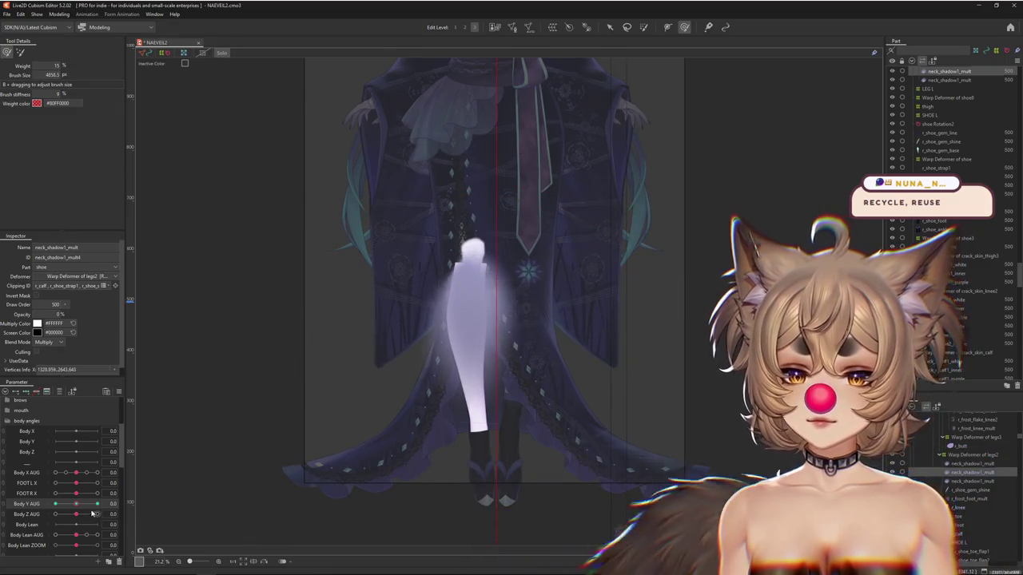
Return to the Body Y AUG -10 keyform showing 45% shadow opacity and exit Solo view.
click(96, 504)
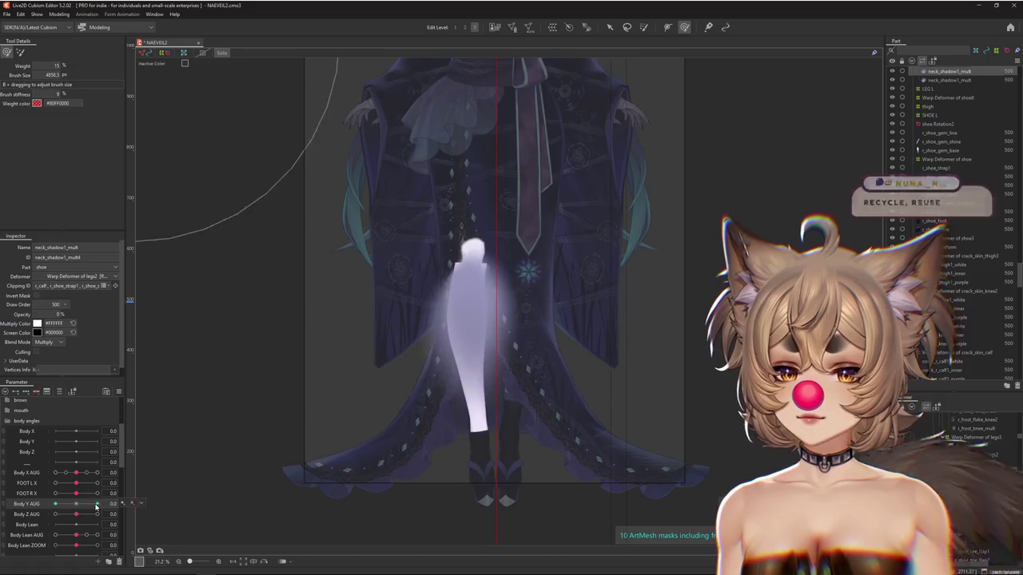
right_click(133, 504)
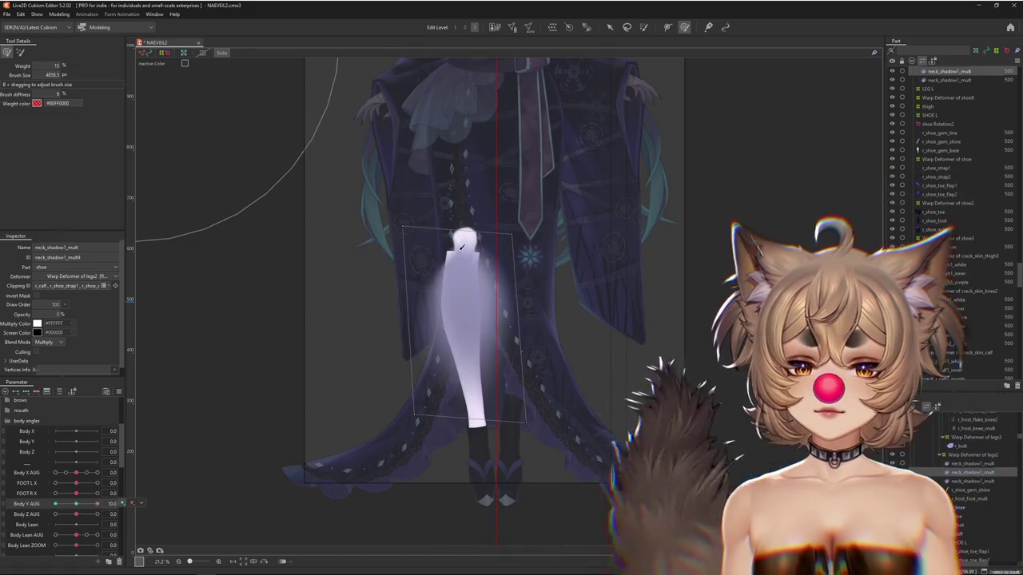
click(76, 504)
drag(70, 508, 53, 499)
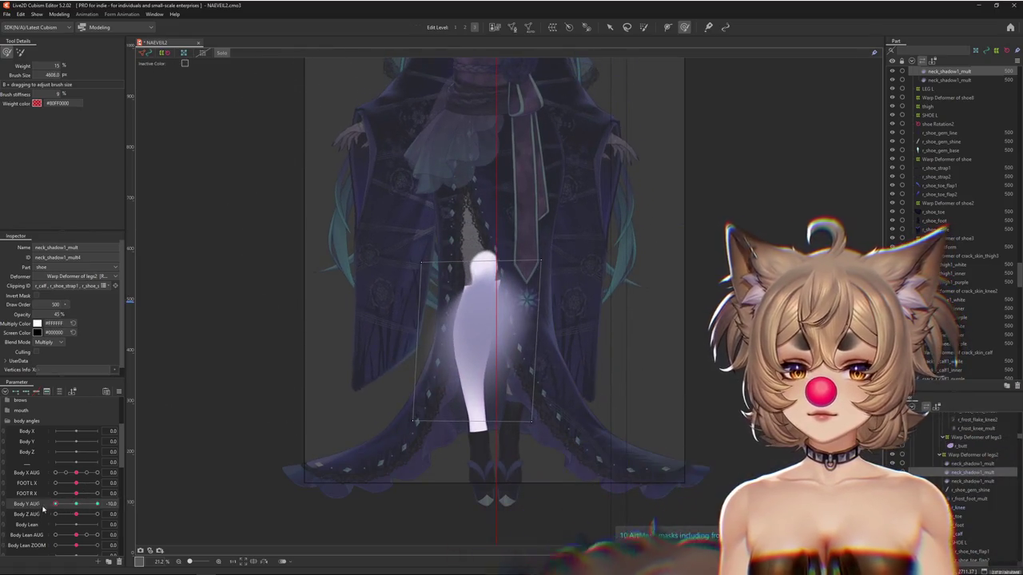
click(55, 503)
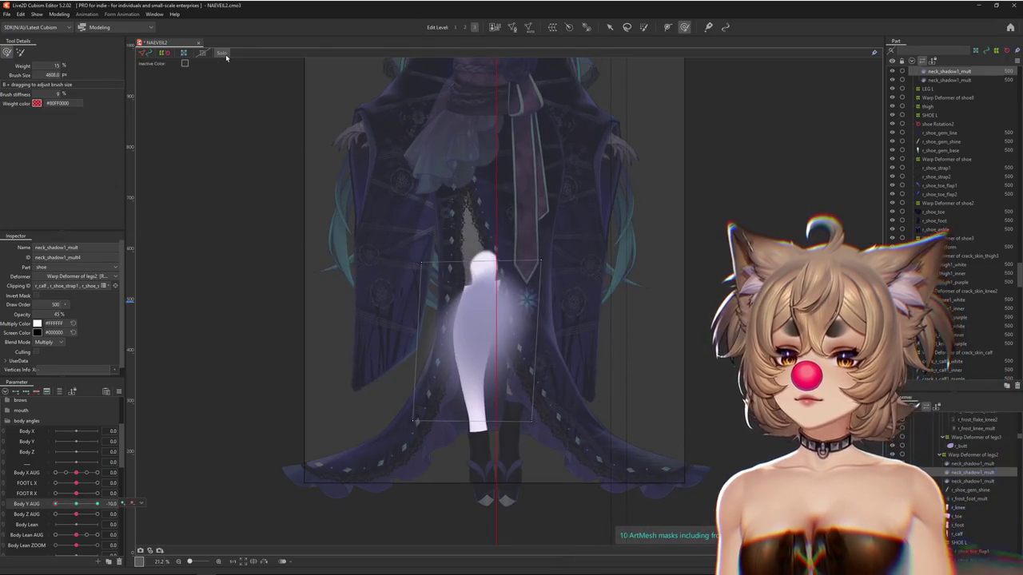
key(ctrl+z)
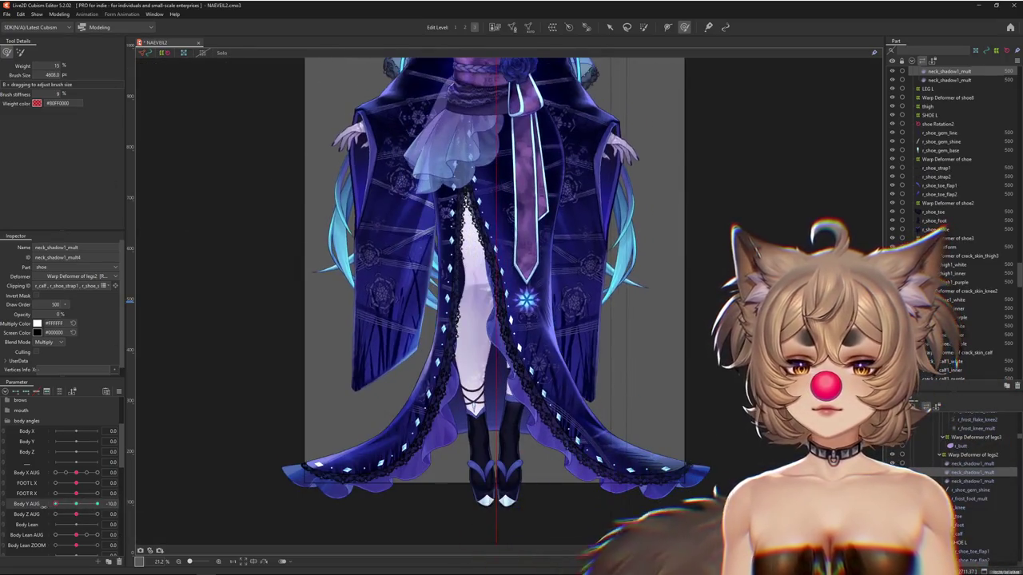
click(141, 503)
key(Escape)
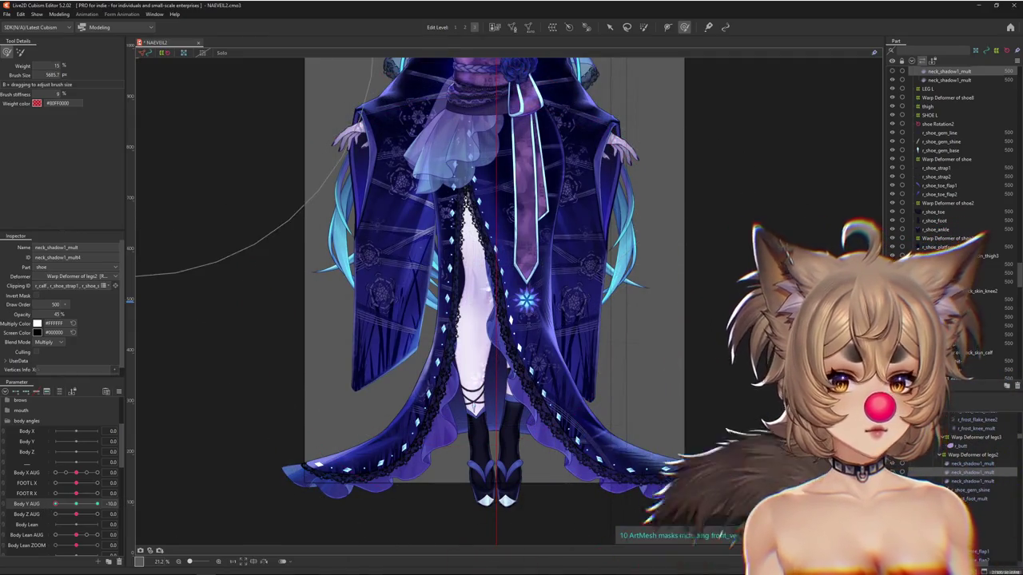
scroll(504, 270, up, 5)
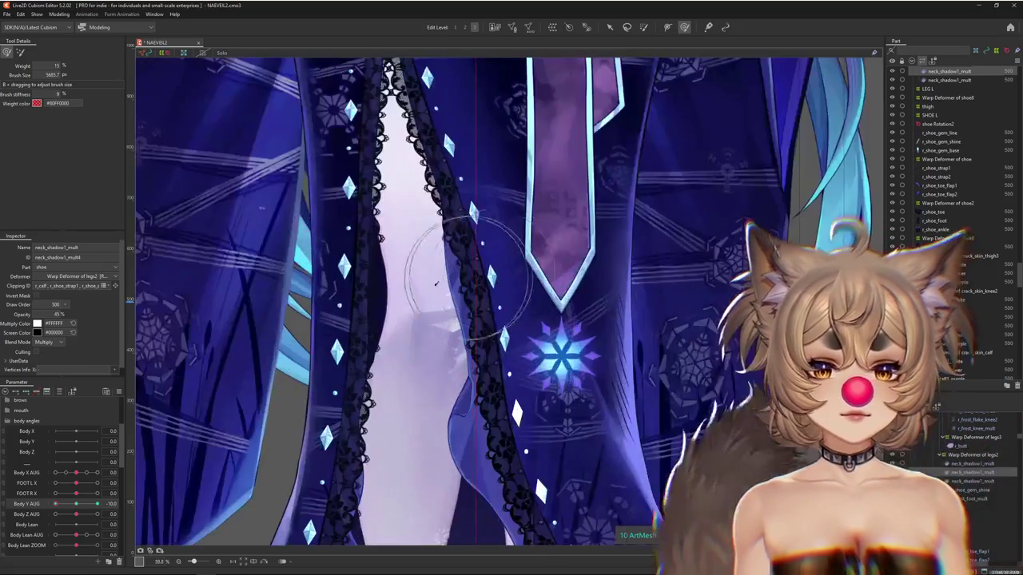
scroll(387, 305, down, 3)
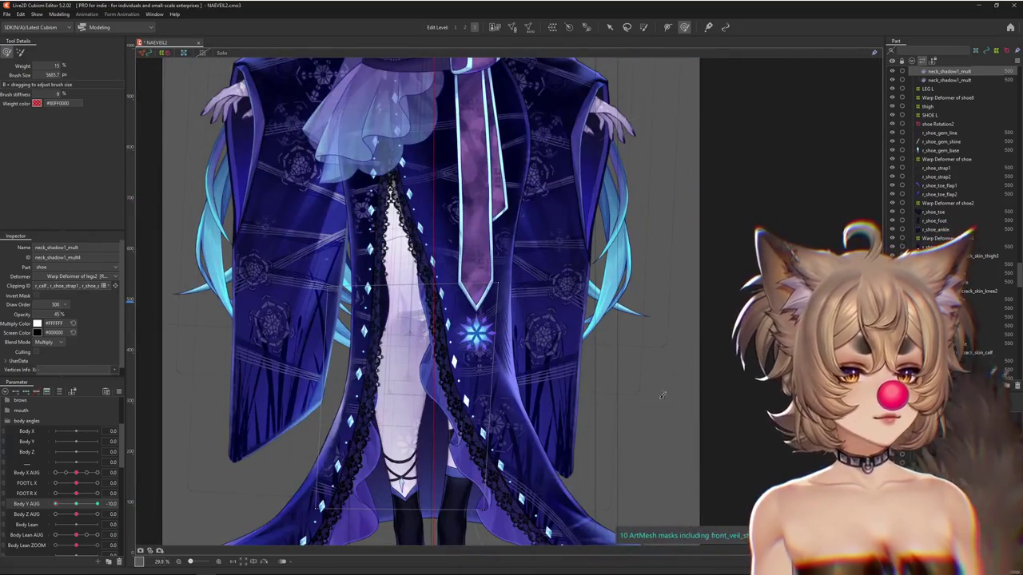
right_click(417, 297)
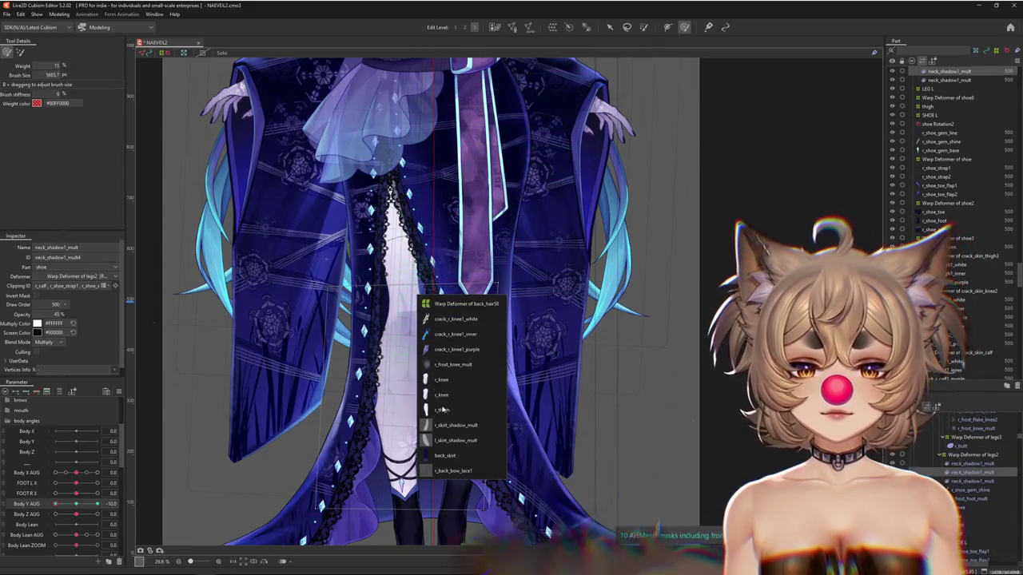
click(445, 408)
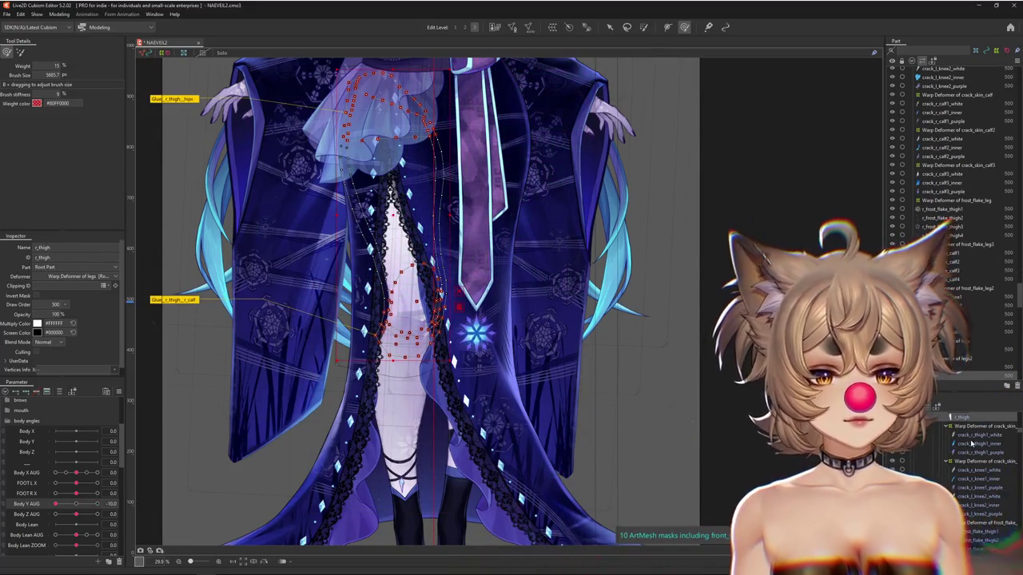
right_click(416, 371)
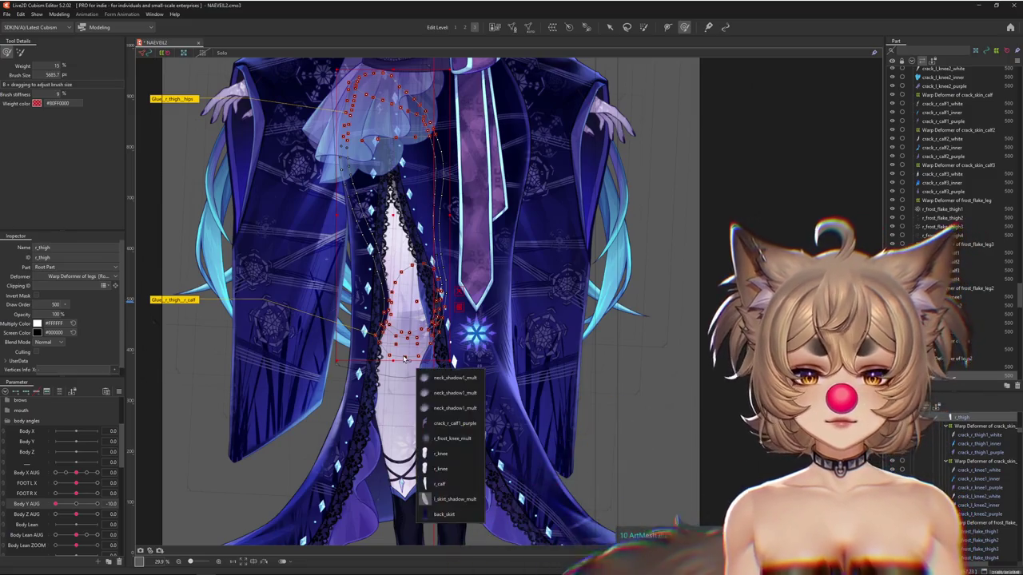
click(447, 378)
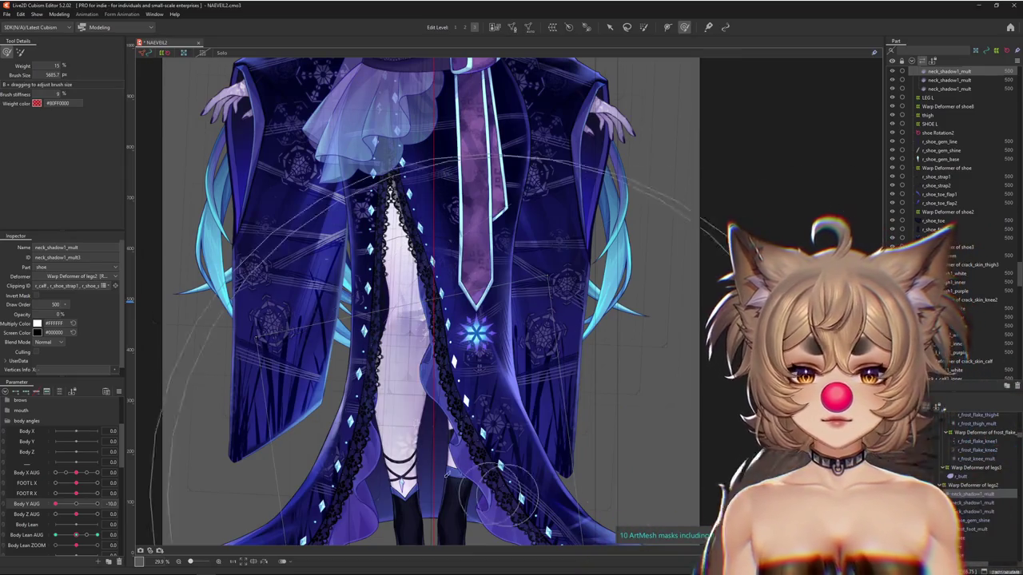
click(519, 479)
click(70, 285)
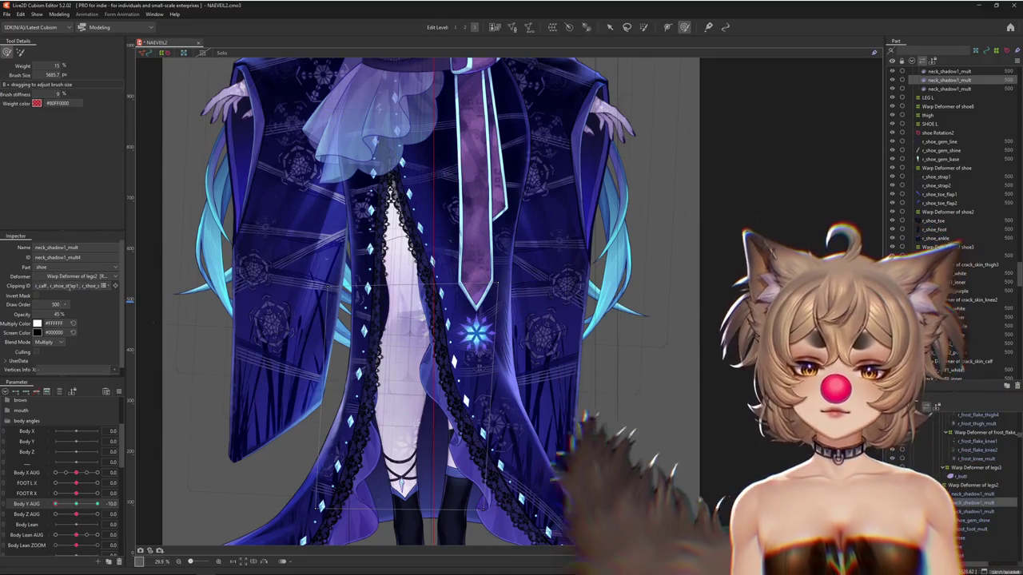
scroll(372, 293, down, 2)
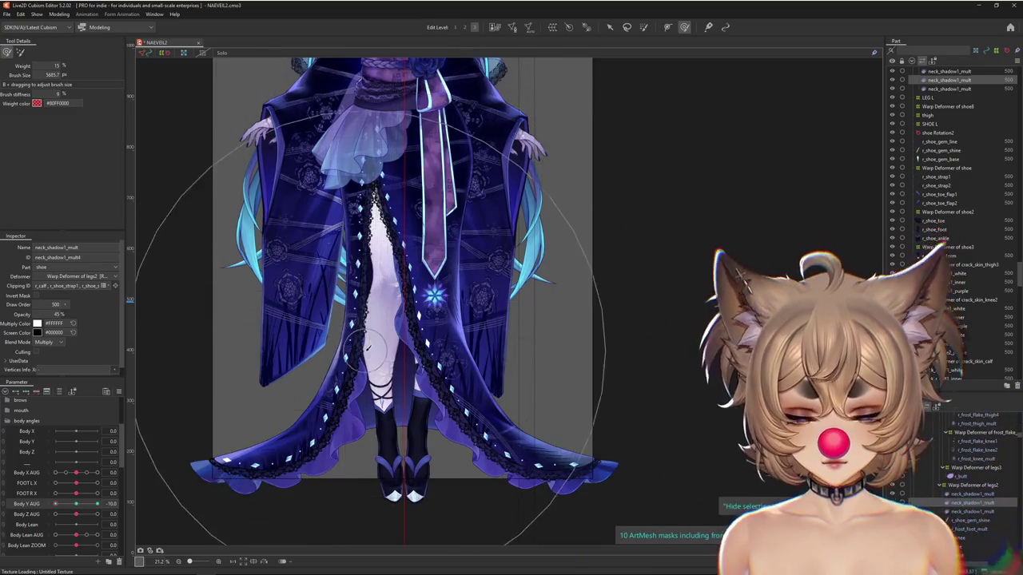
Test Body Y AUG to watch the shadow fade, undo it, and reframe the skirt and legs.
scroll(258, 311, up, 1)
scroll(257, 311, up, 1)
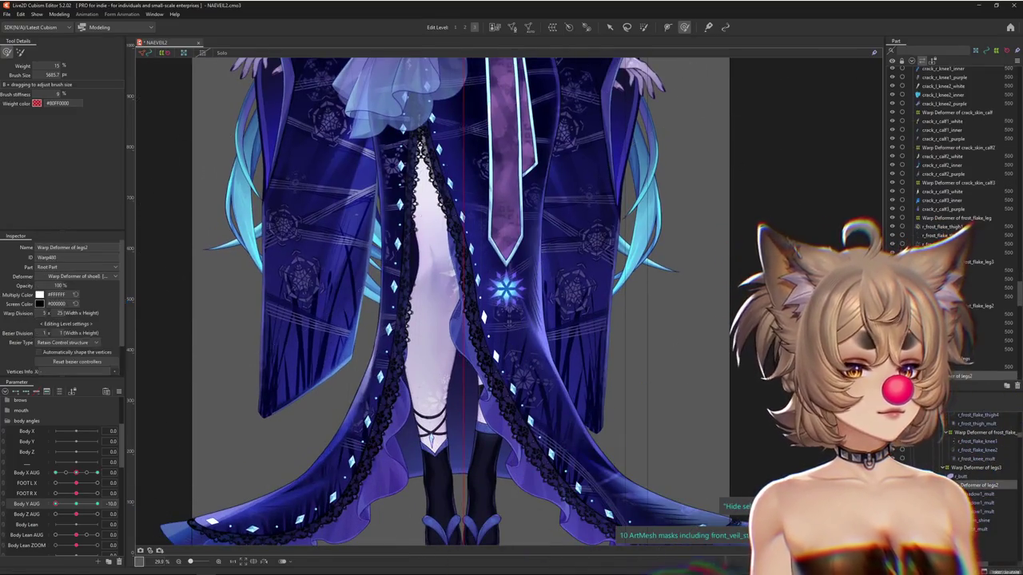
scroll(624, 435, down, 2)
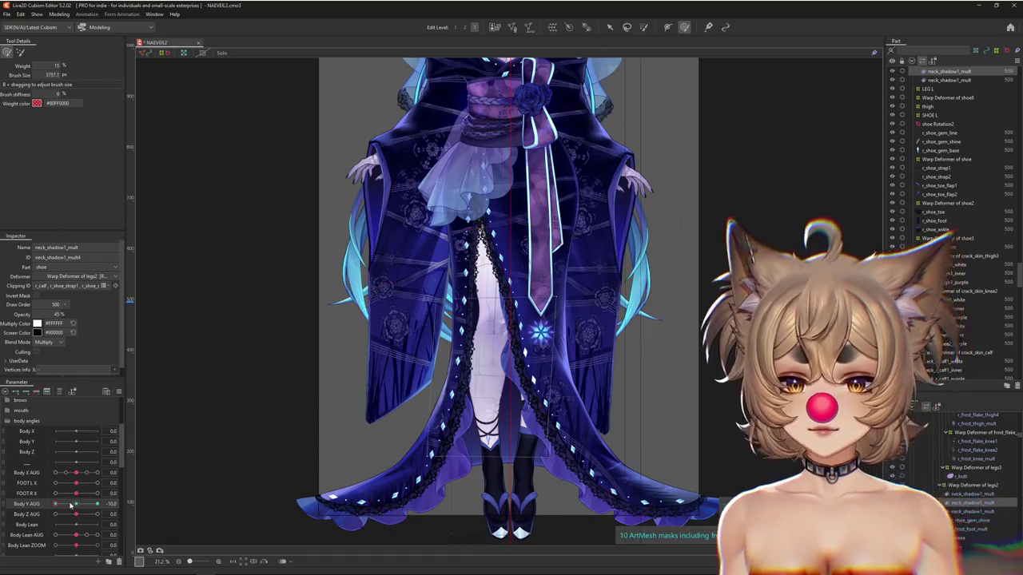
drag(71, 505, 97, 504)
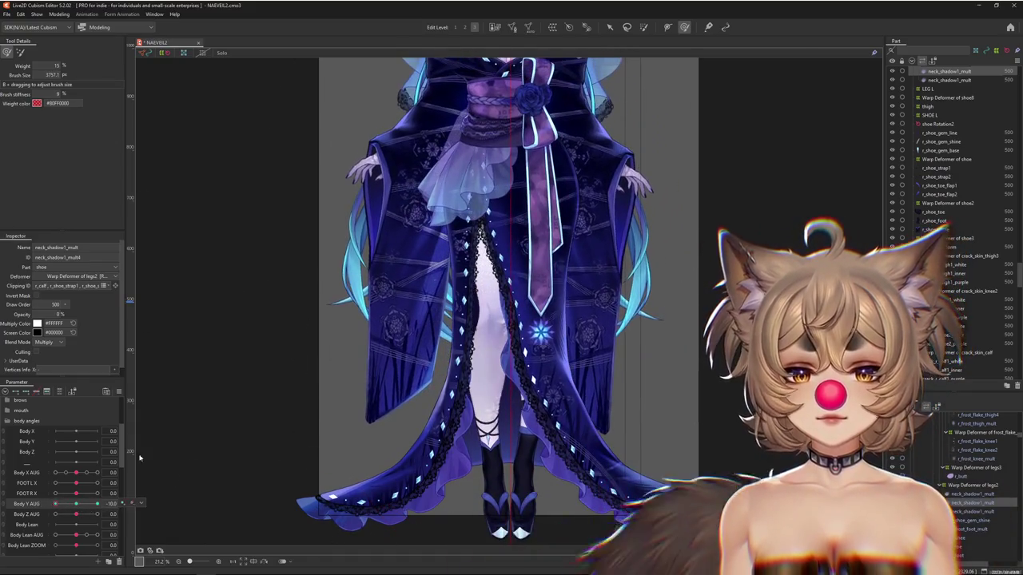
key(ctrl+z)
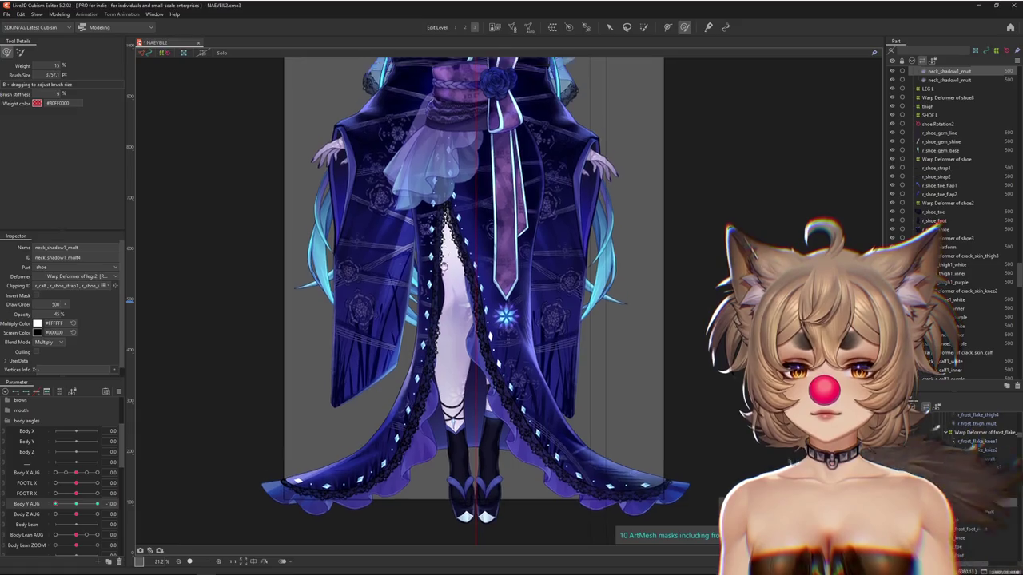
drag(490, 92, 450, 371)
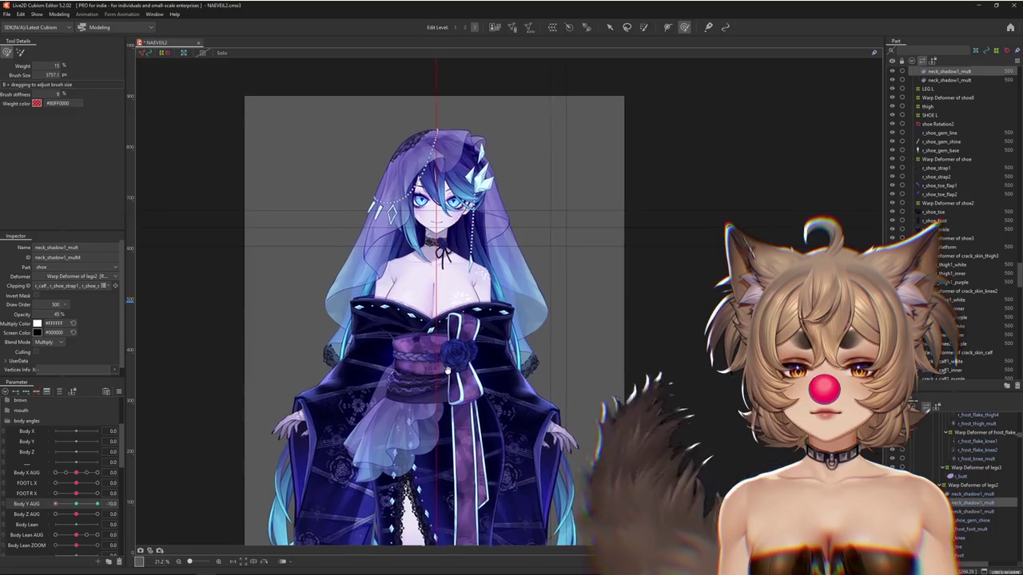
drag(449, 372, 460, 294)
scroll(455, 411, up, 3)
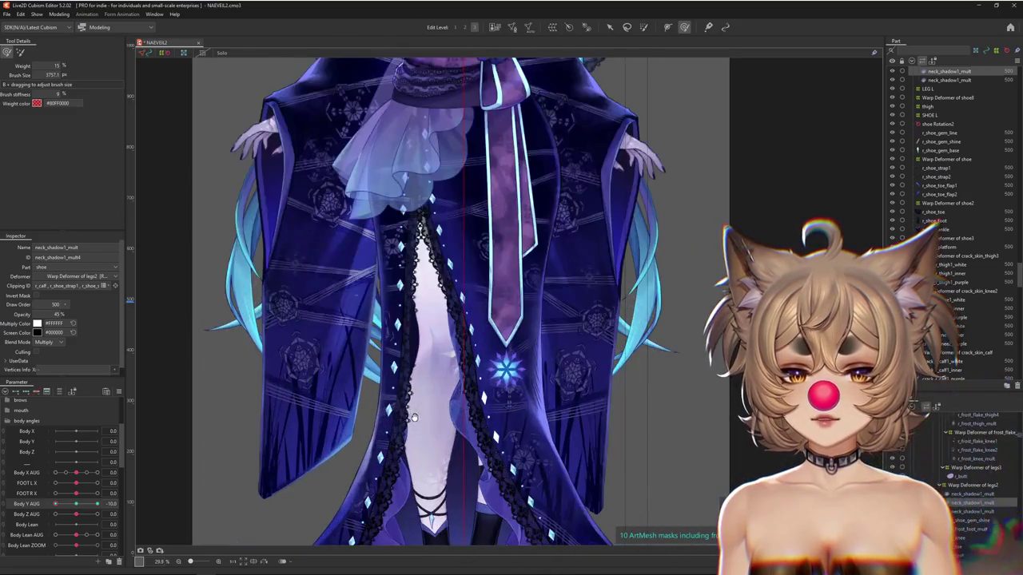
Reshape the shadow mesh over the robe at Body Y AUG -10, 0 and 10.
drag(97, 504, 49, 506)
drag(462, 273, 403, 410)
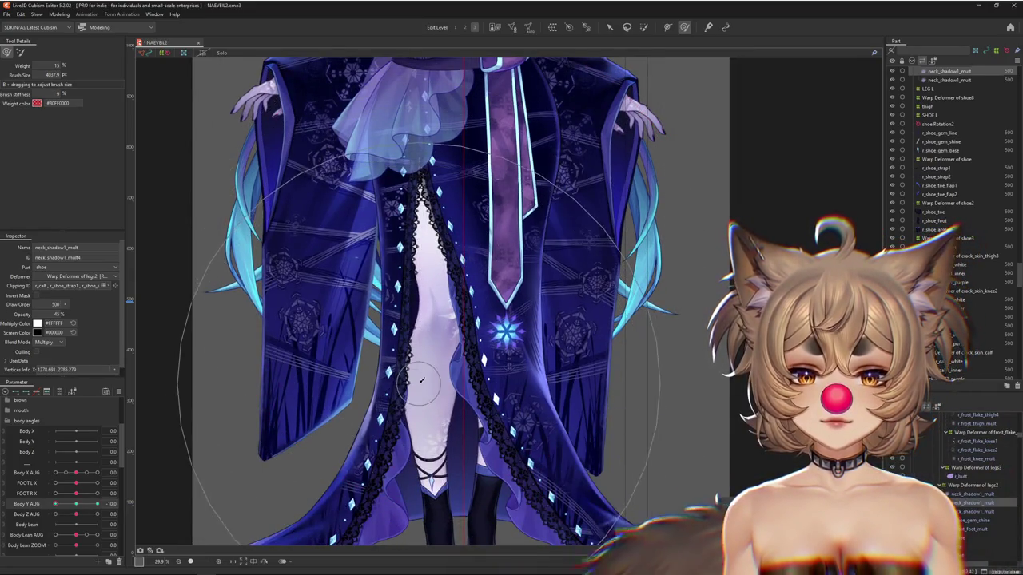
click(76, 504)
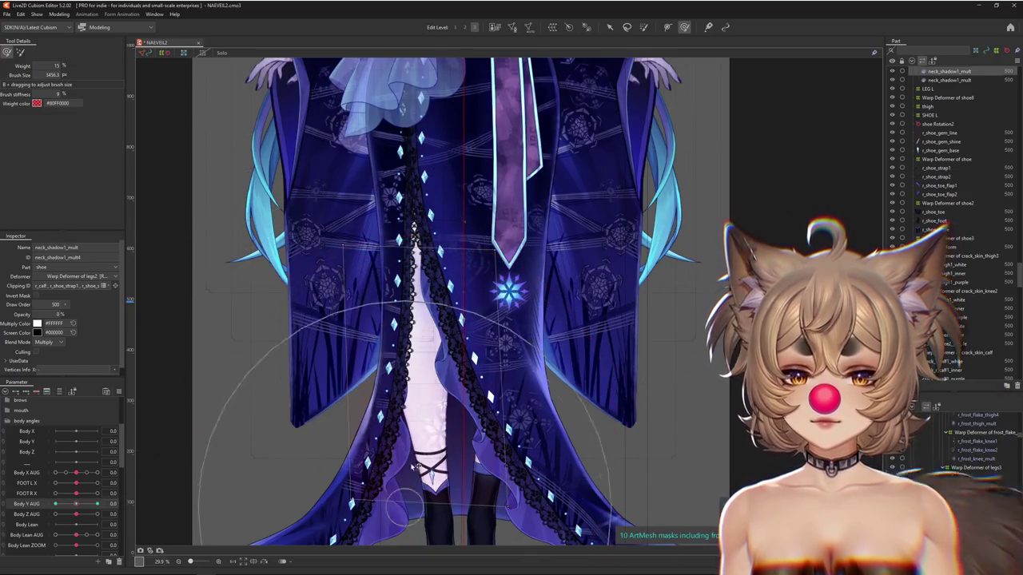
drag(412, 482, 303, 286)
drag(515, 291, 462, 520)
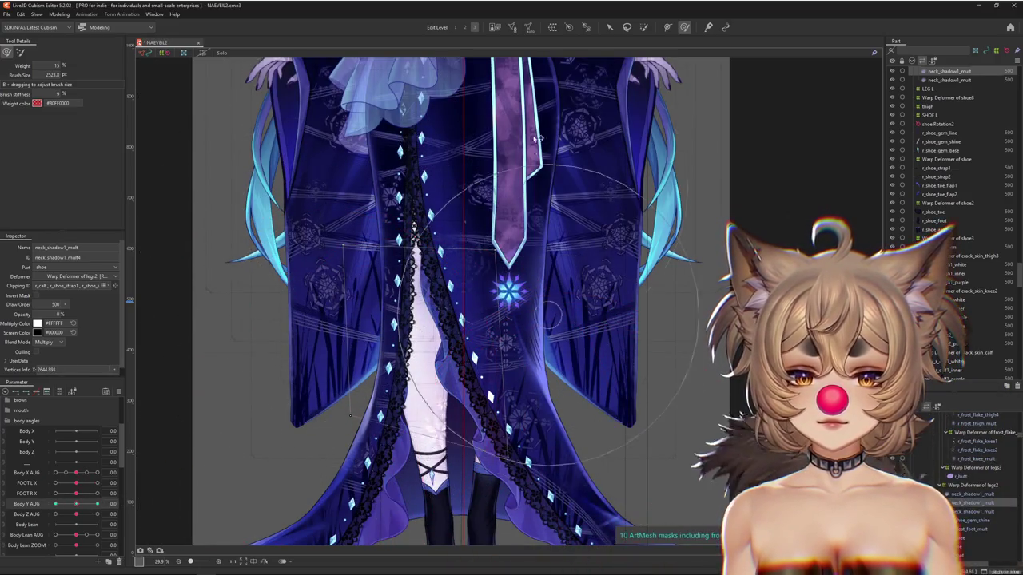
mouse_move(76, 504)
mouse_down()
mouse_move(59, 514)
mouse_move(67, 505)
mouse_up()
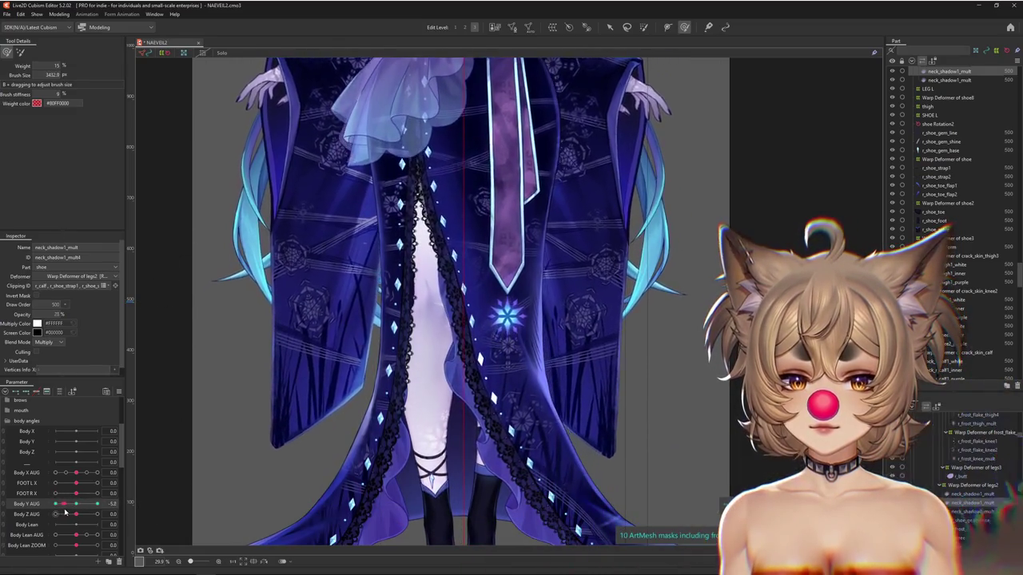
scroll(438, 511, down, 3)
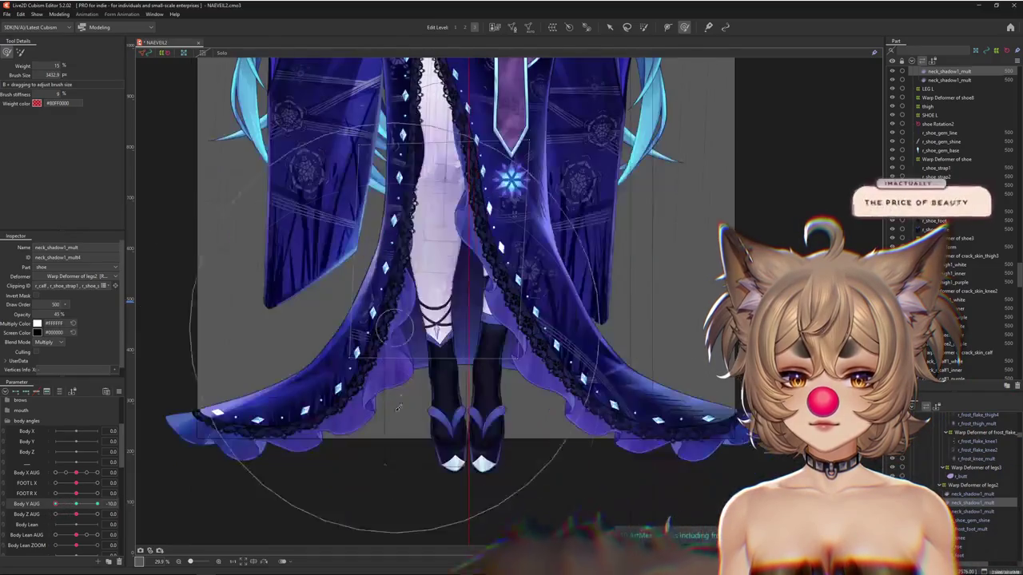
scroll(434, 489, down, 2)
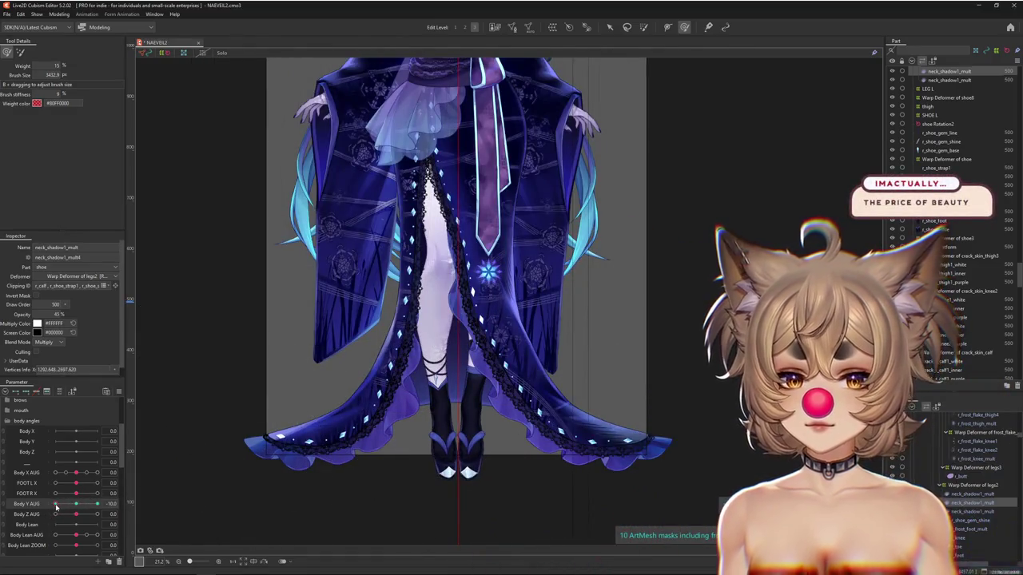
drag(56, 507, 112, 504)
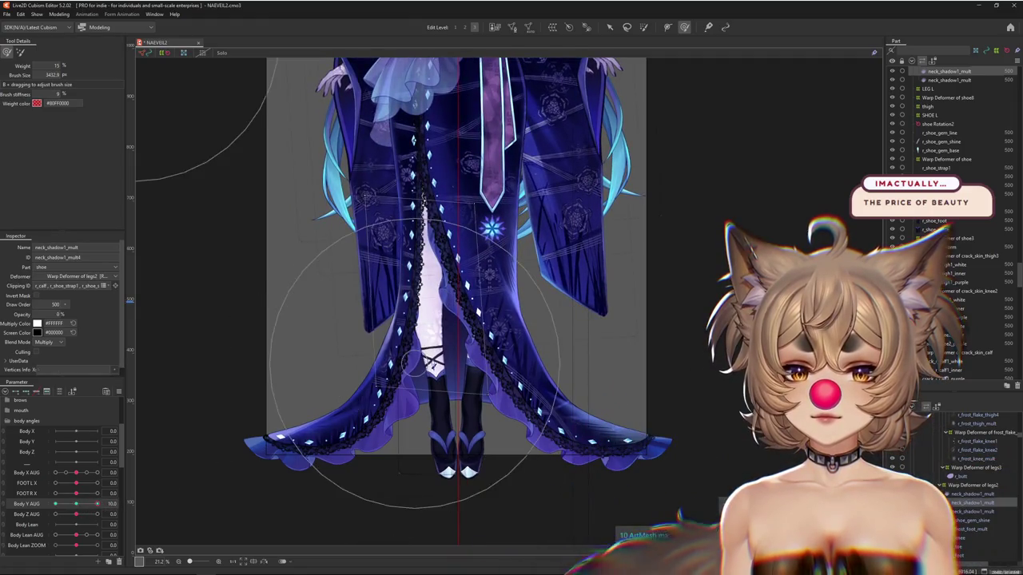
drag(453, 384, 432, 439)
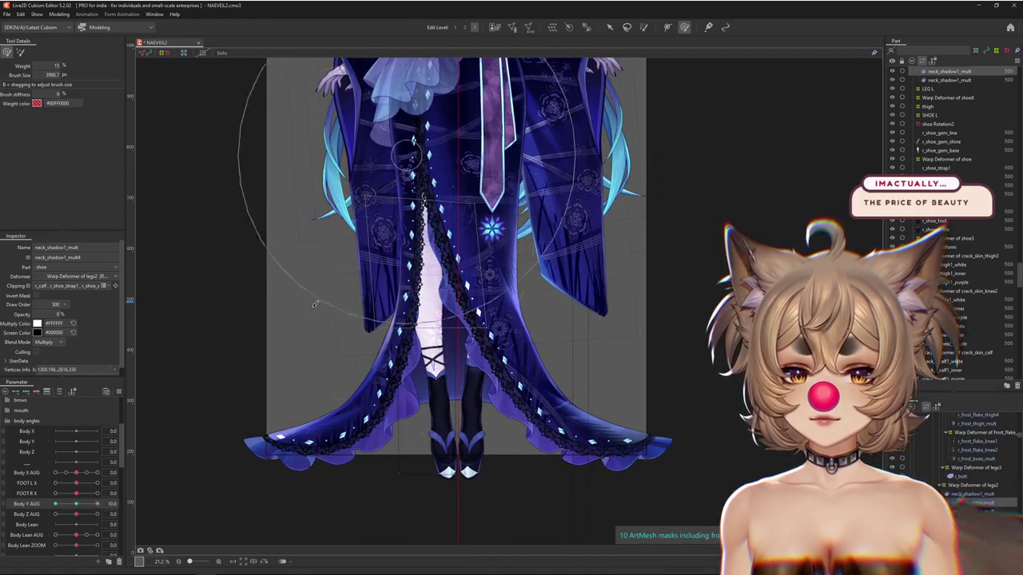
drag(95, 508, 55, 504)
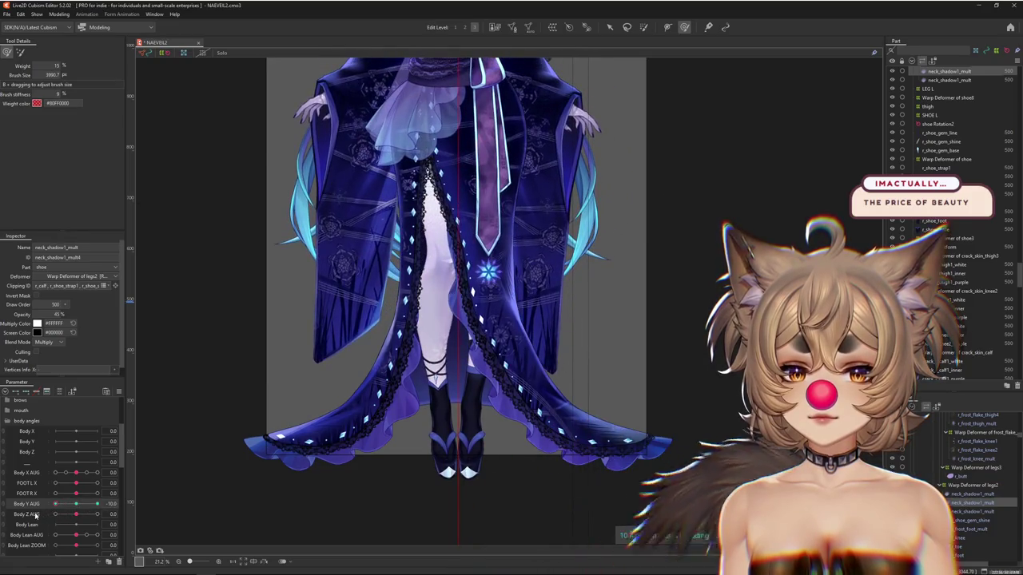
Preview physics while moving Body Y AUG through 0, -10, -5 and back to 0.
click(60, 15)
click(75, 191)
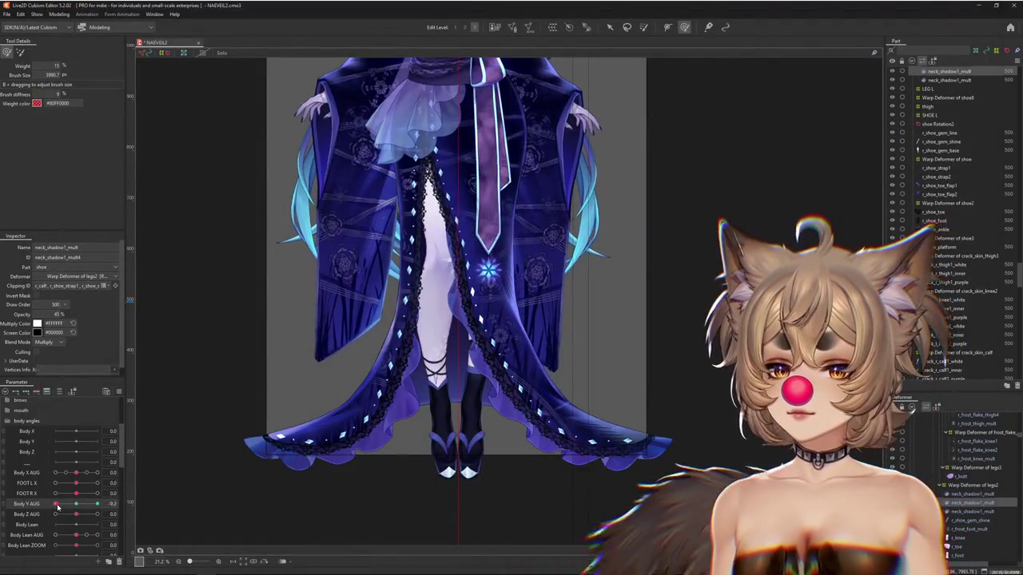
drag(55, 504, 67, 508)
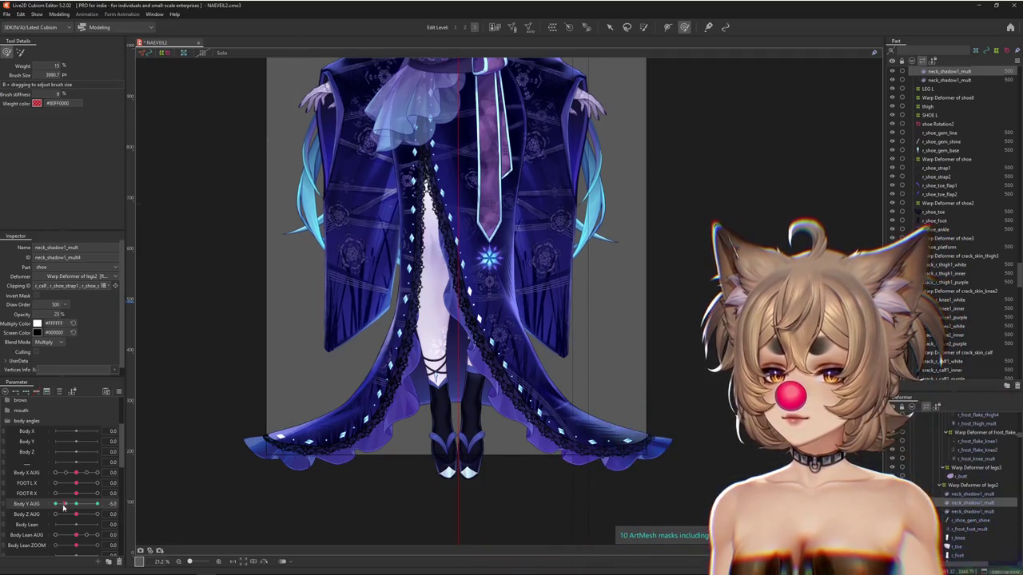
drag(66, 508, 55, 505)
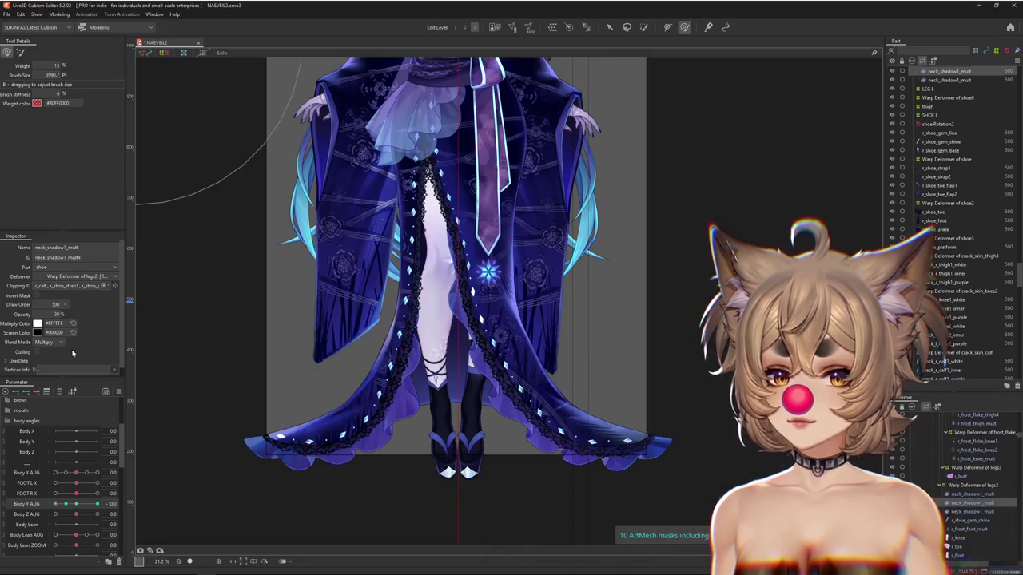
click(65, 503)
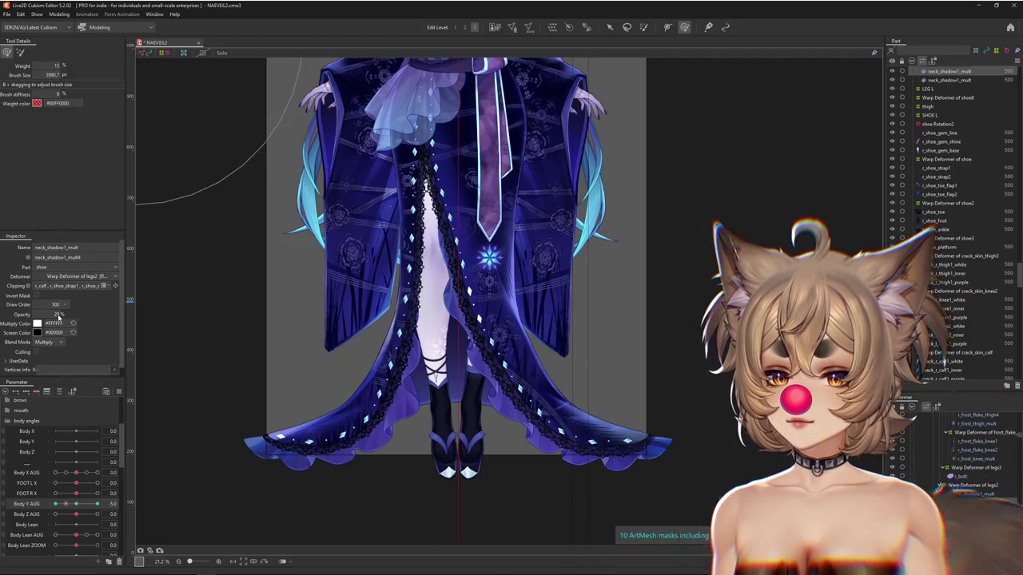
click(77, 503)
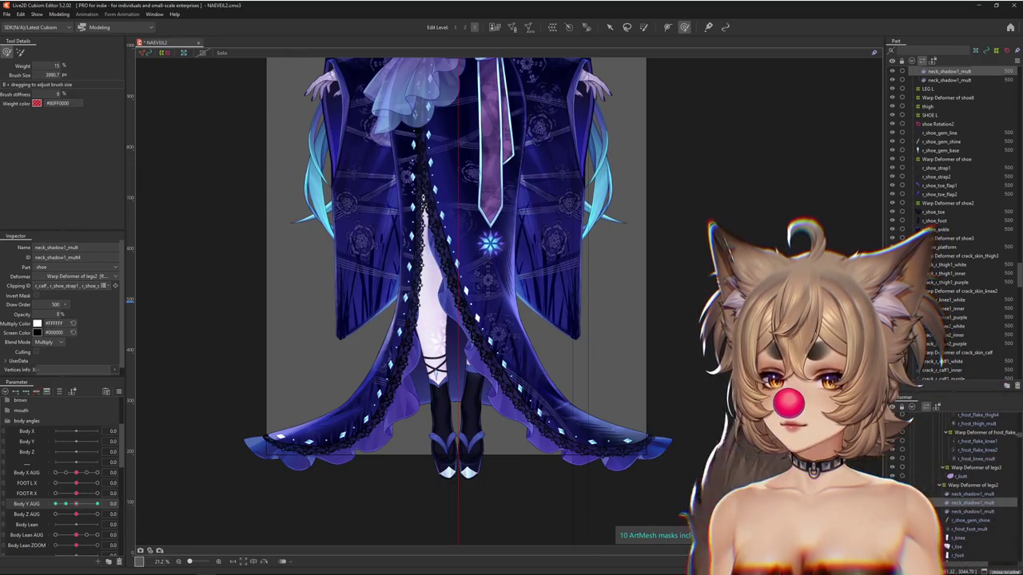
Reopen the physics preview, view the lower robe, and sweep Body Y AUG to watch shadow opacity.
click(59, 13)
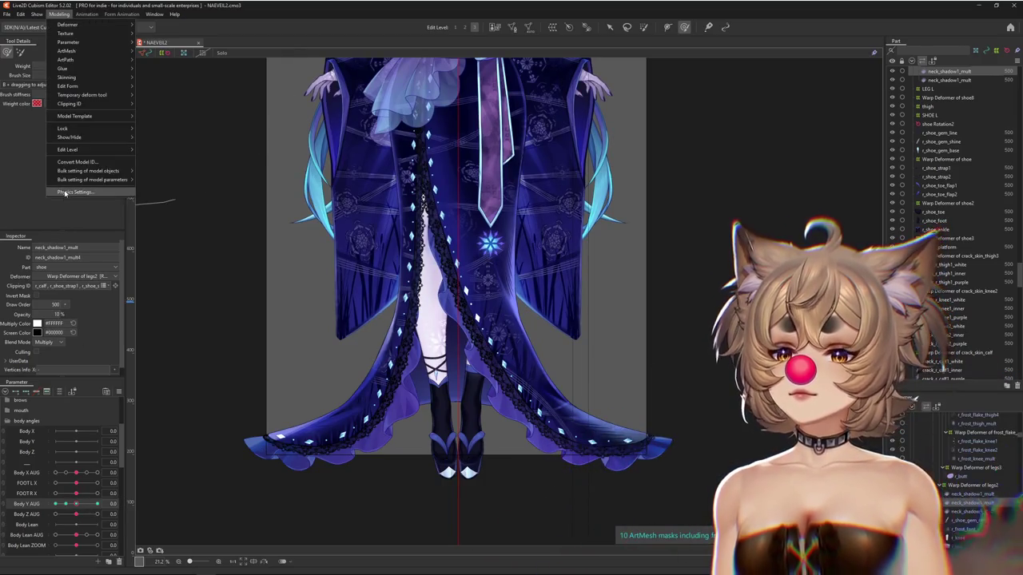
click(71, 190)
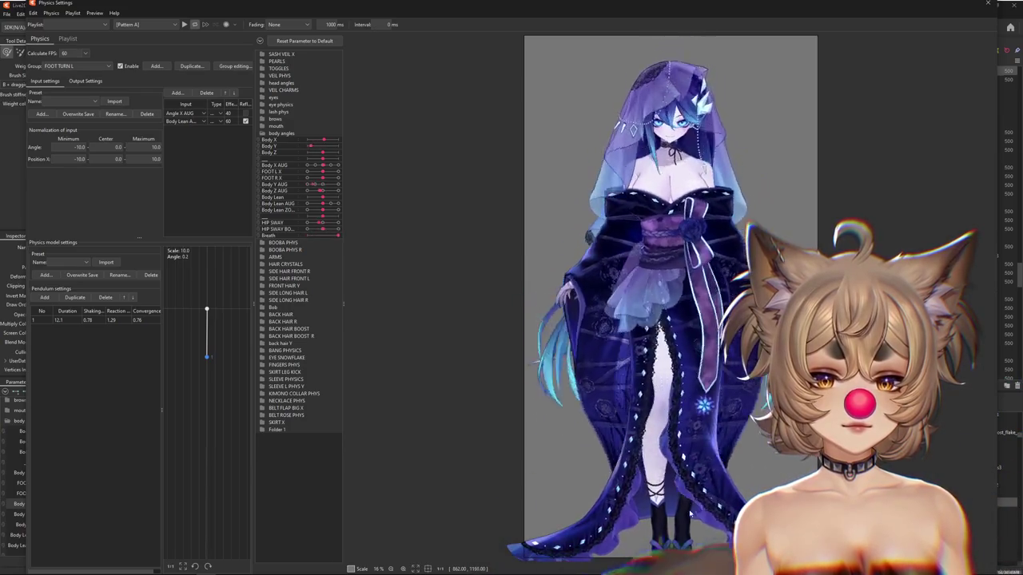
drag(689, 332, 630, 284)
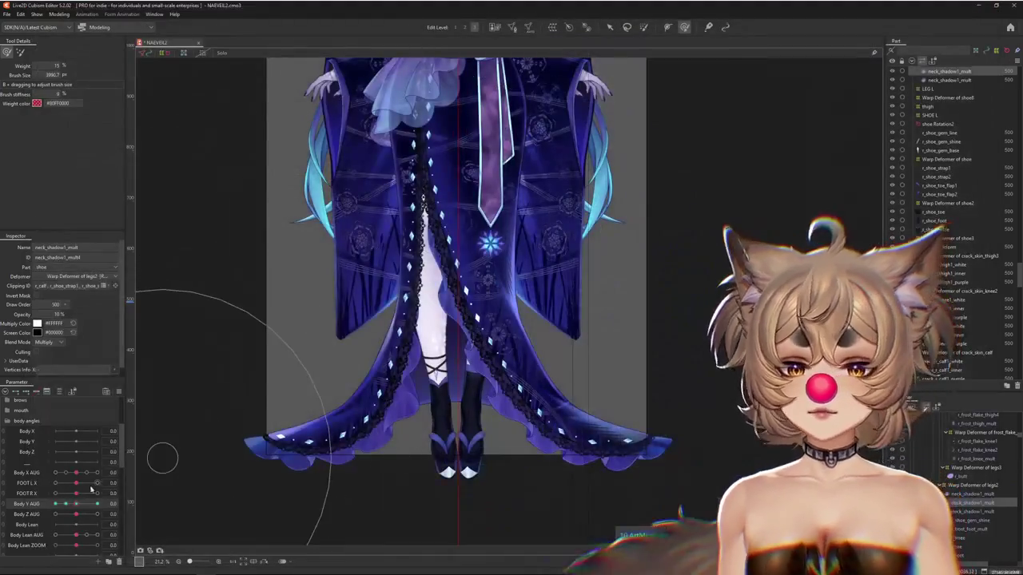
click(68, 504)
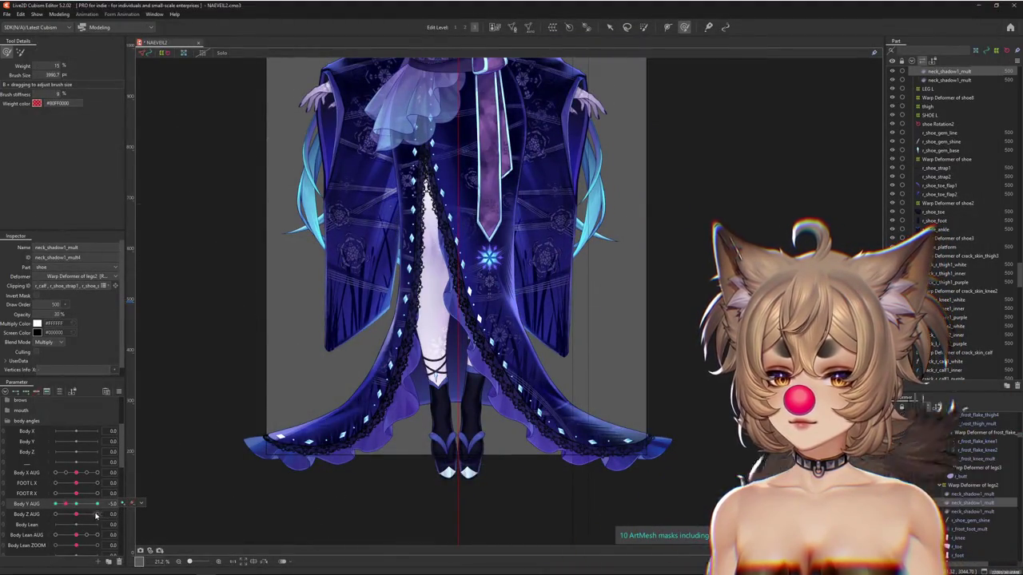
drag(97, 504, 54, 504)
scroll(304, 433, down, 2)
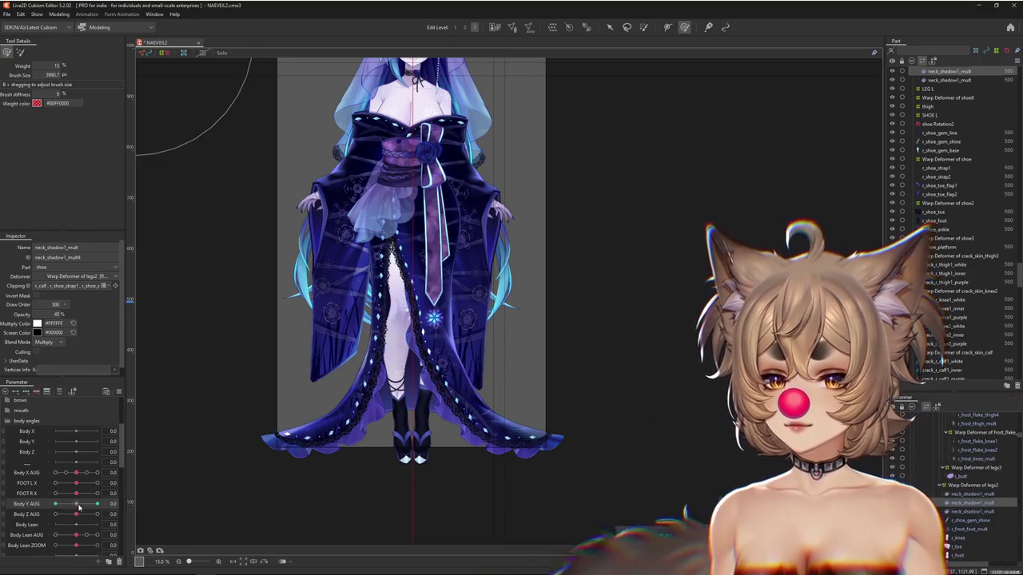
right_click(44, 506)
Duplicate Body Y AUG as a new KNEE SHADOW OPACITY parameter ranging -1 to 1.
click(53, 528)
click(36, 520)
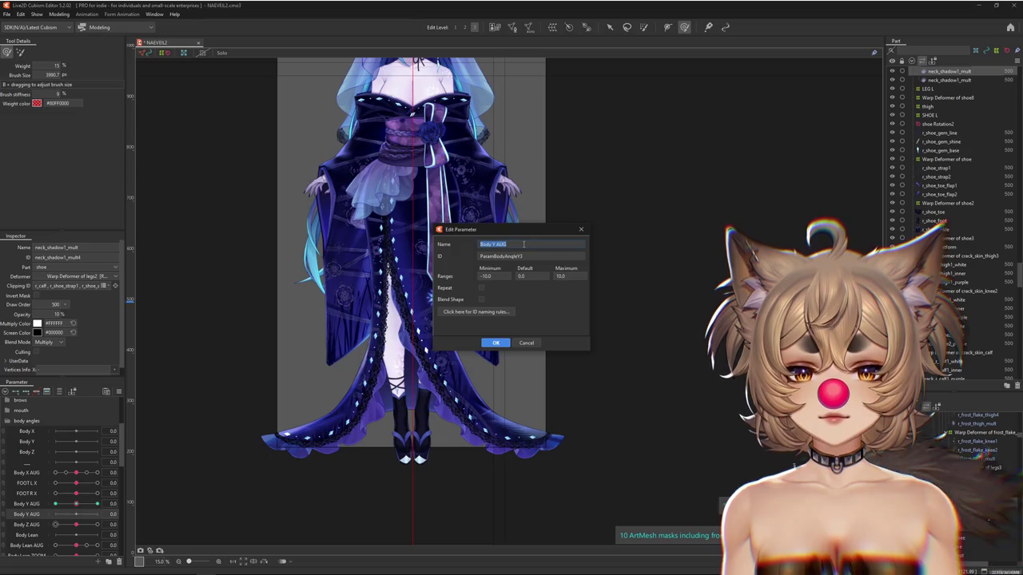
click(524, 244)
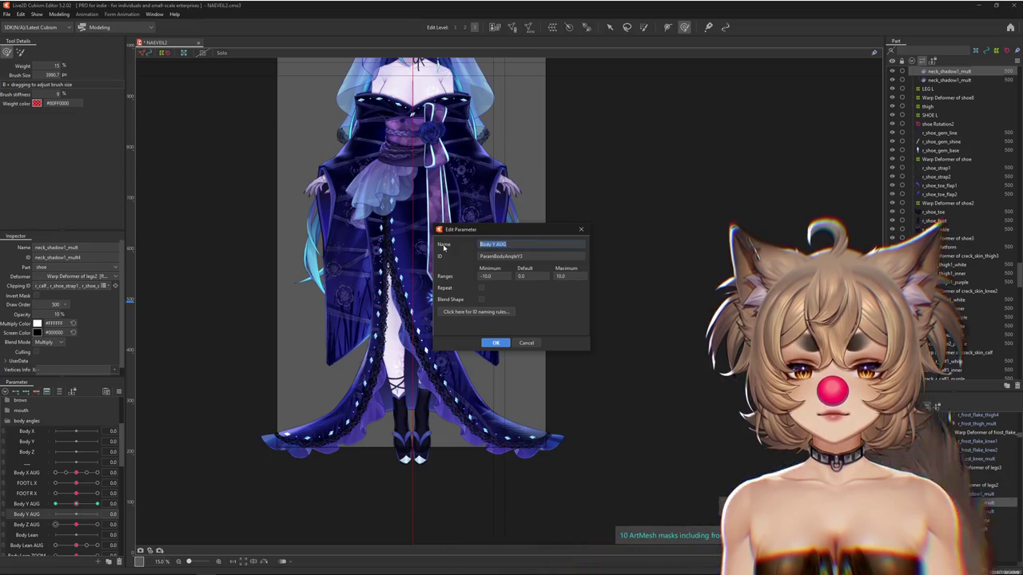
text(KNEE SHADOW)
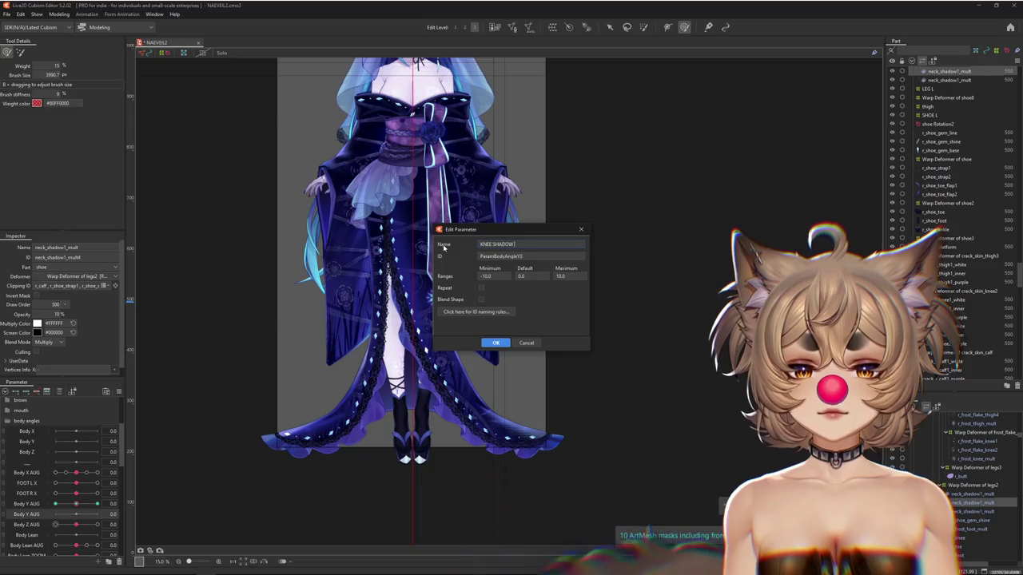
text( OPACITY)
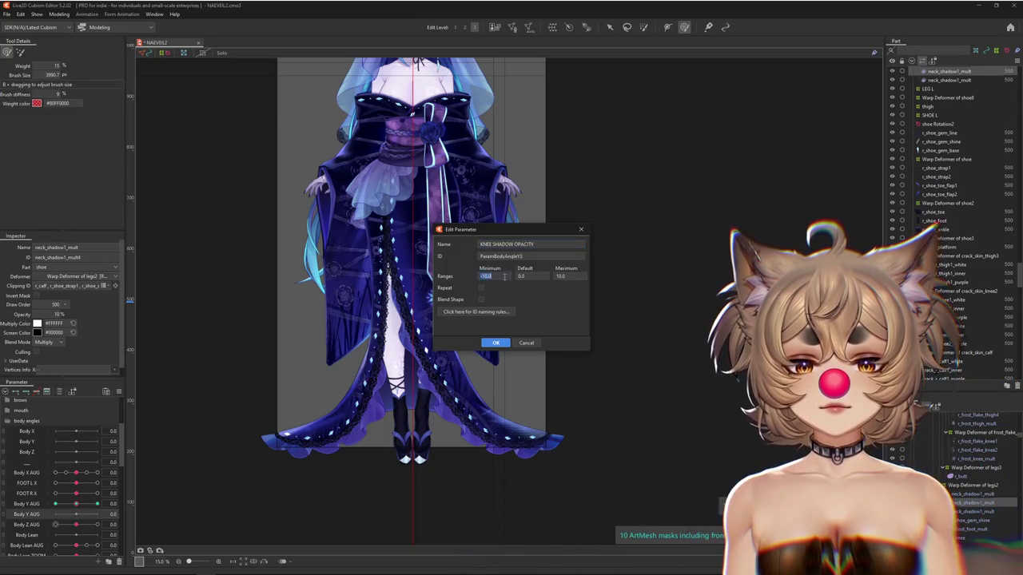
text(-1)
key(Tab)
text(1)
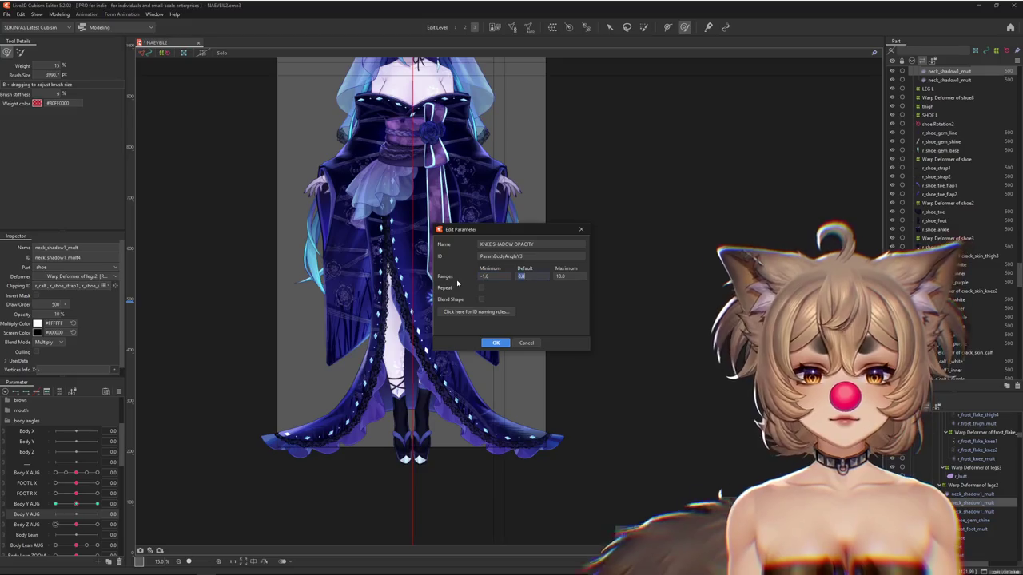
click(495, 343)
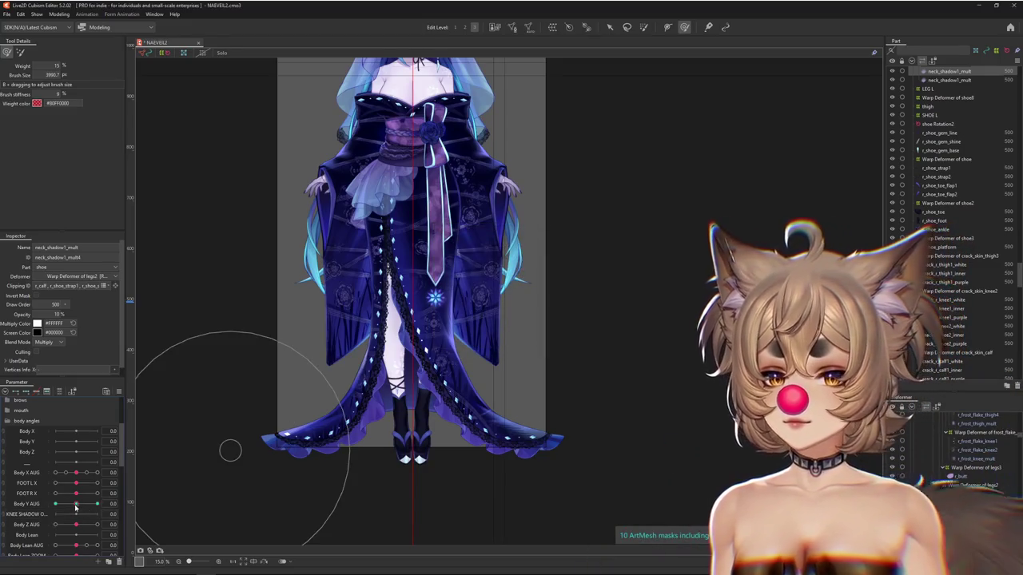
Test Body Y AUG at -10, 0 and 10, then set KNEE SHADOW OPACITY to 1.0.
drag(77, 508, 55, 504)
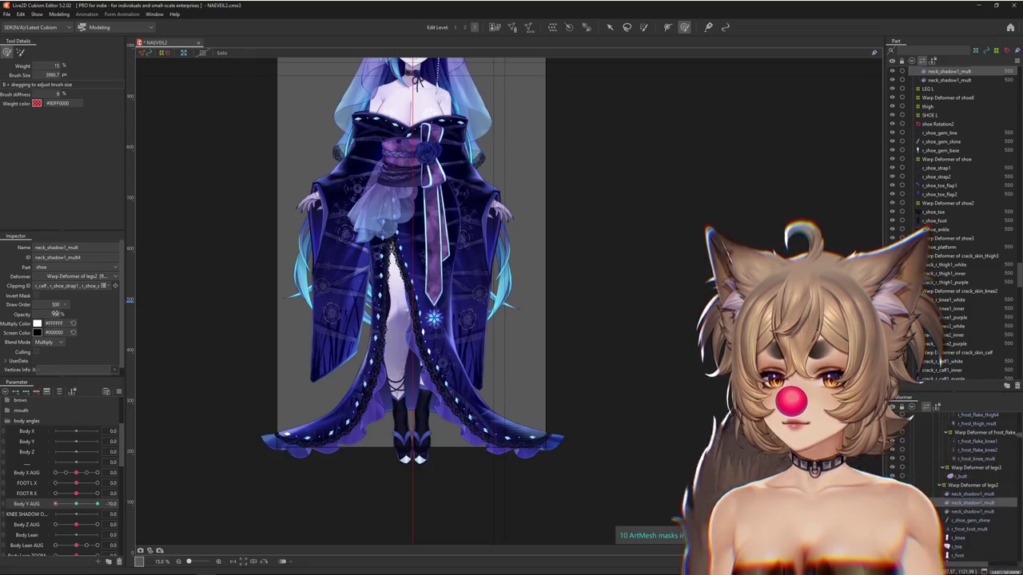
click(76, 503)
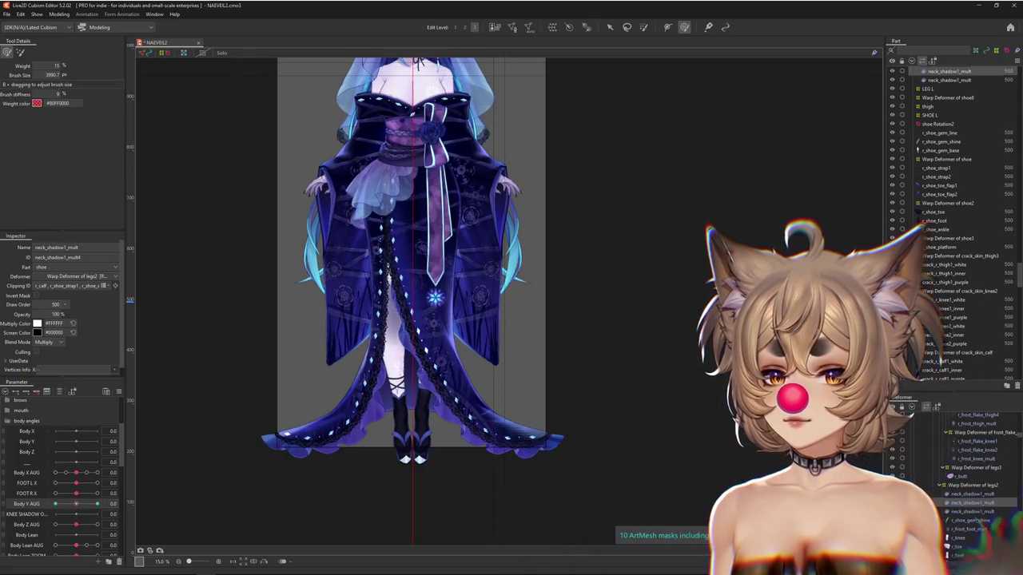
click(96, 503)
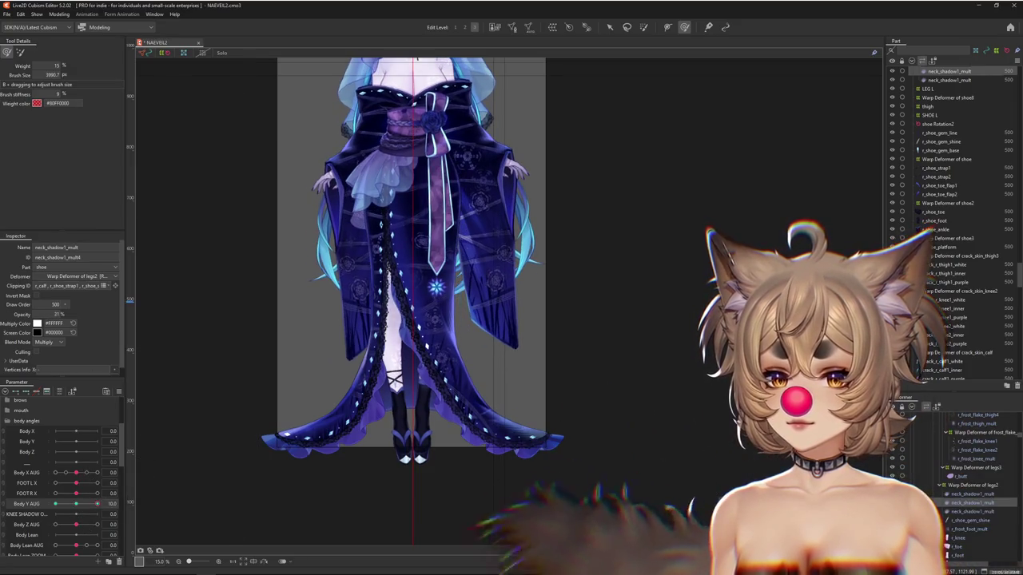
click(28, 516)
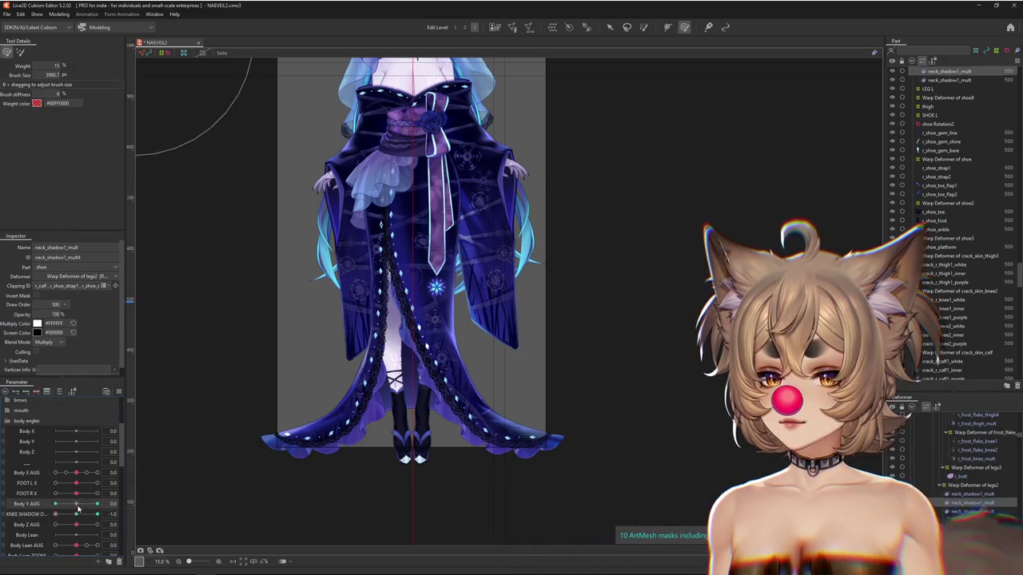
drag(77, 508, 97, 514)
click(58, 14)
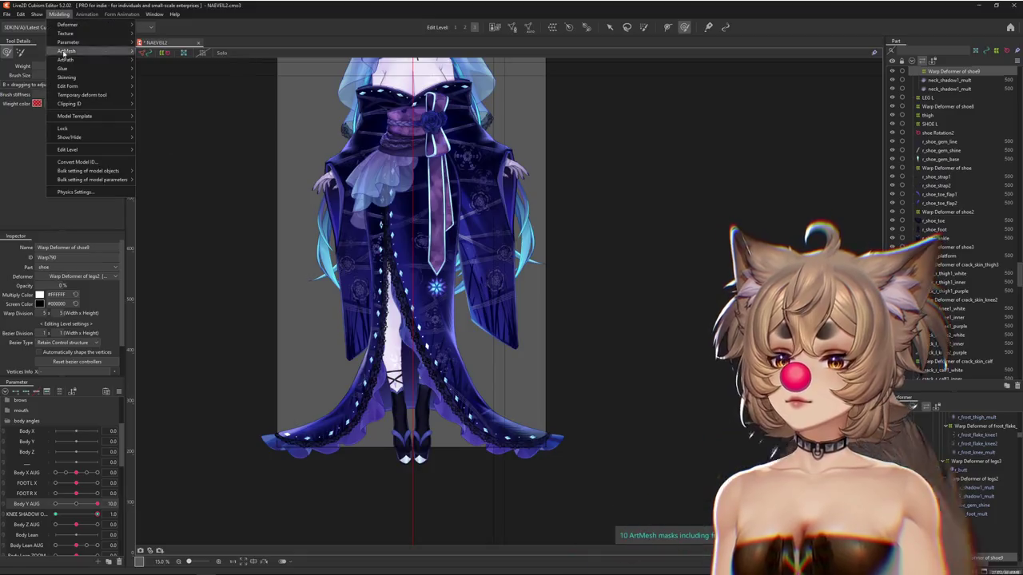
Add a new physics group named KNEE SHADOW in Physics Settings.
click(76, 191)
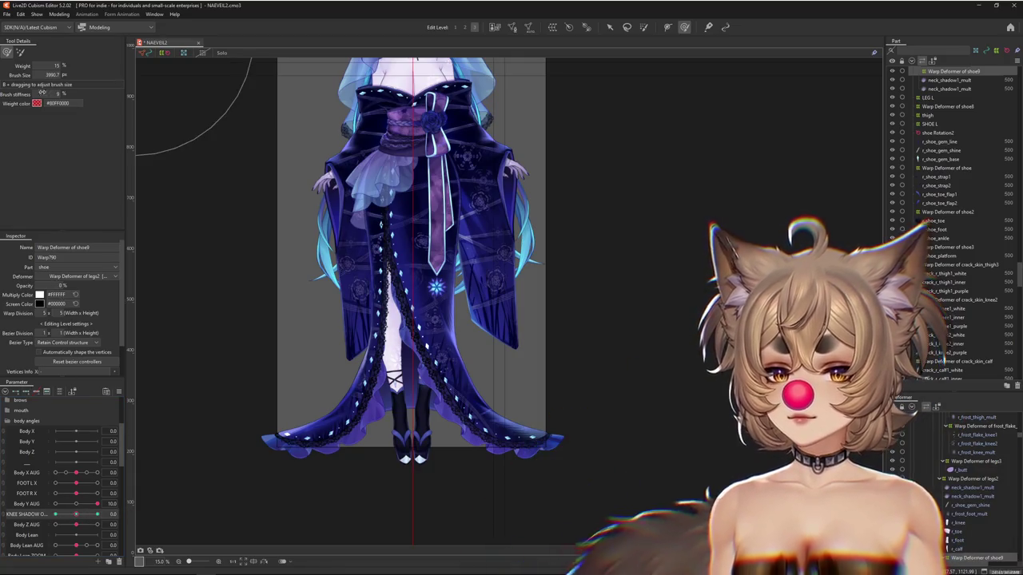
click(64, 14)
click(71, 193)
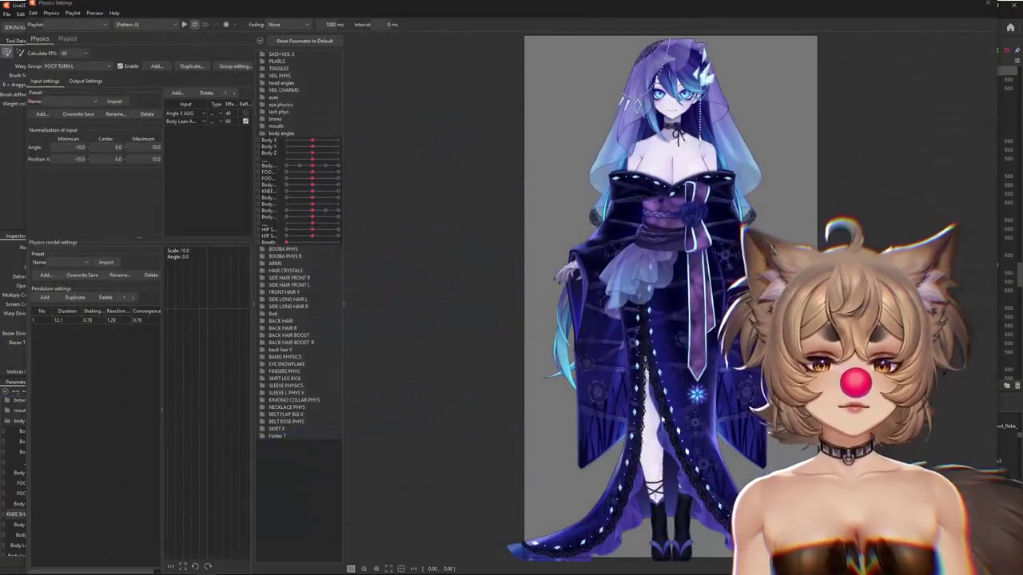
scroll(609, 405, up, 2)
scroll(609, 405, up, 2)
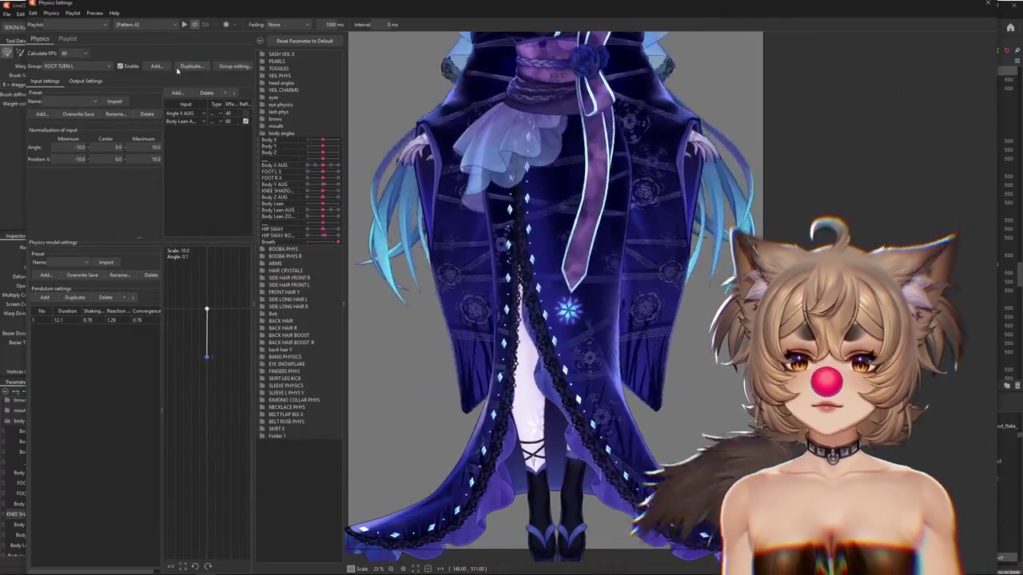
click(157, 66)
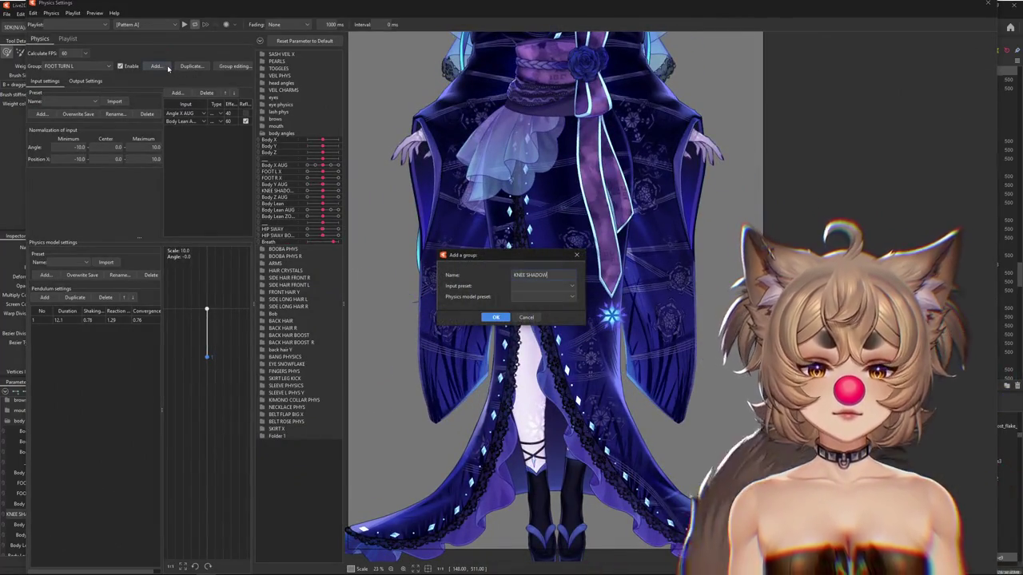
key(Return)
Set Body Y AUG as the KNEE SHADOW group's input parameter.
click(177, 93)
click(433, 198)
click(438, 324)
scroll(480, 335, down, 1)
scroll(469, 345, down, 1)
scroll(460, 344, down, 1)
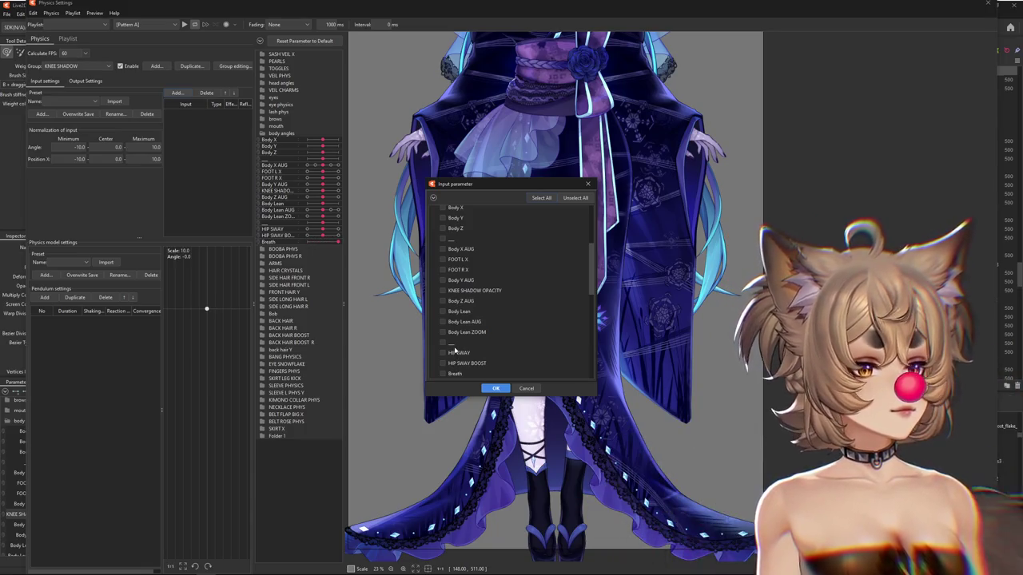
scroll(458, 341, down, 1)
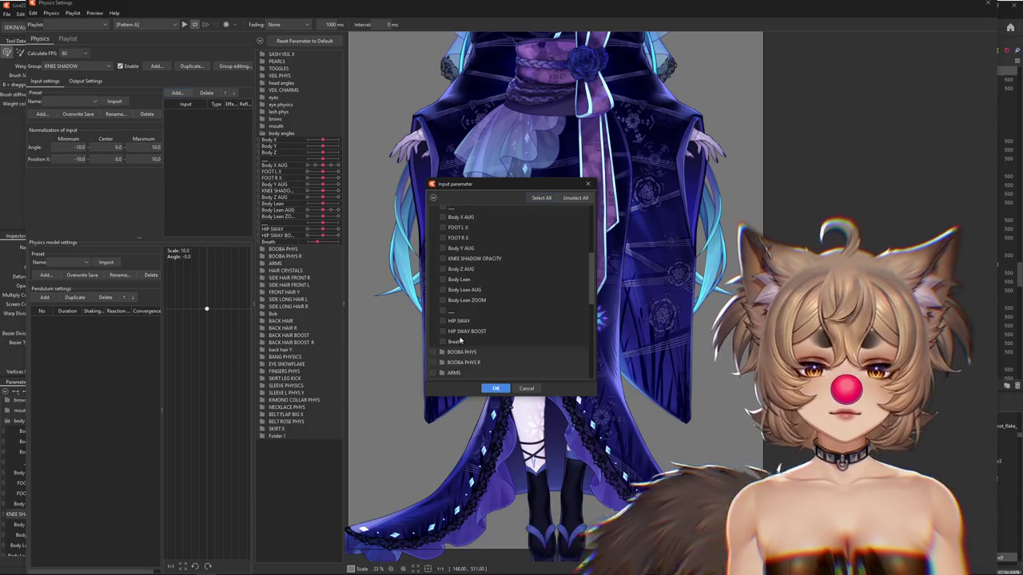
scroll(445, 268, up, 1)
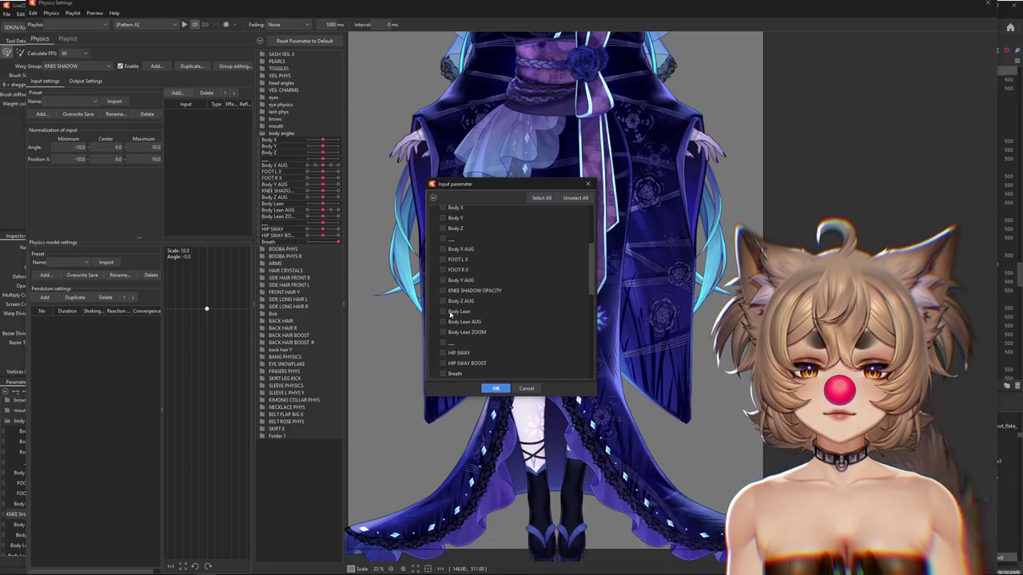
click(495, 388)
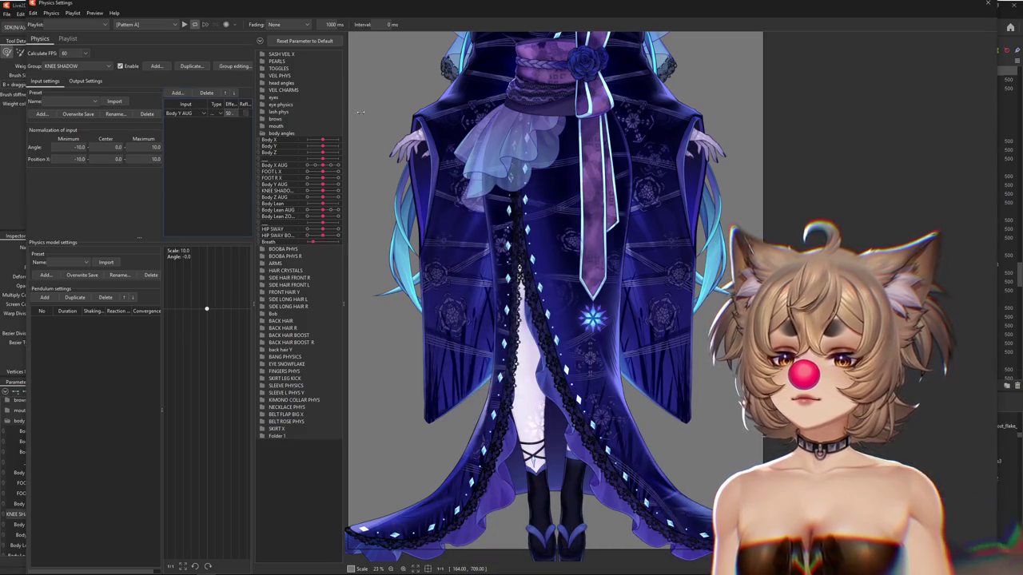
Add a pendulum to the group and raise its reaction to about 1.28.
click(45, 297)
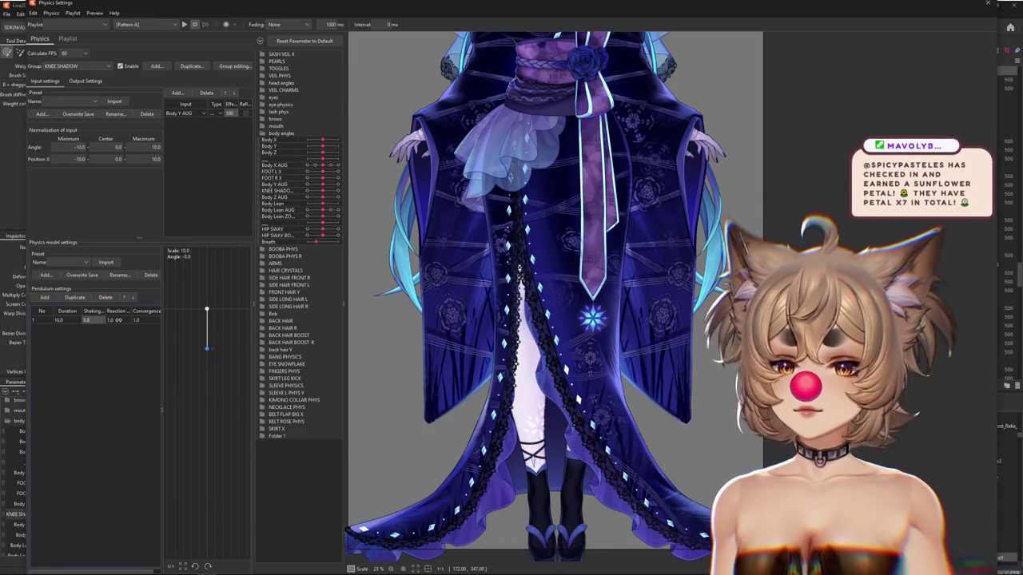
drag(112, 319, 130, 319)
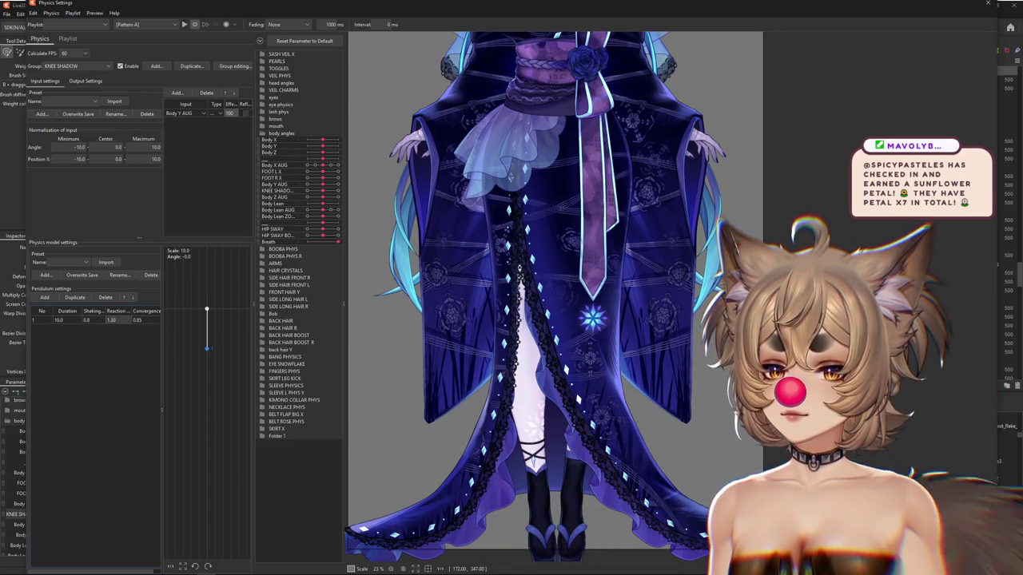
click(85, 81)
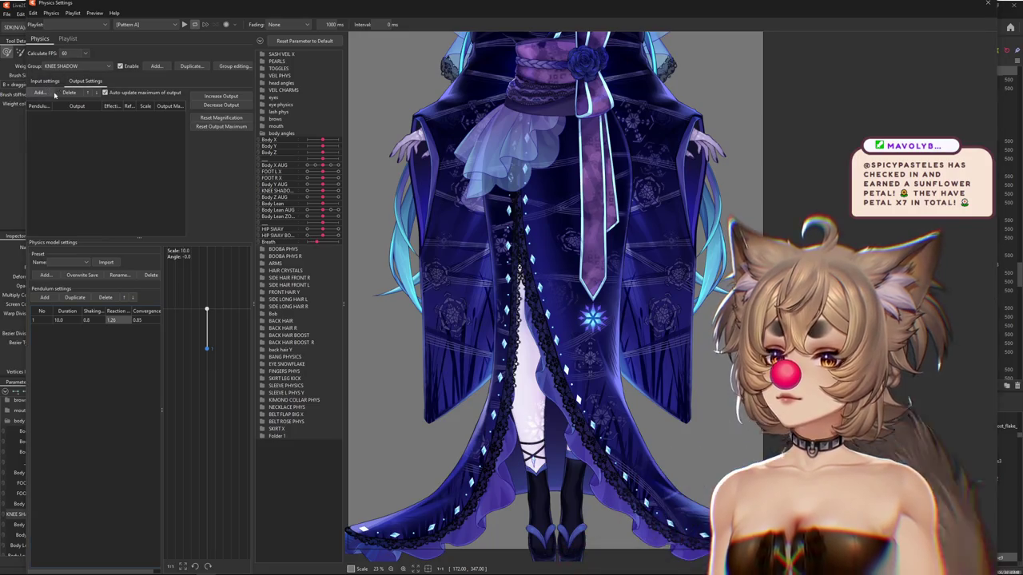
Set KNEE SHADOW OPACITY as the KNEE SHADOW group's output parameter.
click(39, 93)
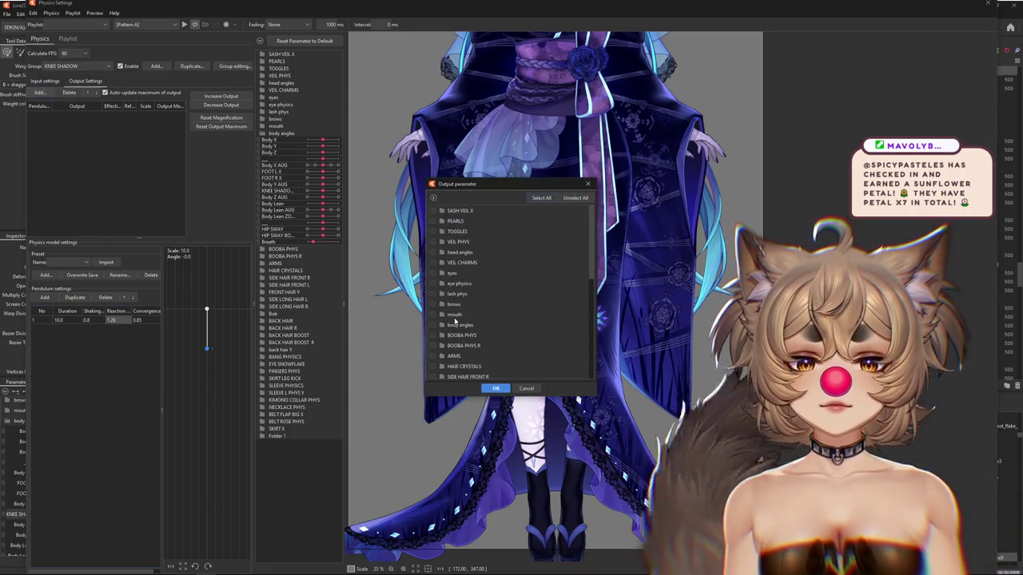
click(433, 325)
scroll(484, 337, down, 3)
click(451, 328)
click(495, 388)
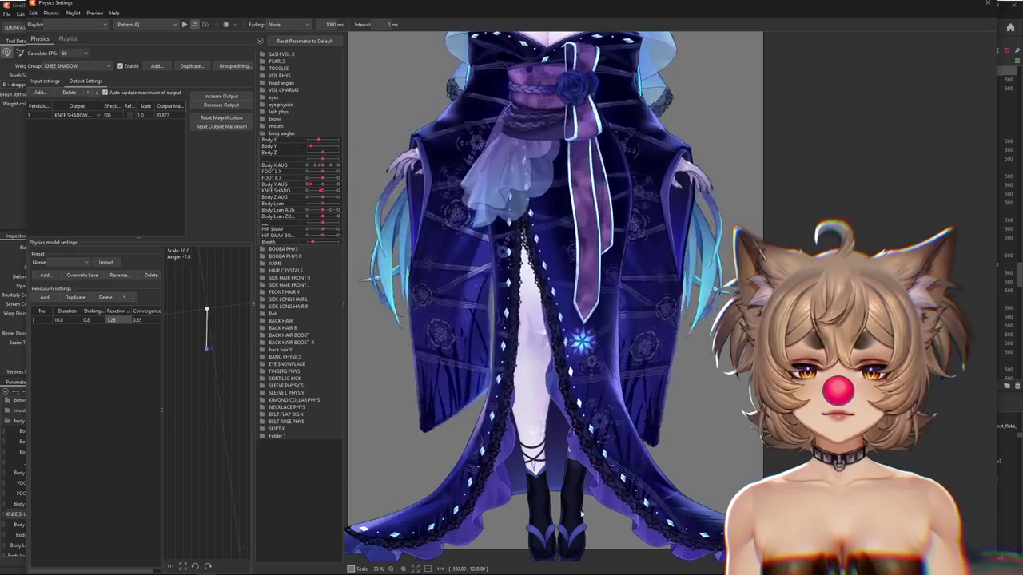
scroll(574, 322, down, 3)
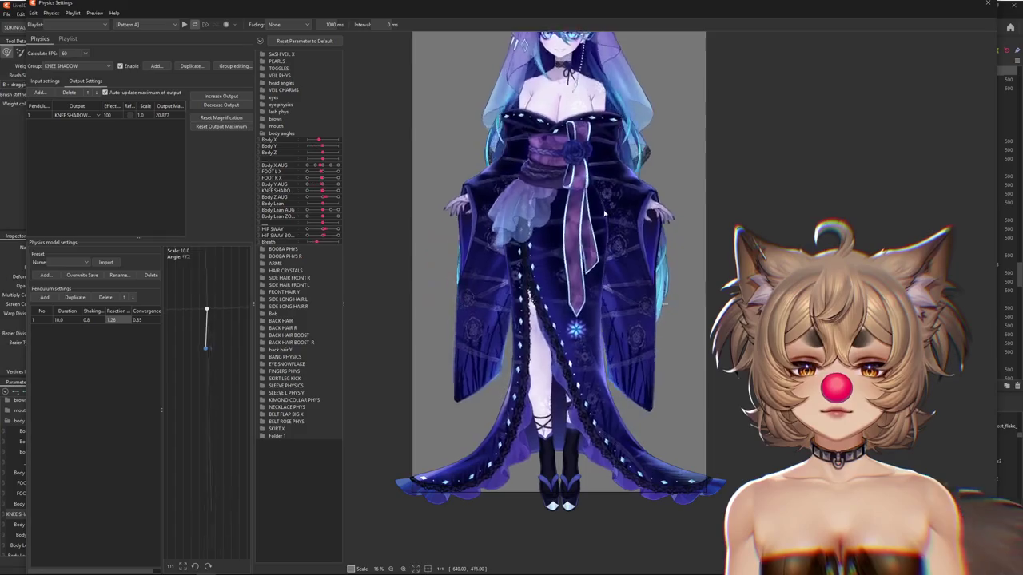
Increase the output scale to 4.79 and set the output effectiveness to about 50.
click(237, 95)
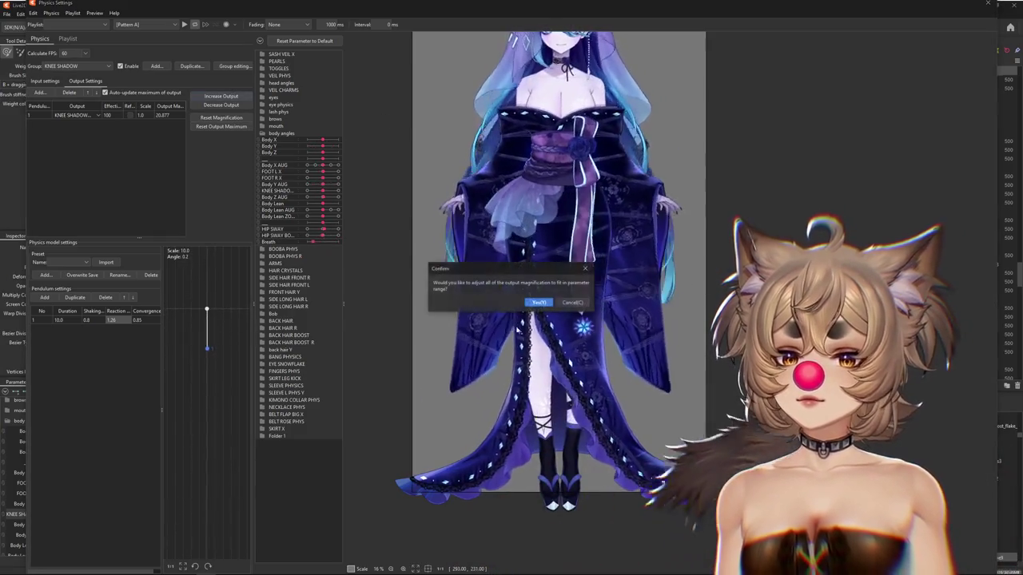
click(536, 298)
click(120, 115)
text(33)
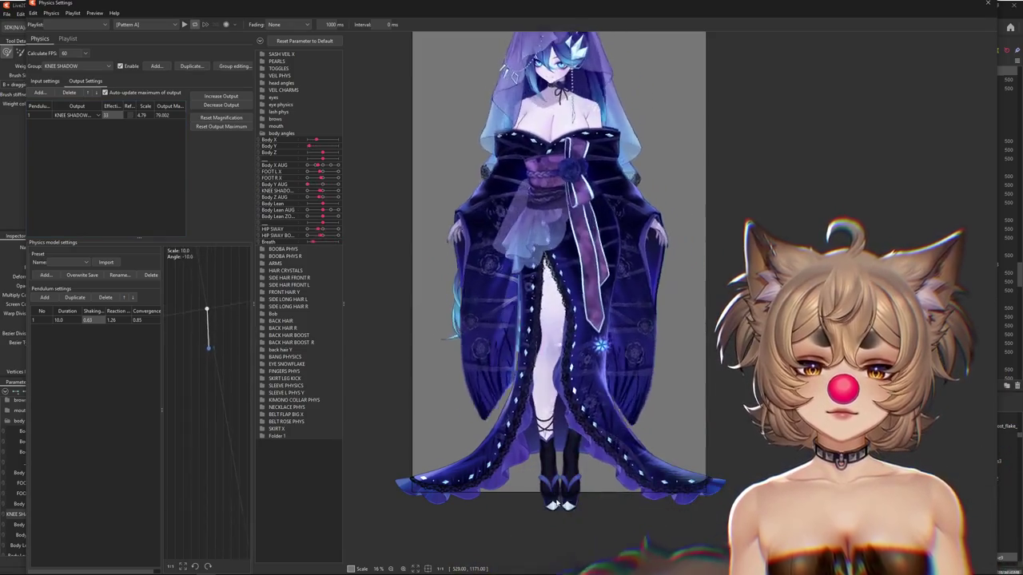
drag(111, 115, 115, 115)
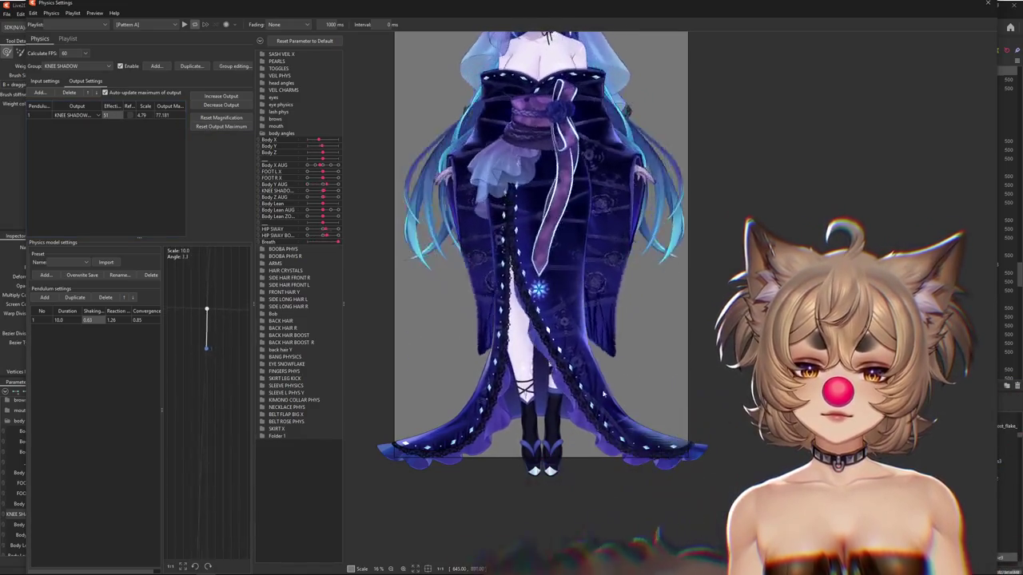
scroll(598, 527, down, 2)
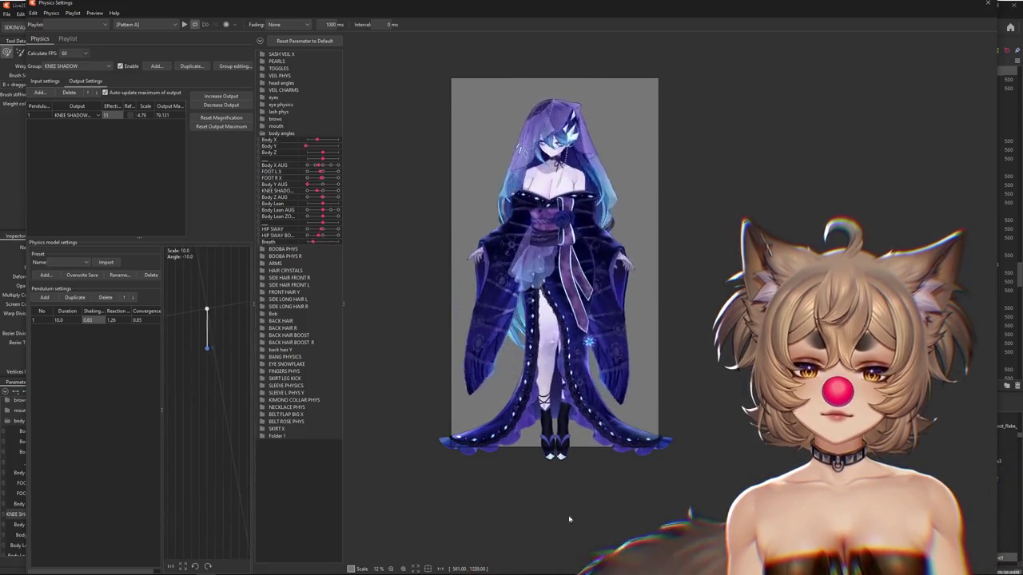
key(BackSpace)
text(0)
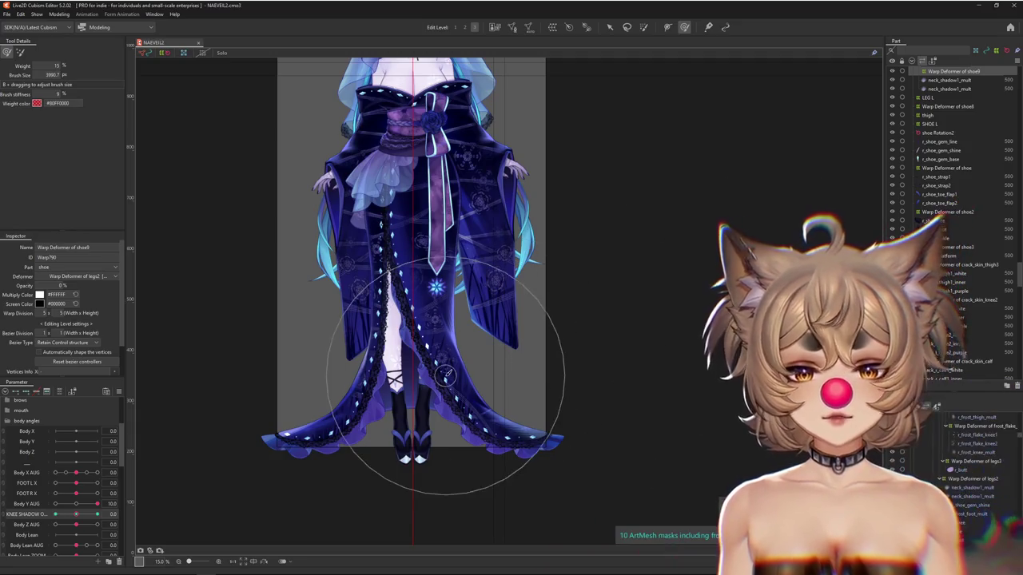
Test KNEE SHADOW against the Body Y AUG pose, then reset the body pose parameters.
scroll(437, 374, down, 3)
scroll(435, 375, up, 3)
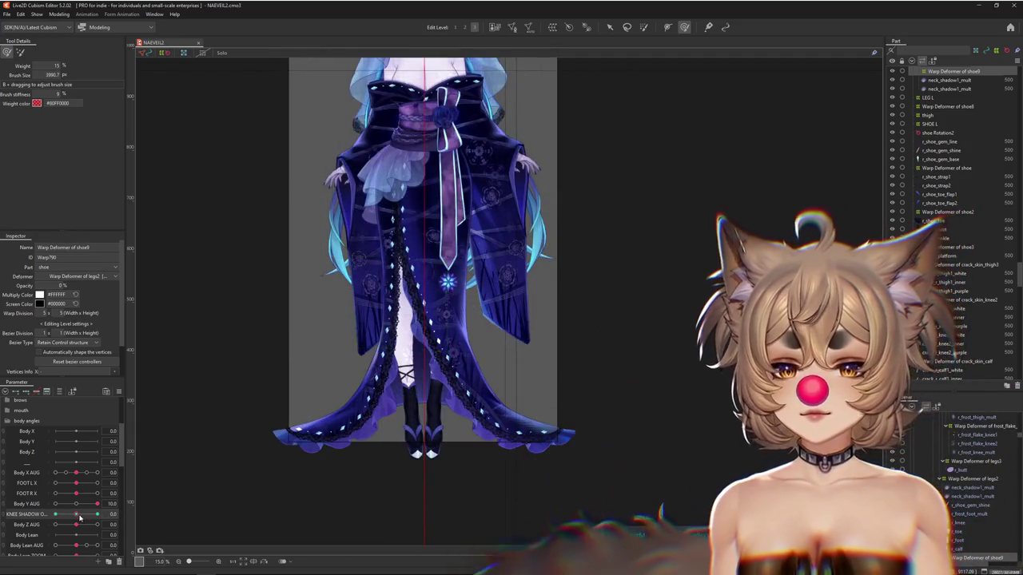
drag(118, 506, 75, 520)
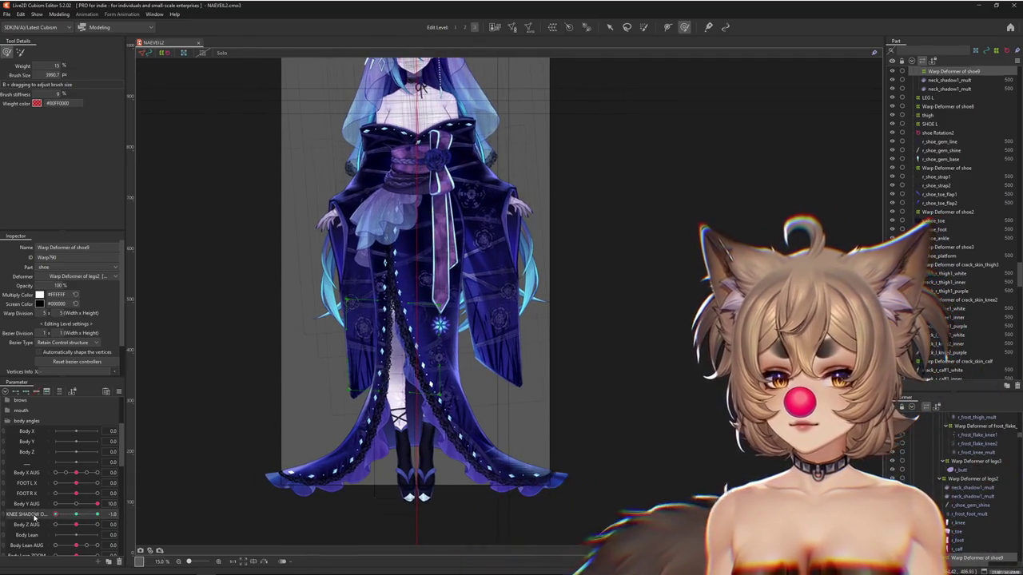
click(70, 514)
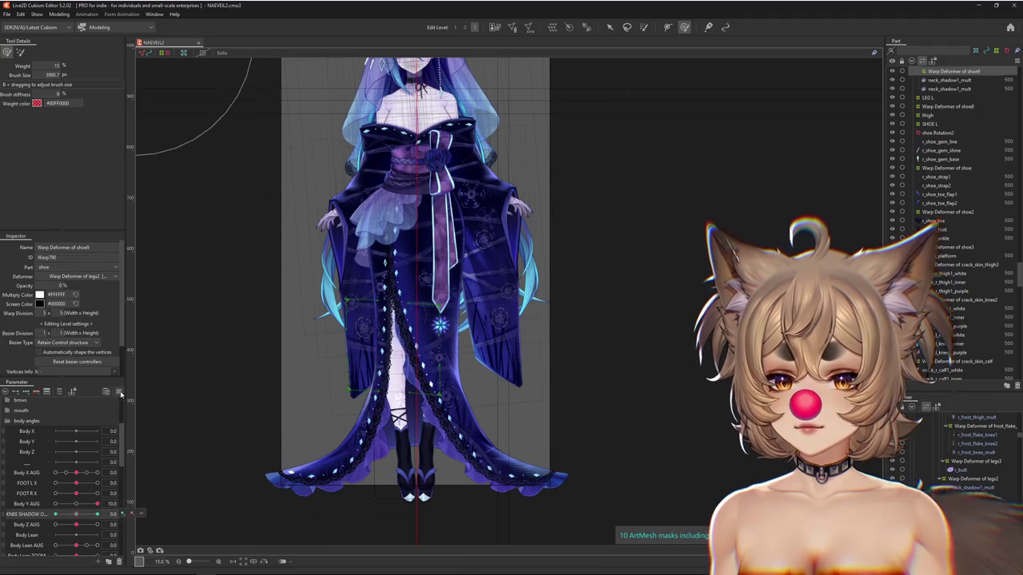
click(119, 392)
click(78, 504)
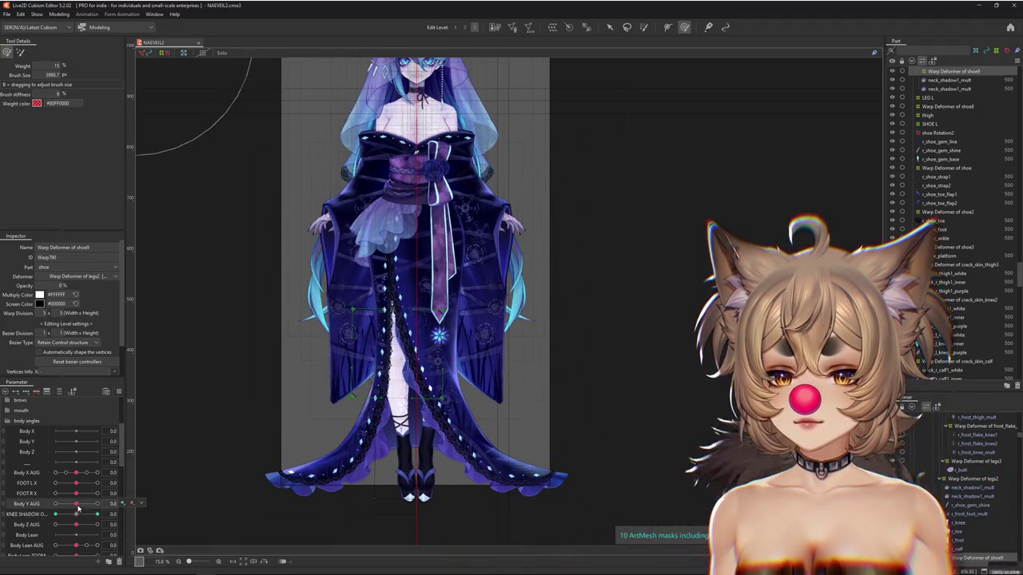
Sweep Body Y AUG and toggle KNEE SHADOW to check shadow visibility, then preview physics.
drag(78, 508, 33, 517)
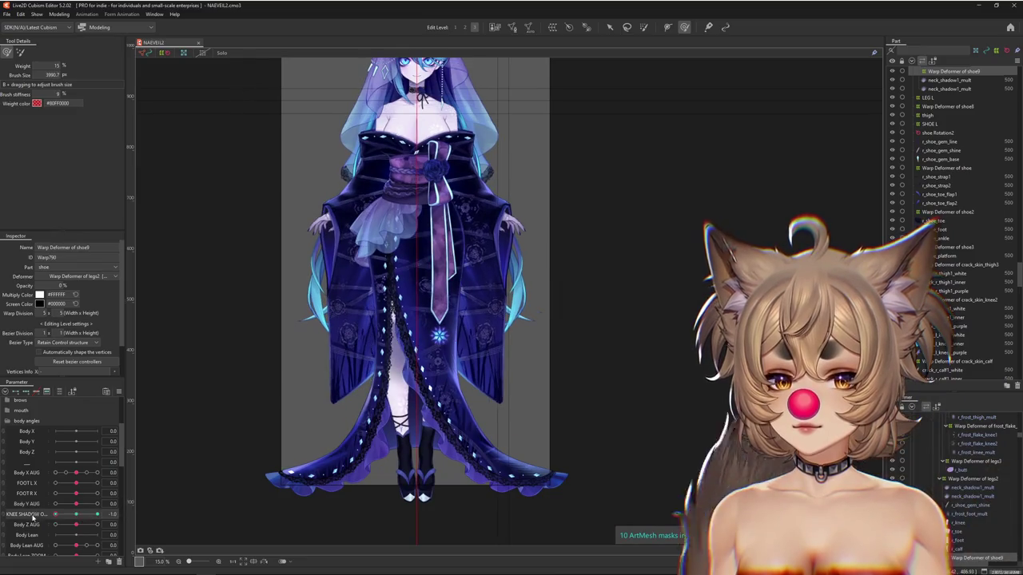
click(73, 514)
drag(59, 508, 81, 512)
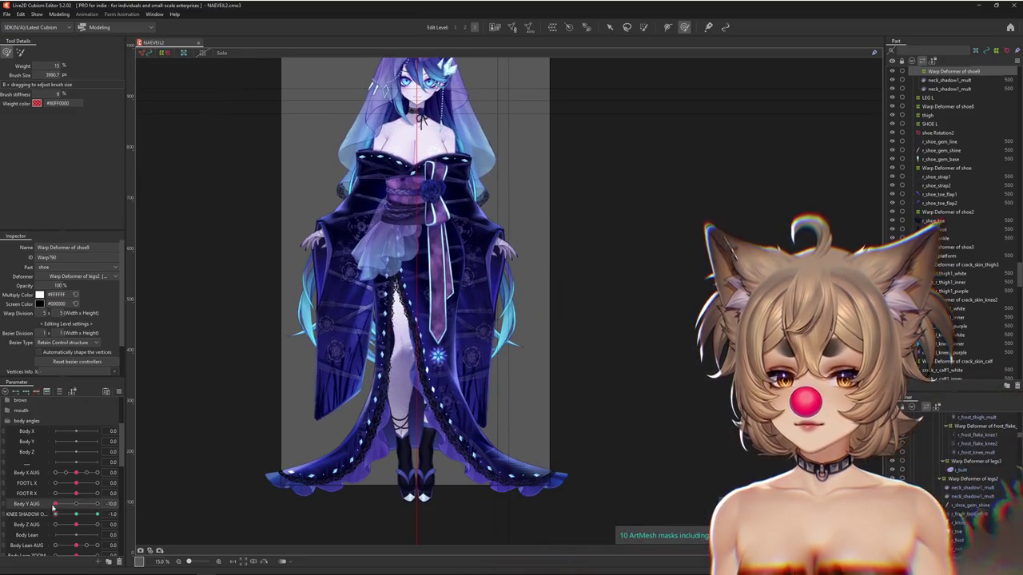
click(74, 514)
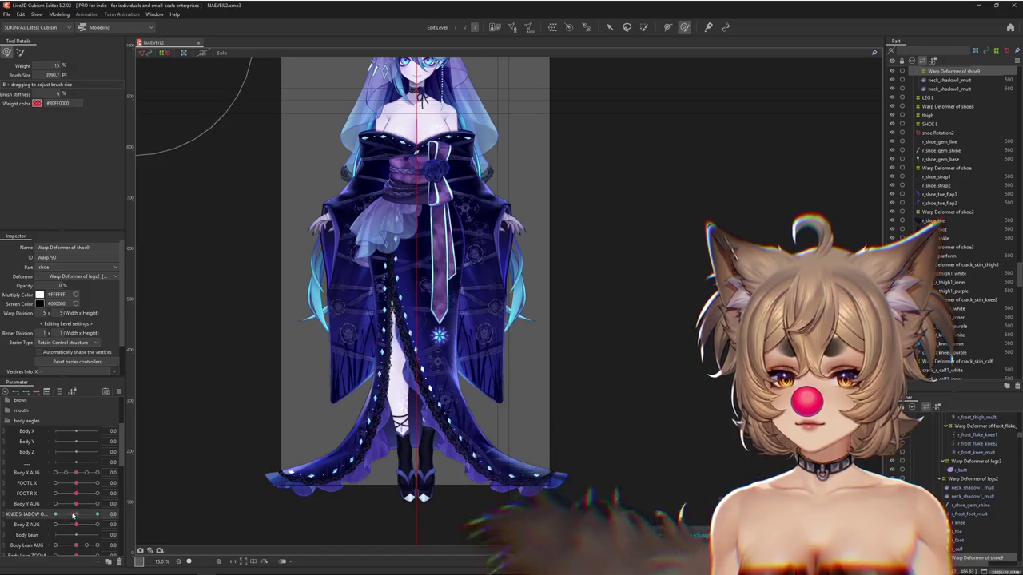
scroll(225, 145, down, 3)
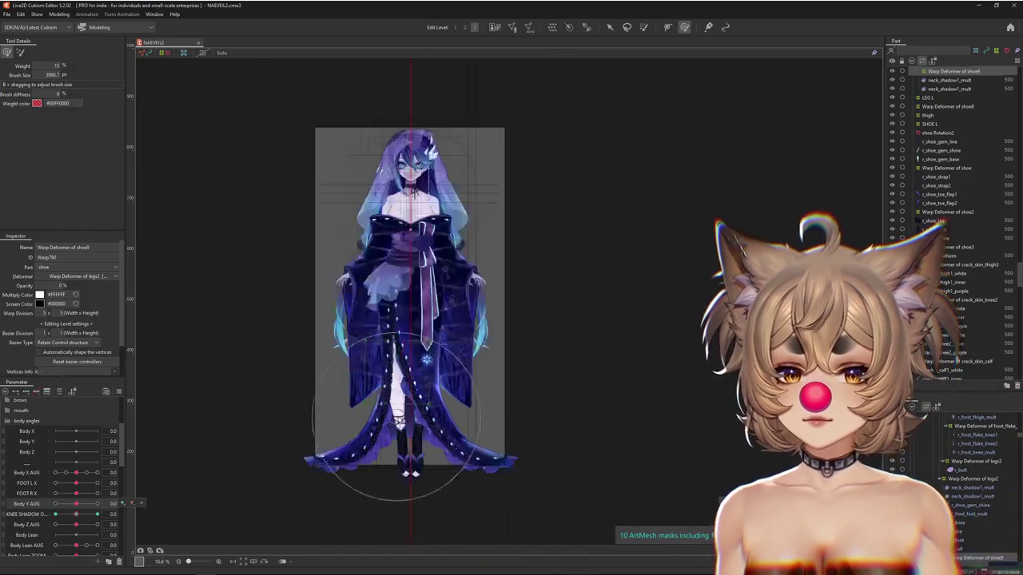
click(59, 14)
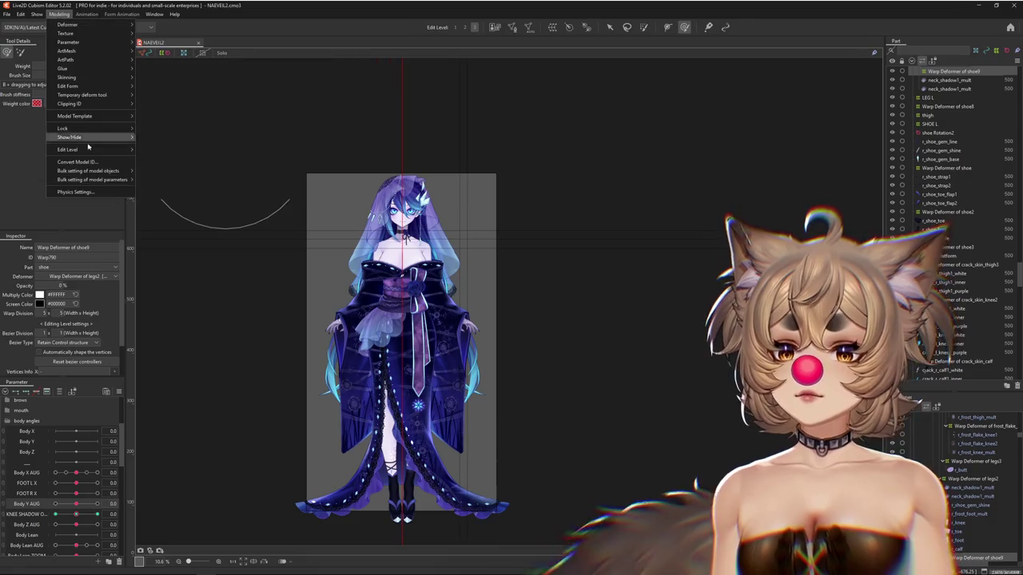
click(87, 193)
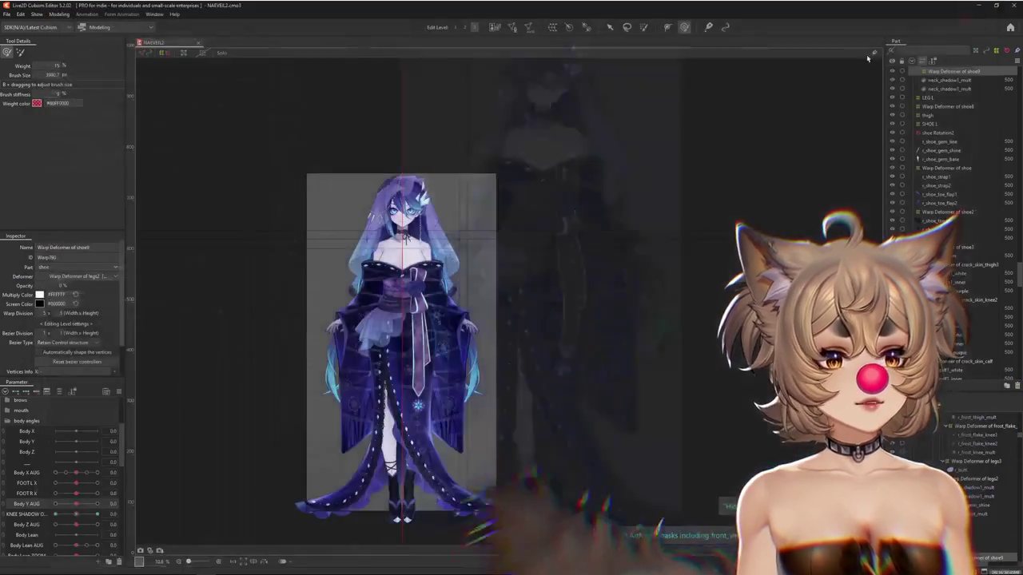
scroll(321, 367, up, 4)
Pick back_sash from the robe ruffle's overlap list and switch between back_sash and back_sash_stars.
right_click(473, 316)
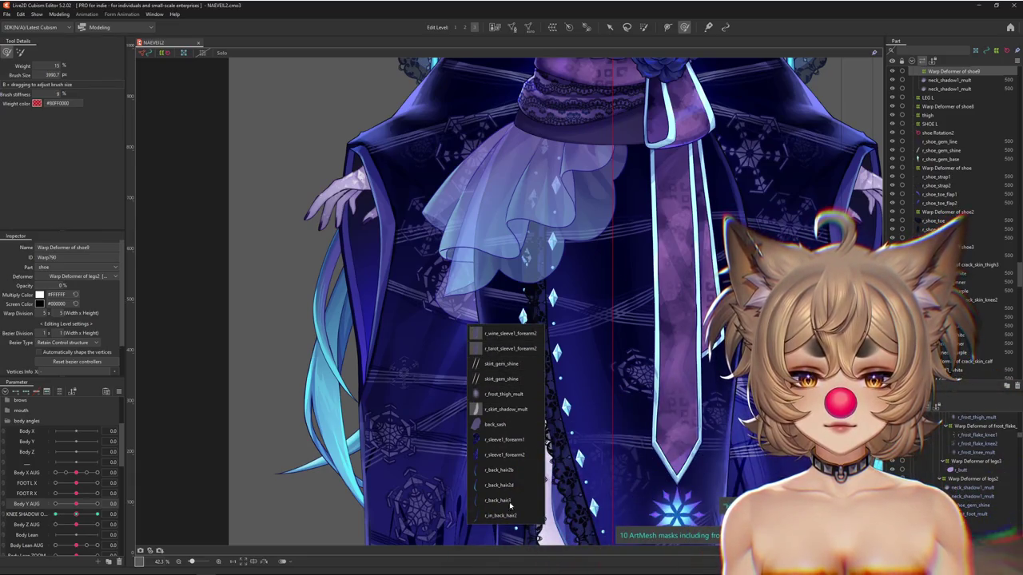
click(499, 424)
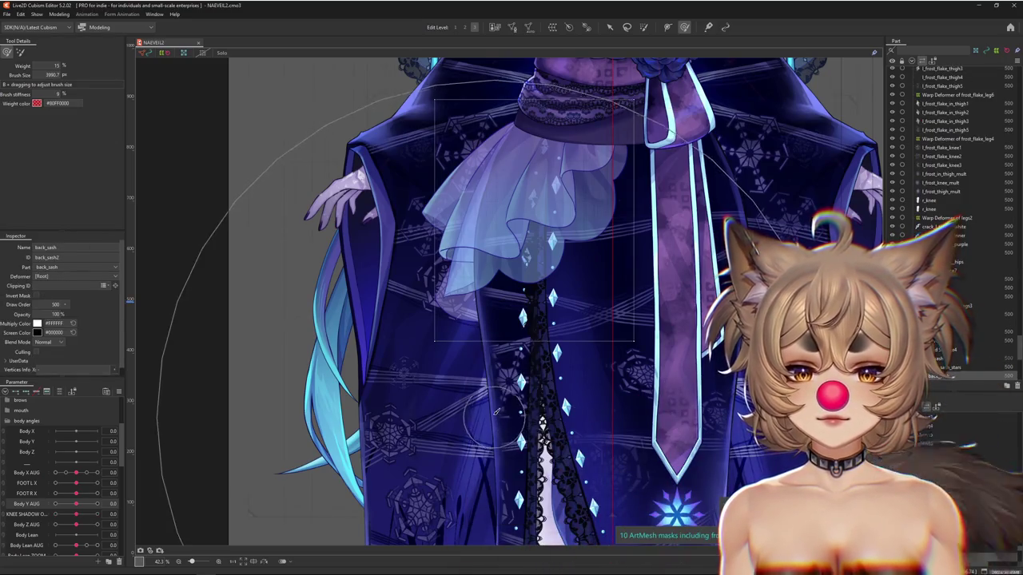
scroll(704, 364, down, 2)
scroll(704, 363, down, 2)
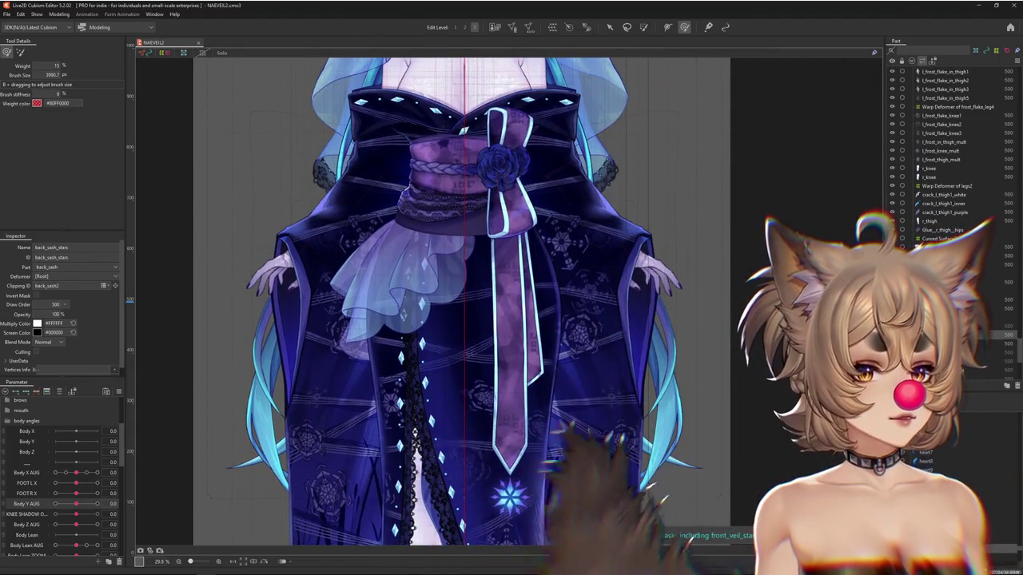
click(942, 326)
click(943, 335)
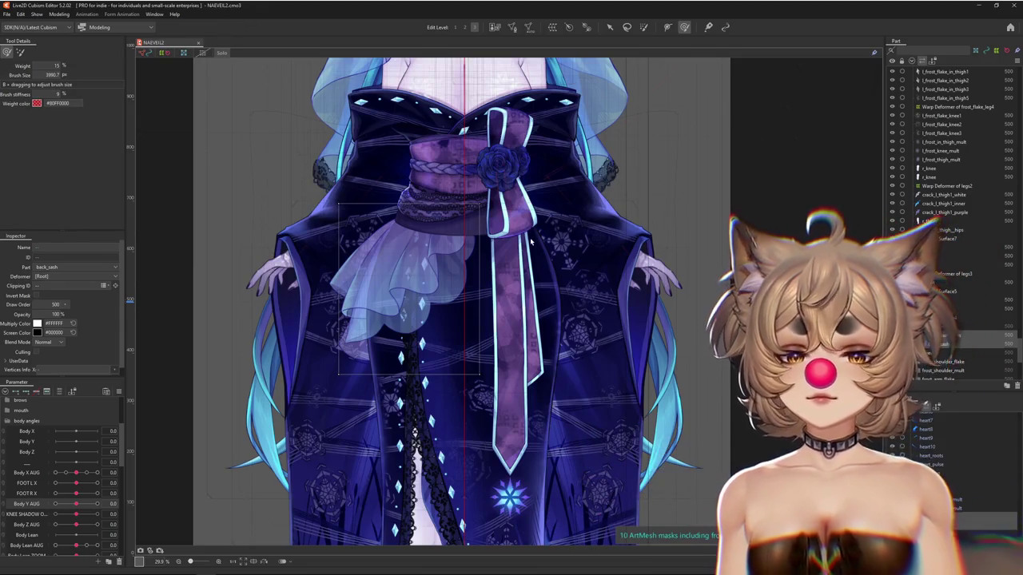
Turn off Inactive Color and scroll the Part panel to locate back_sash.
scroll(534, 240, down, 3)
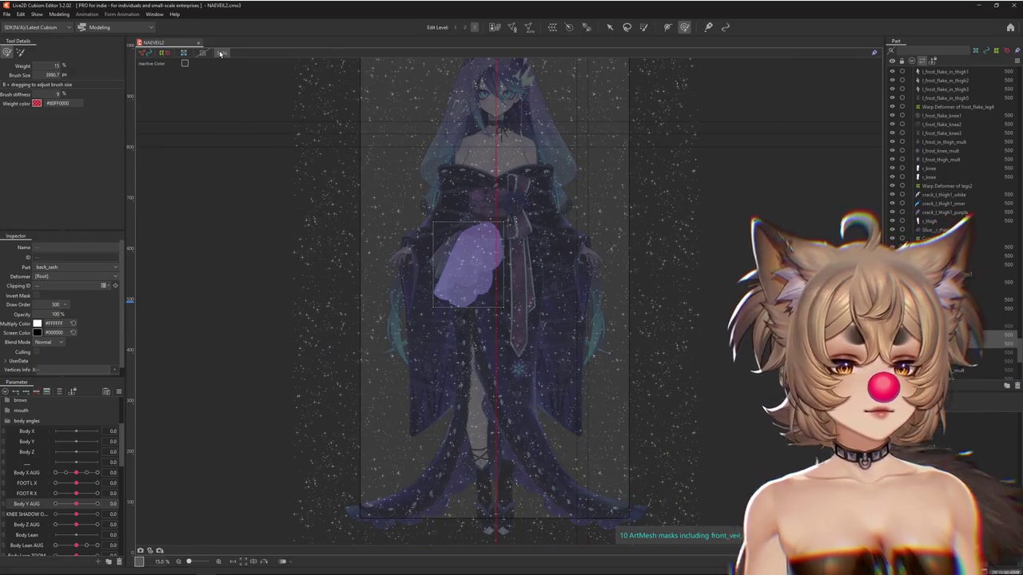
scroll(325, 118, up, 5)
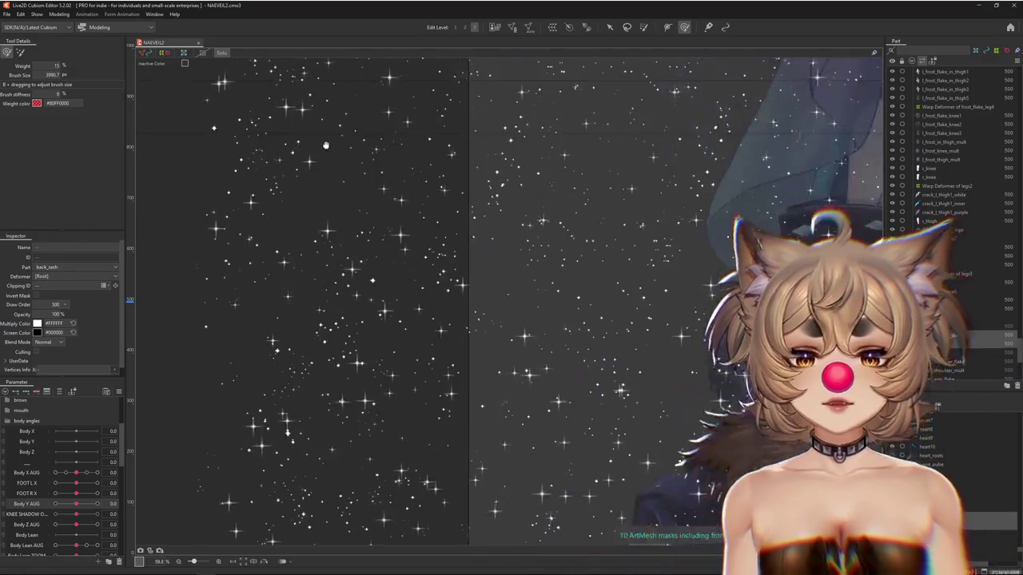
scroll(366, 376, down, 2)
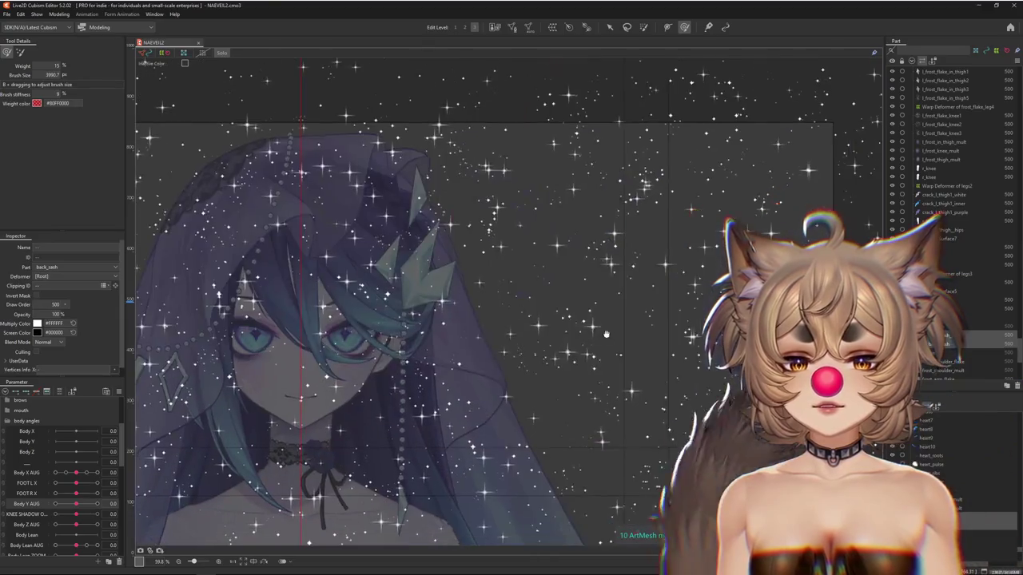
scroll(543, 208, down, 2)
scroll(543, 208, down, 3)
scroll(479, 240, down, 3)
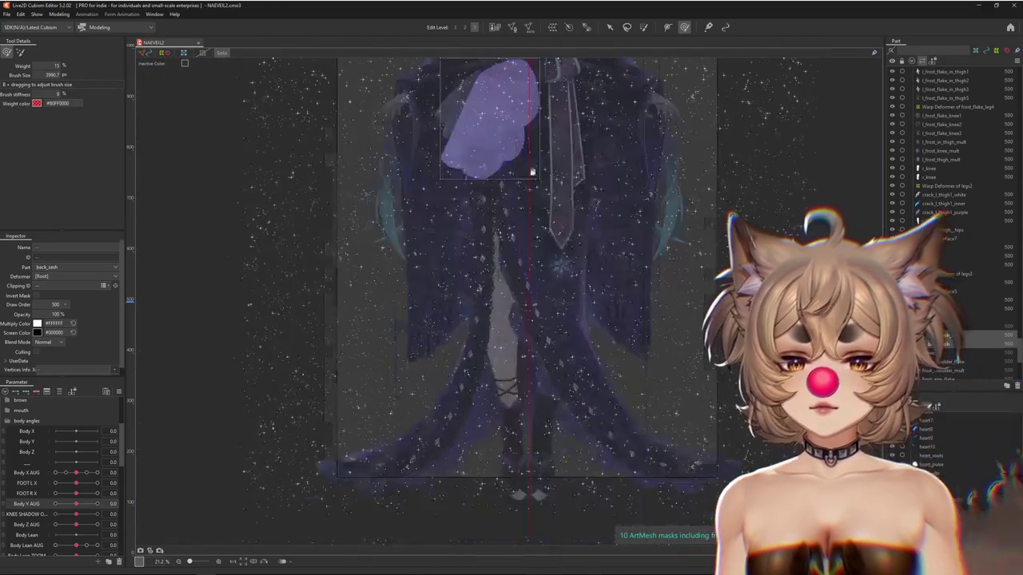
click(408, 378)
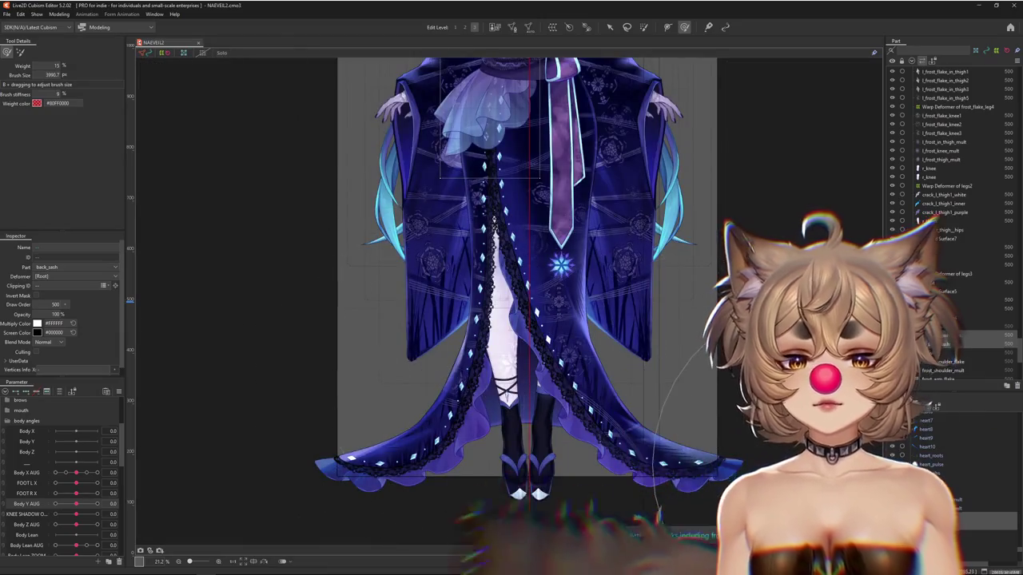
scroll(951, 152, down, 2)
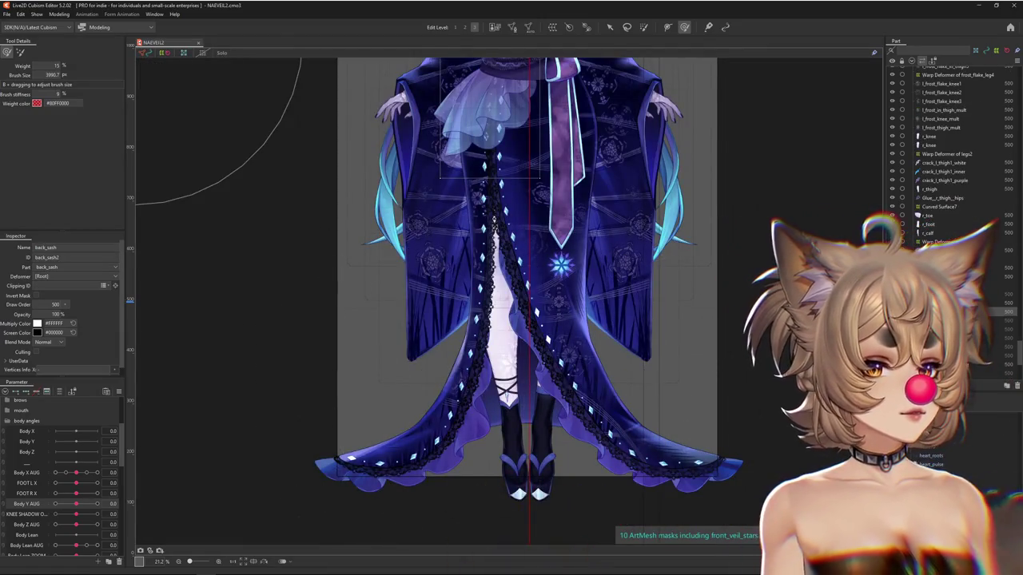
scroll(951, 152, down, 8)
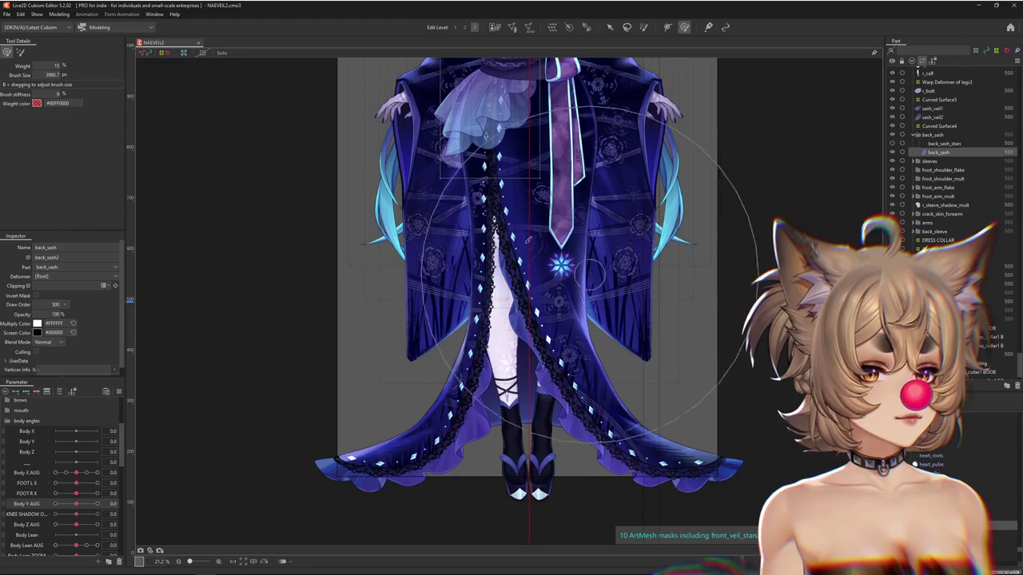
scroll(492, 302, up, 1)
scroll(491, 302, up, 1)
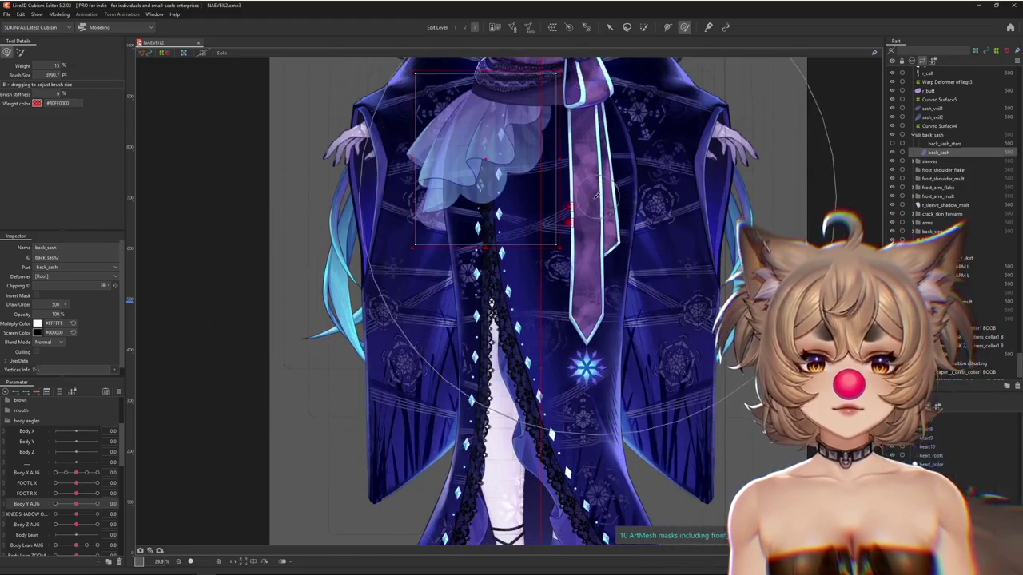
right_click(489, 351)
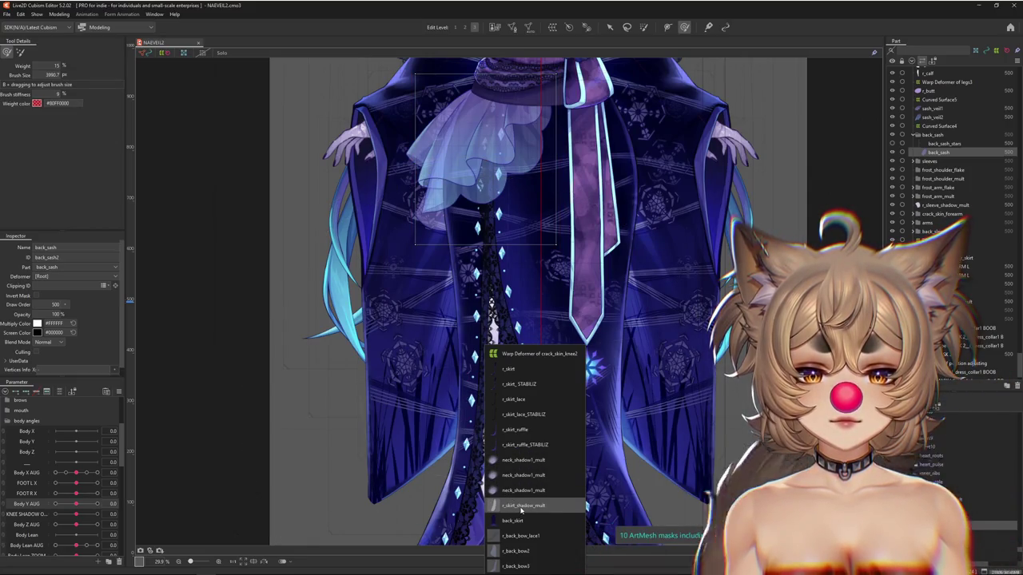
Select r_skirt_shadow_mult, confirm the dialog, and inspect its shape in Solo view on the lower skirt.
click(521, 506)
click(512, 302)
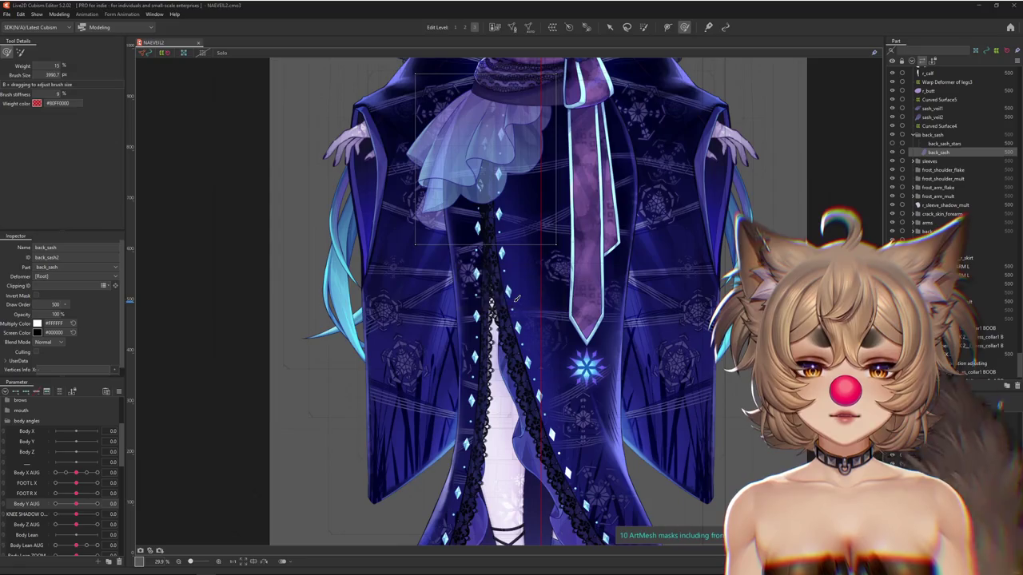
scroll(516, 327, down, 5)
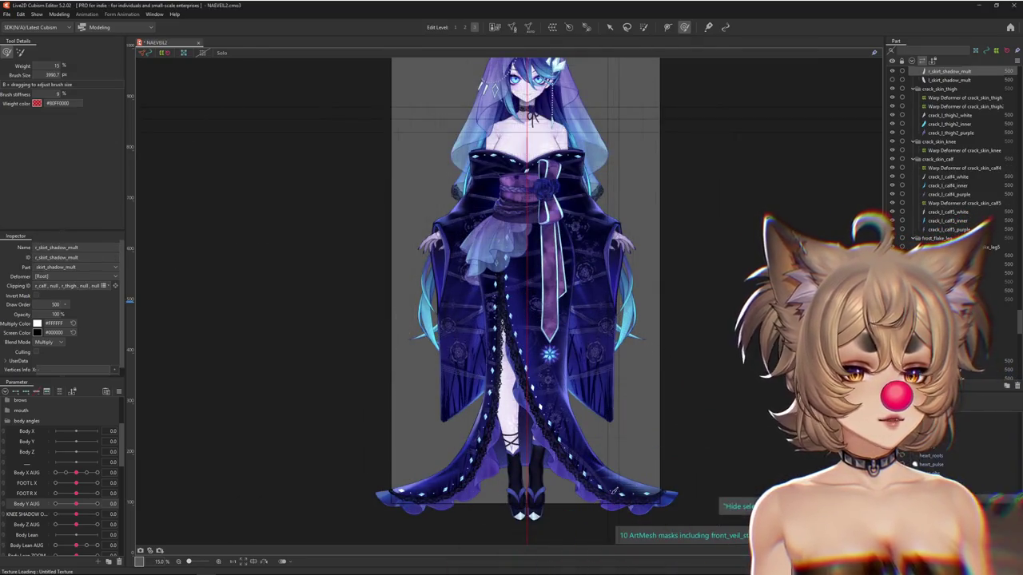
scroll(557, 462, up, 2)
drag(557, 461, 565, 414)
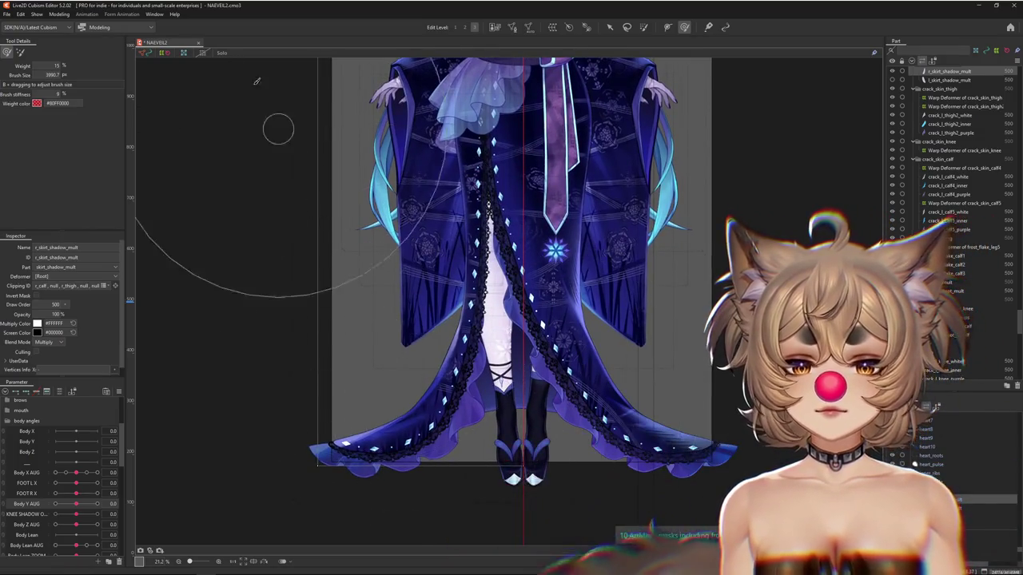
click(221, 54)
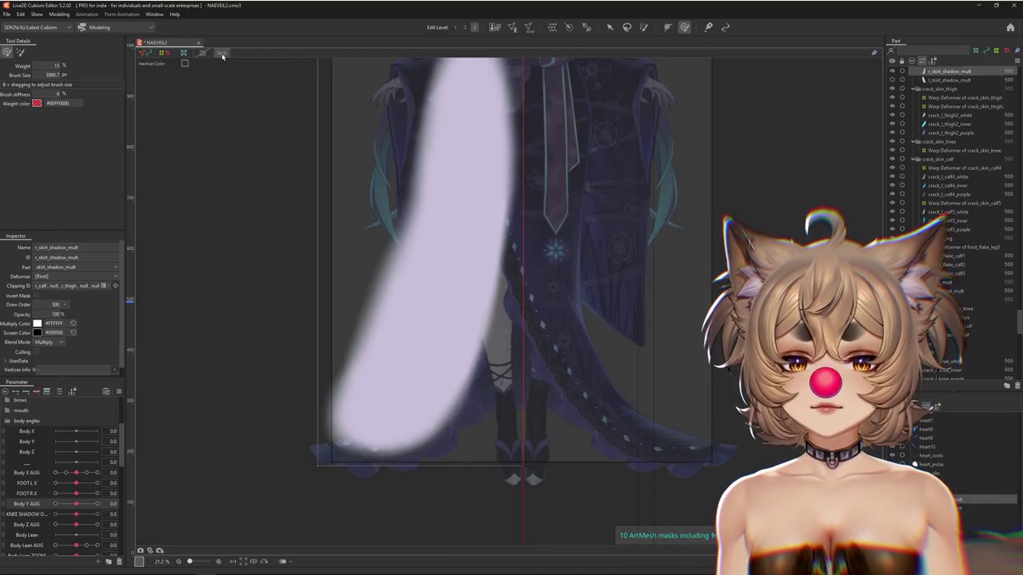
click(529, 28)
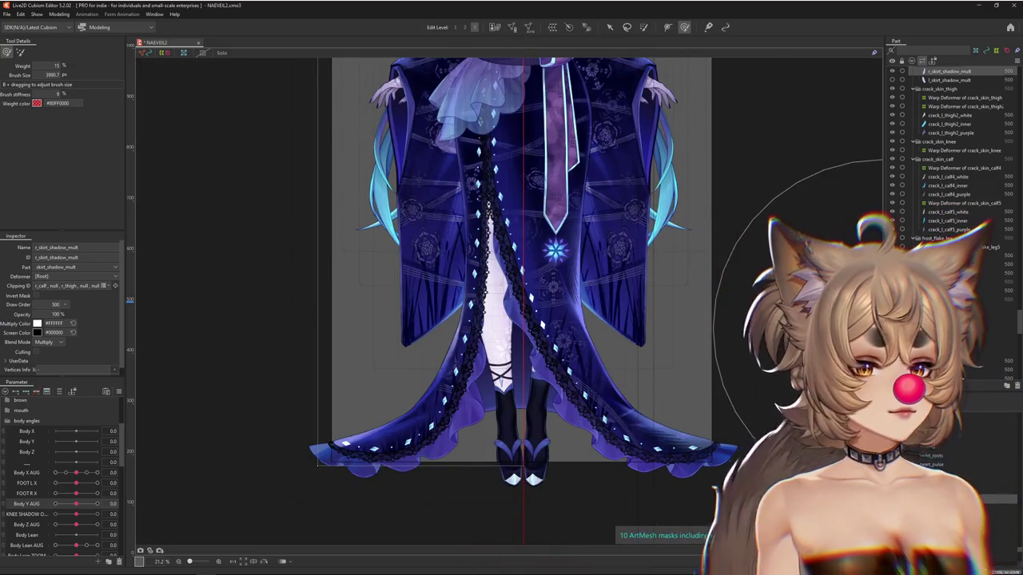
scroll(950, 160, down, 5)
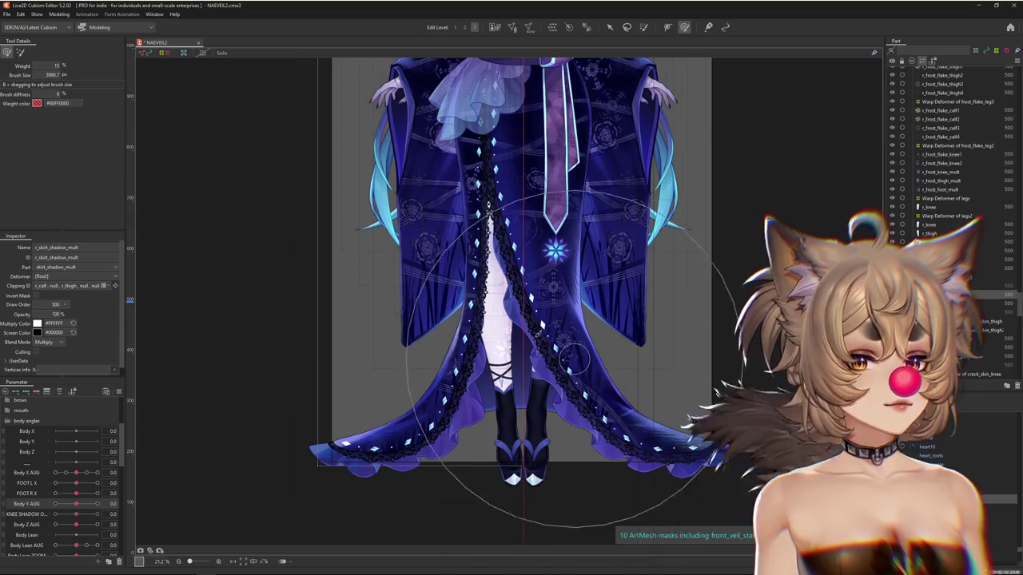
click(511, 290)
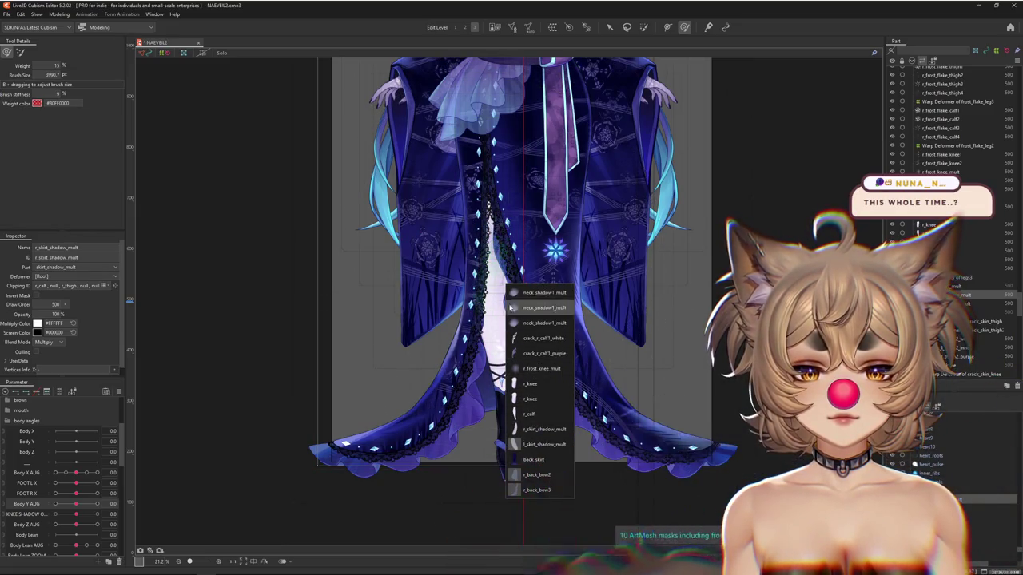
Reselect r_skirt_shadow_mult via r_thigh and drag it under shoe Rotation2 in the Parts palette.
click(530, 322)
click(530, 323)
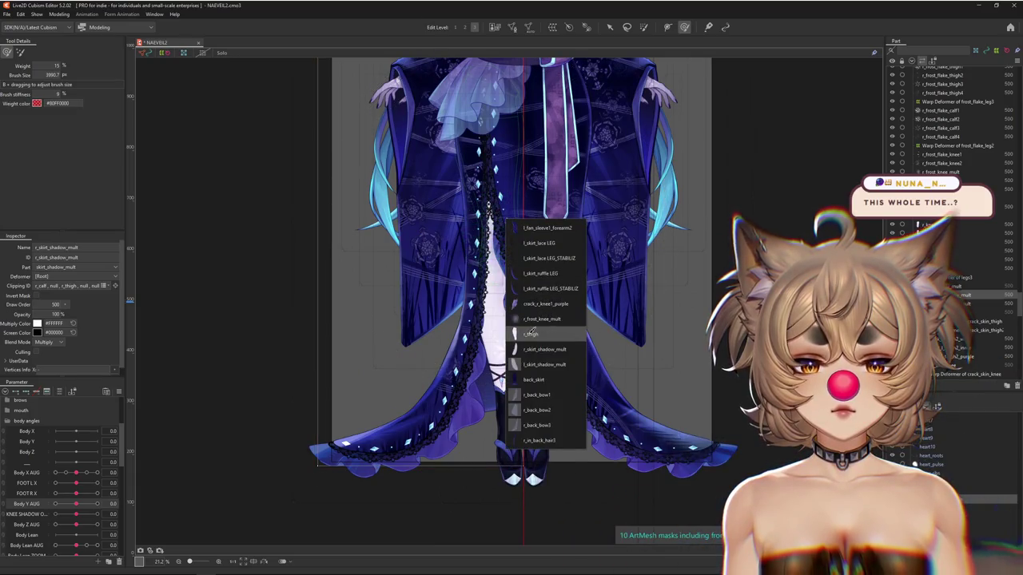
click(530, 332)
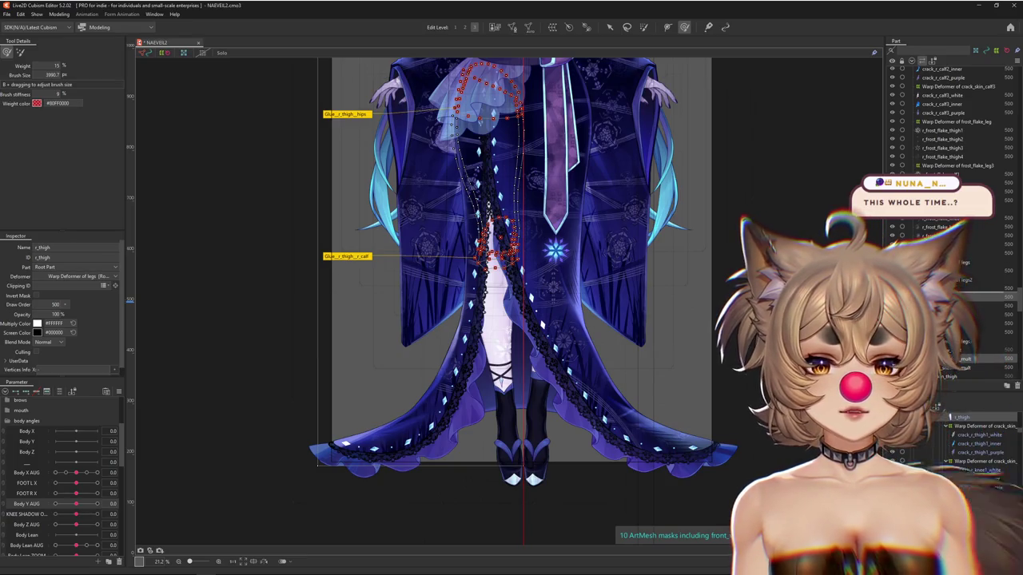
click(487, 206)
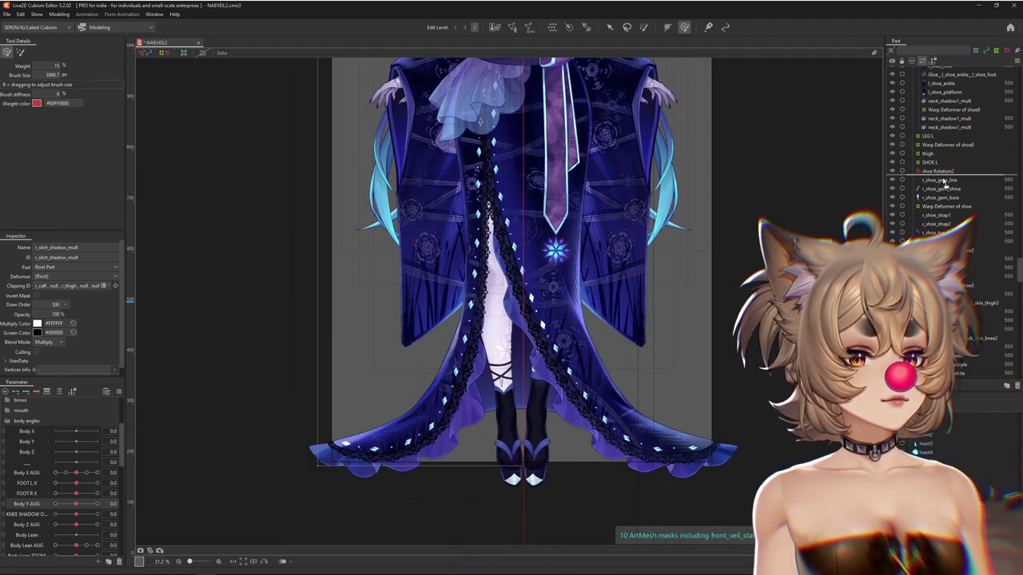
drag(943, 180, 953, 183)
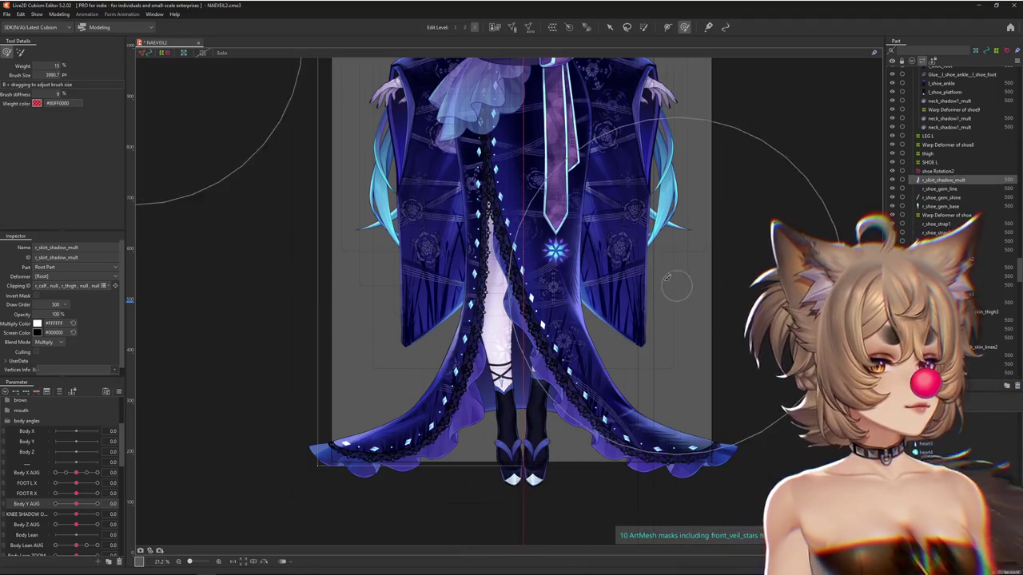
scroll(559, 302, up, 2)
scroll(559, 301, down, 3)
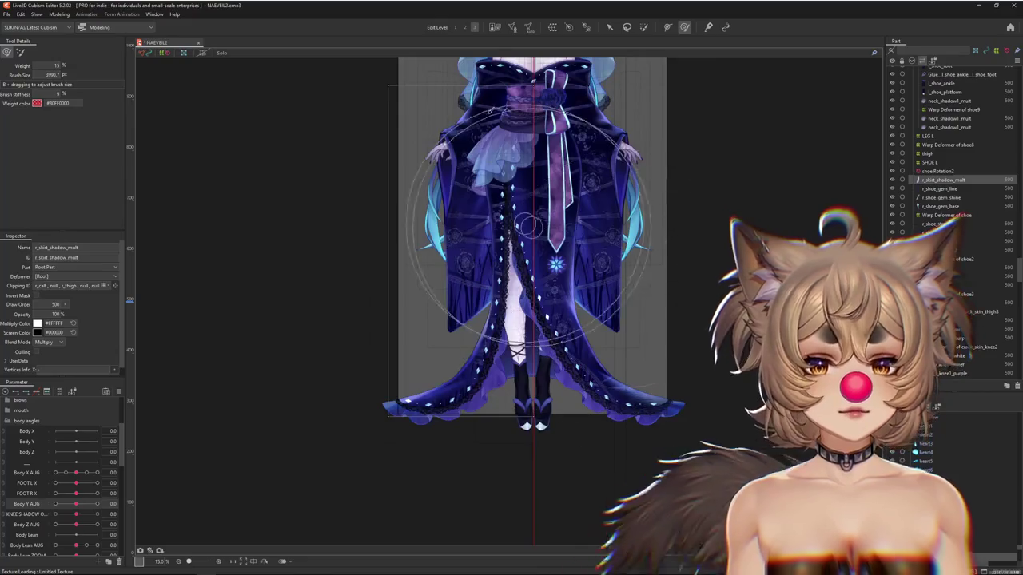
Auto-generate a new r_skirt_shadow_mult mesh using the ayaya preset.
key(ctrl+shift+a)
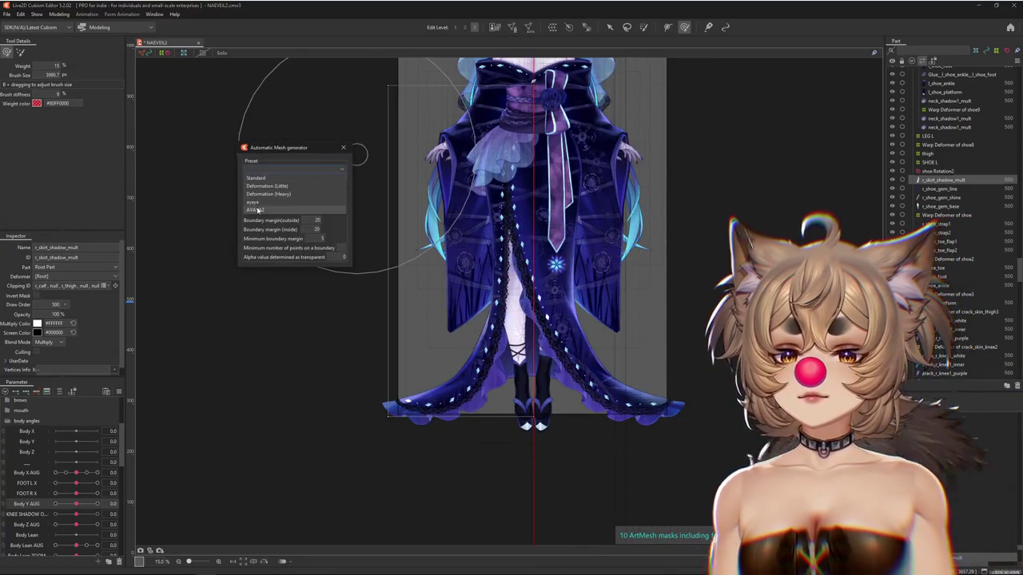
click(256, 209)
click(280, 169)
click(270, 202)
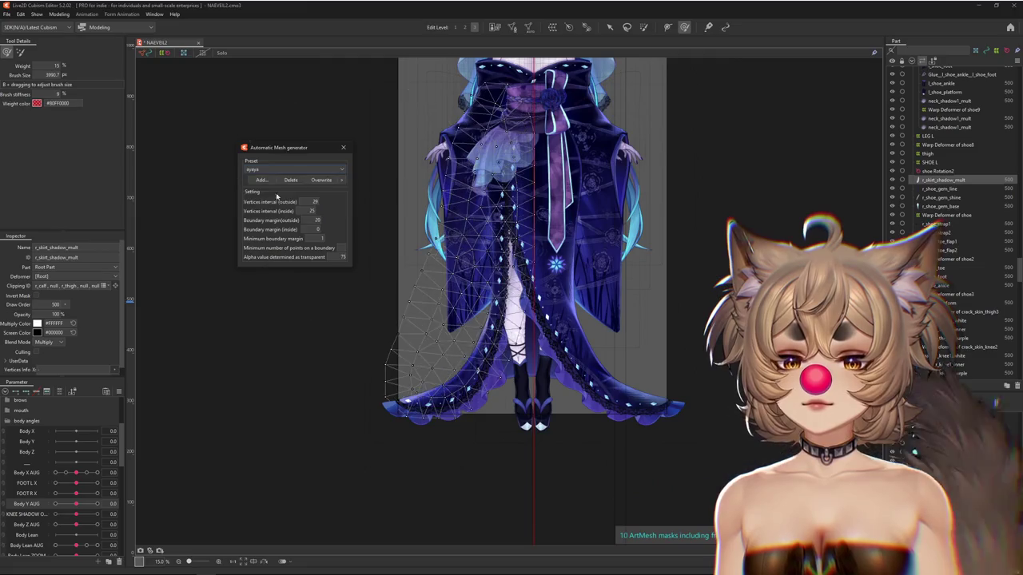
click(343, 147)
Check the new skirt shadow mesh's coverage in Solo view and display its wireframe.
click(608, 27)
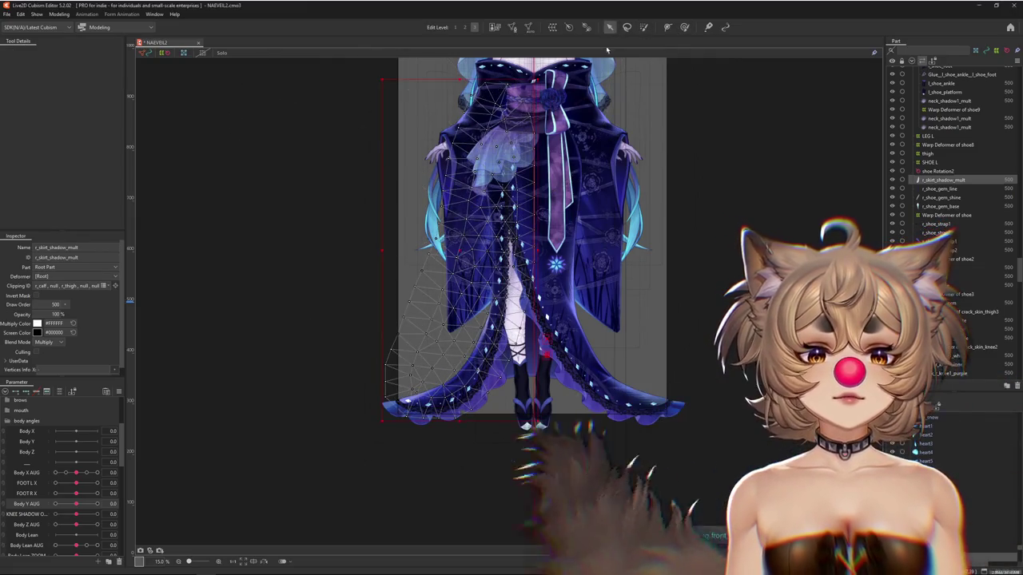
scroll(735, 335, up, 2)
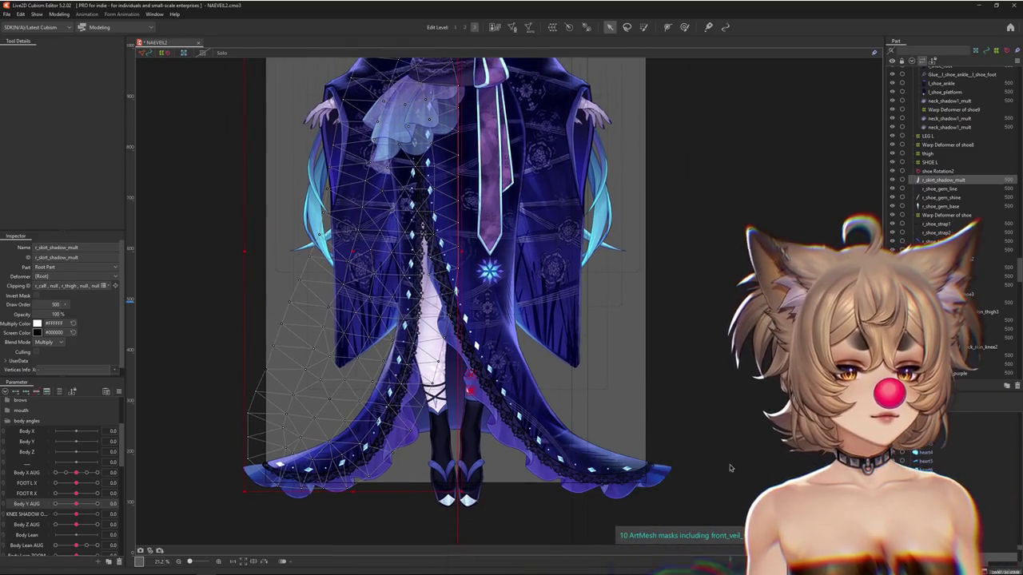
click(221, 54)
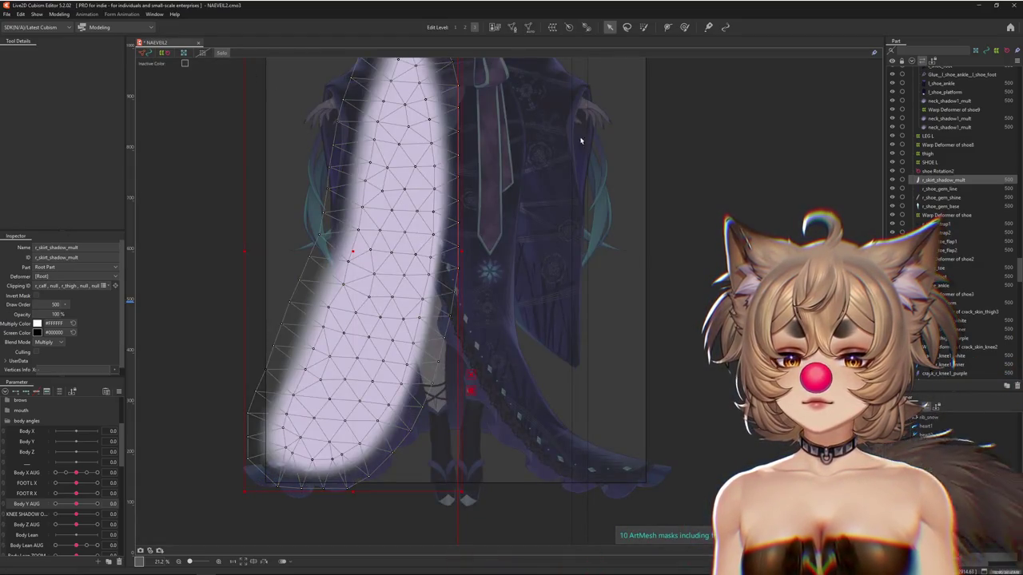
click(684, 26)
click(66, 393)
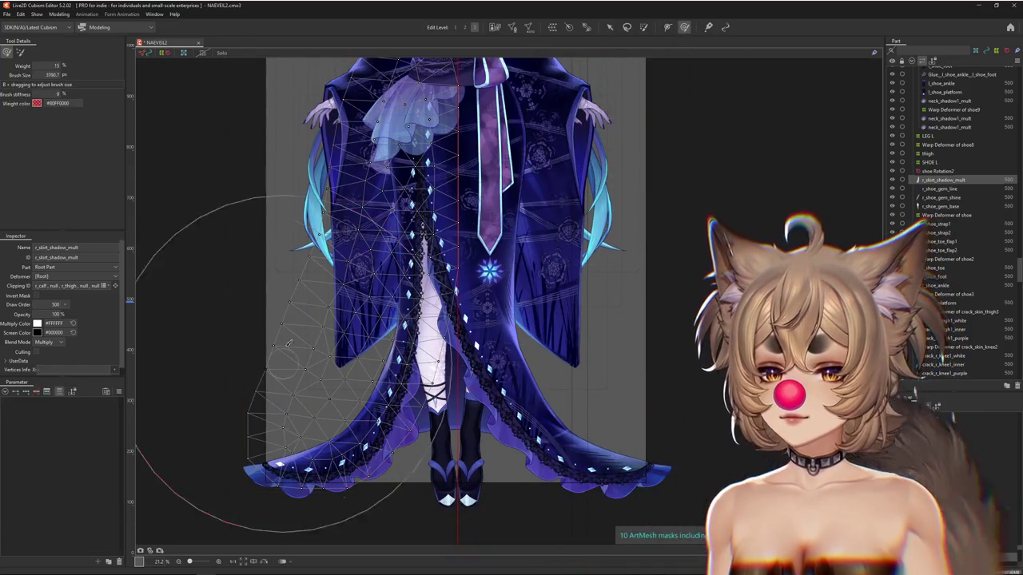
click(296, 311)
Set the glue weight brush for the r_skirt_shadow_mult mesh to about size 2946.
click(540, 376)
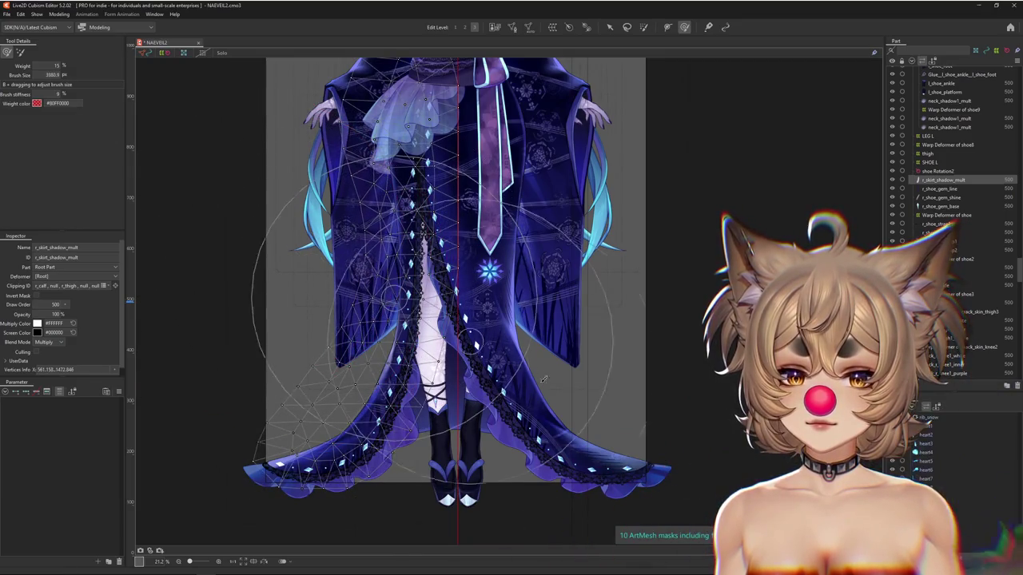
scroll(551, 249, up, 3)
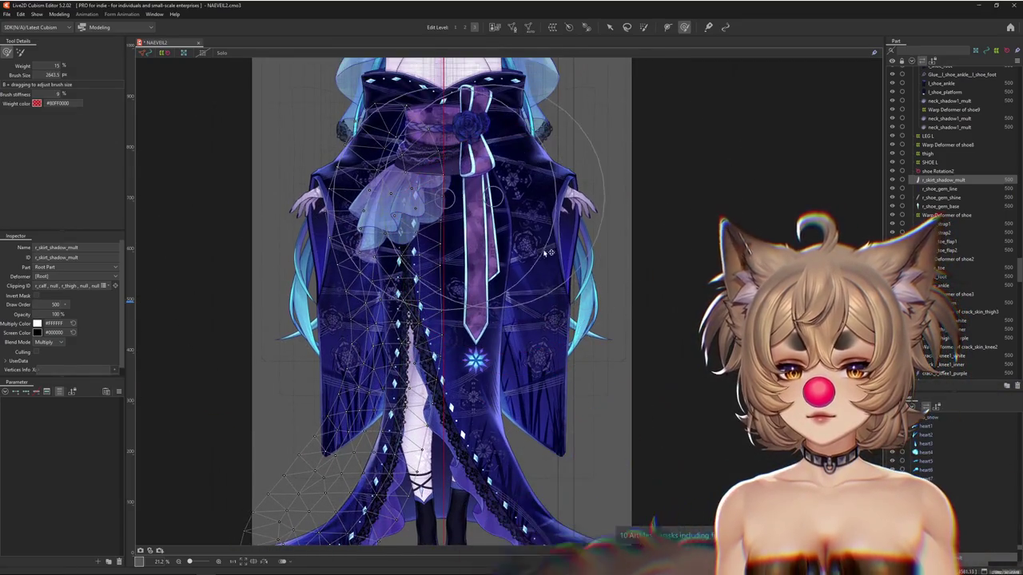
click(461, 367)
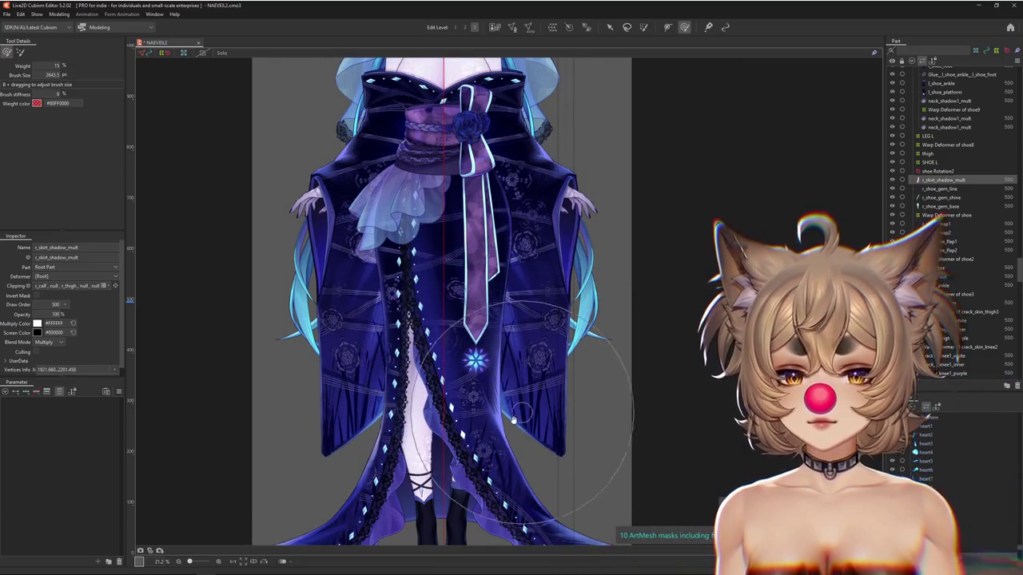
scroll(513, 421, down, 2)
click(392, 465)
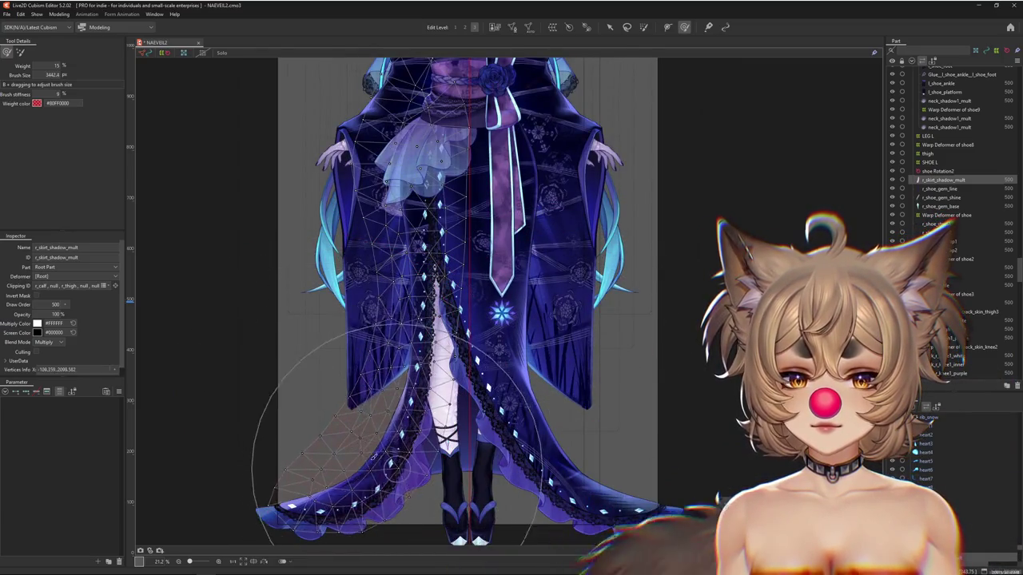
mouse_move(391, 465)
mouse_down()
mouse_move(292, 245)
mouse_move(312, 160)
mouse_move(523, 182)
mouse_up()
scroll(415, 391, up, 5)
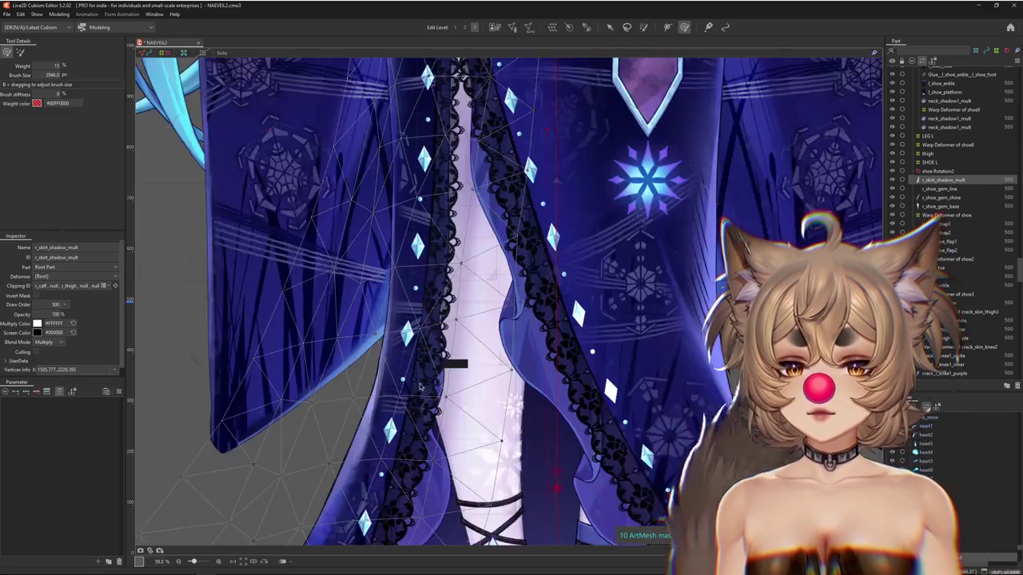
right_click(411, 394)
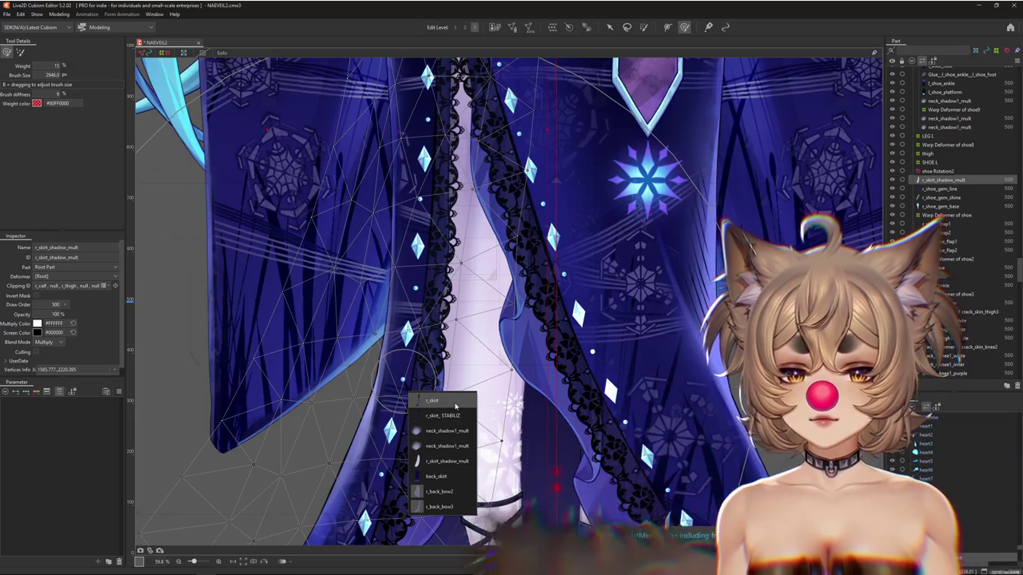
click(431, 400)
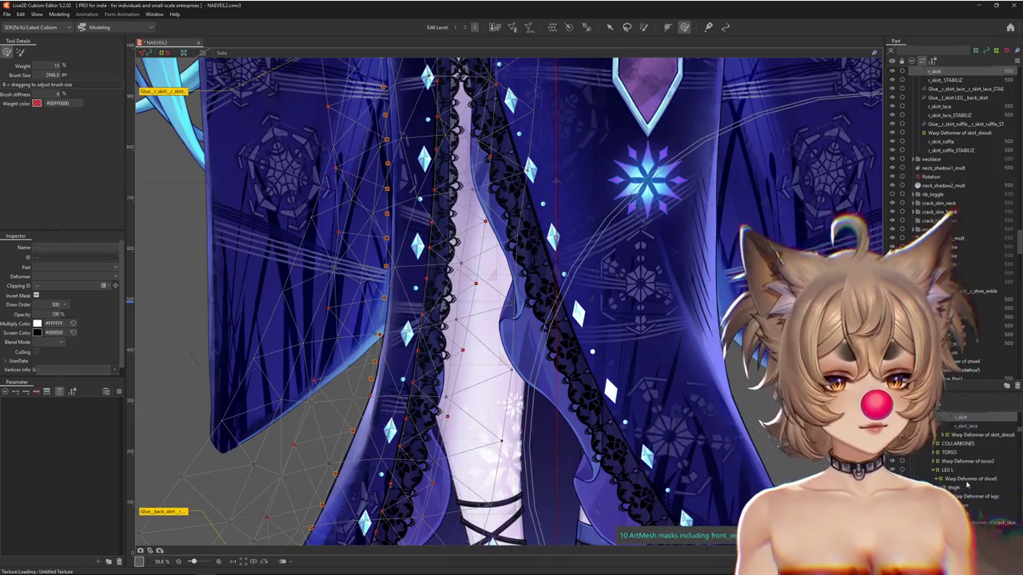
click(965, 462)
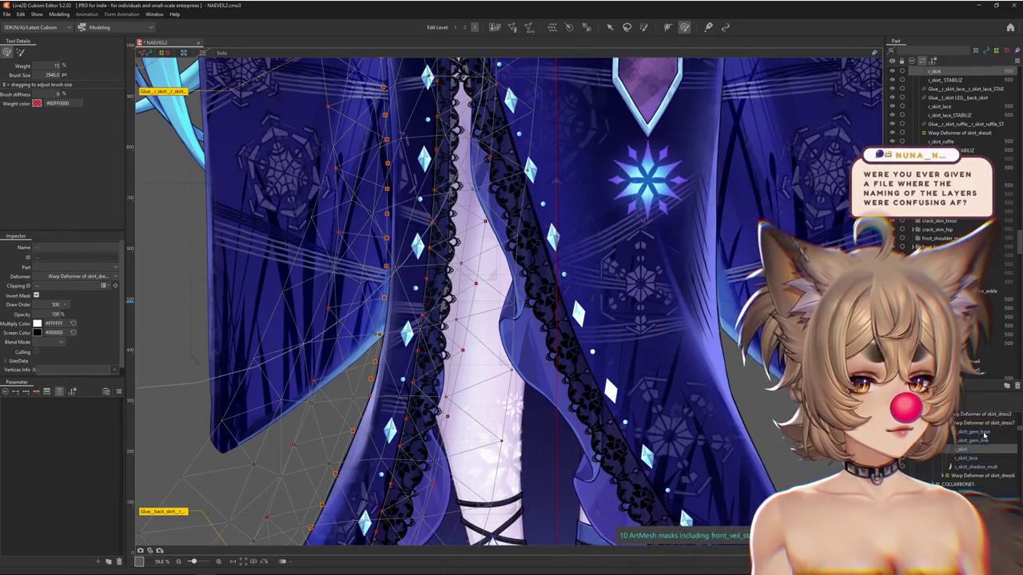
key(ctrl+h)
key(ctrl+z)
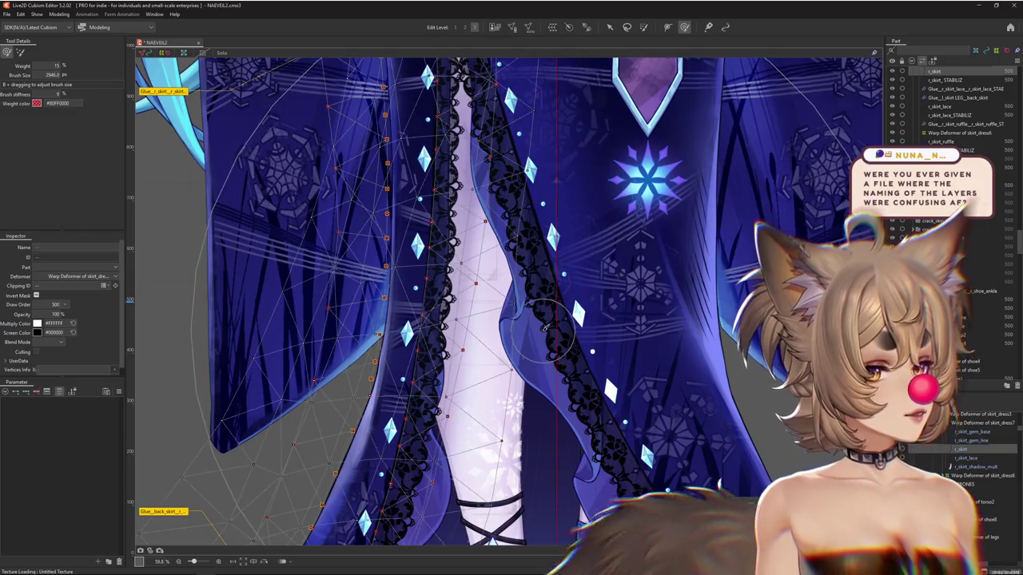
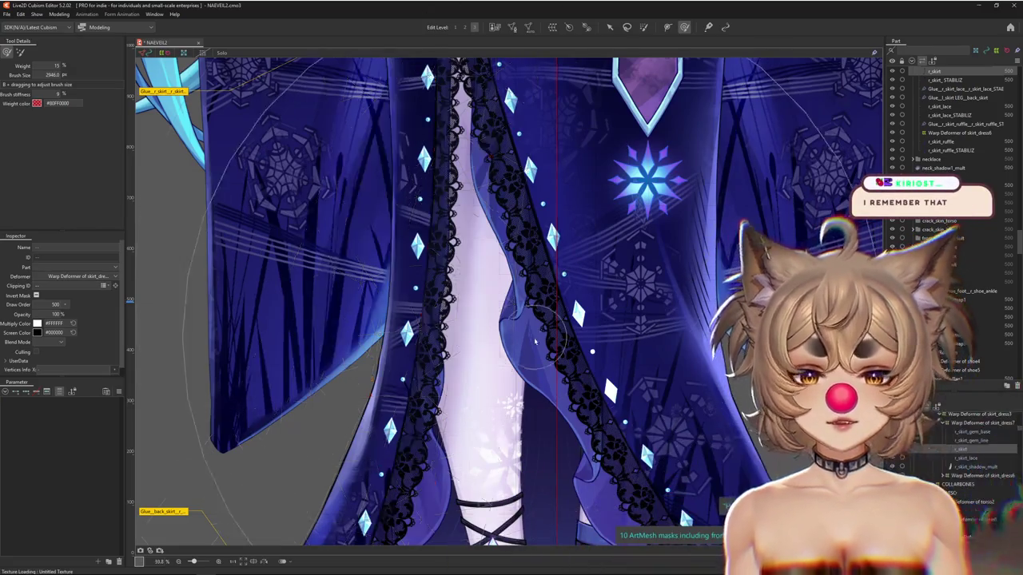
Open the model's Physics Settings from the Modeling menu.
scroll(545, 327, down, 4)
click(61, 14)
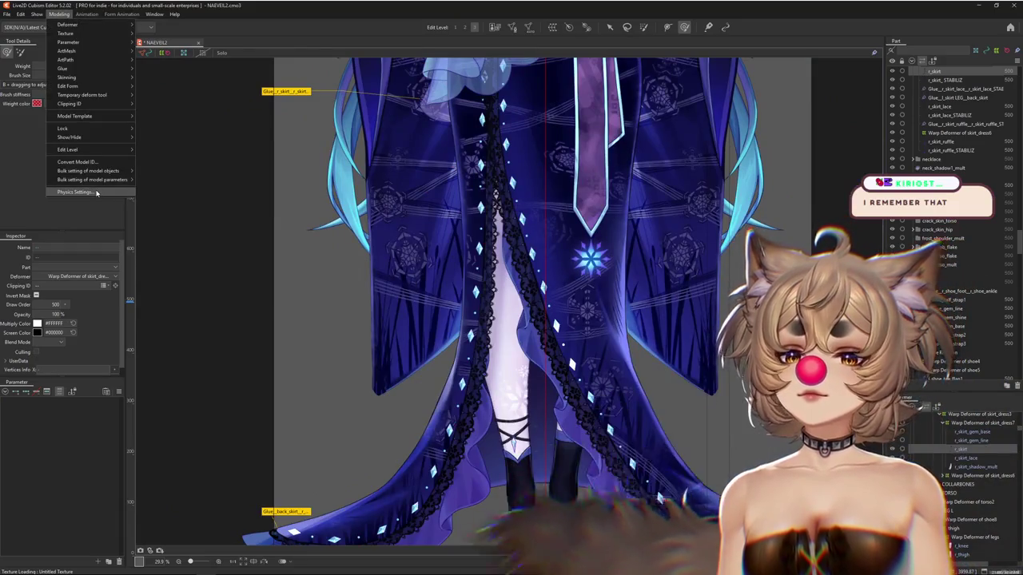
click(91, 191)
scroll(664, 400, up, 4)
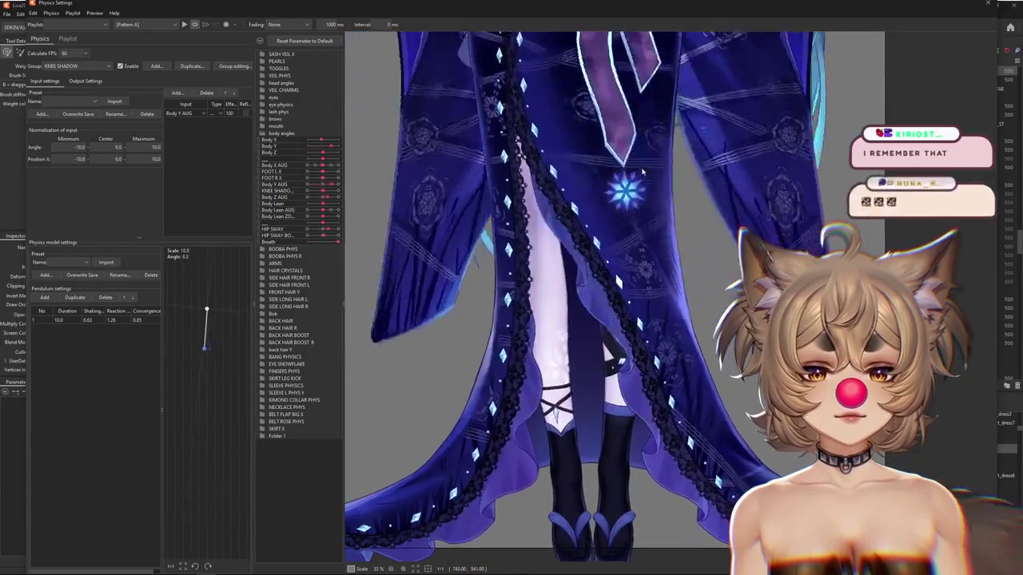
scroll(662, 406, down, 2)
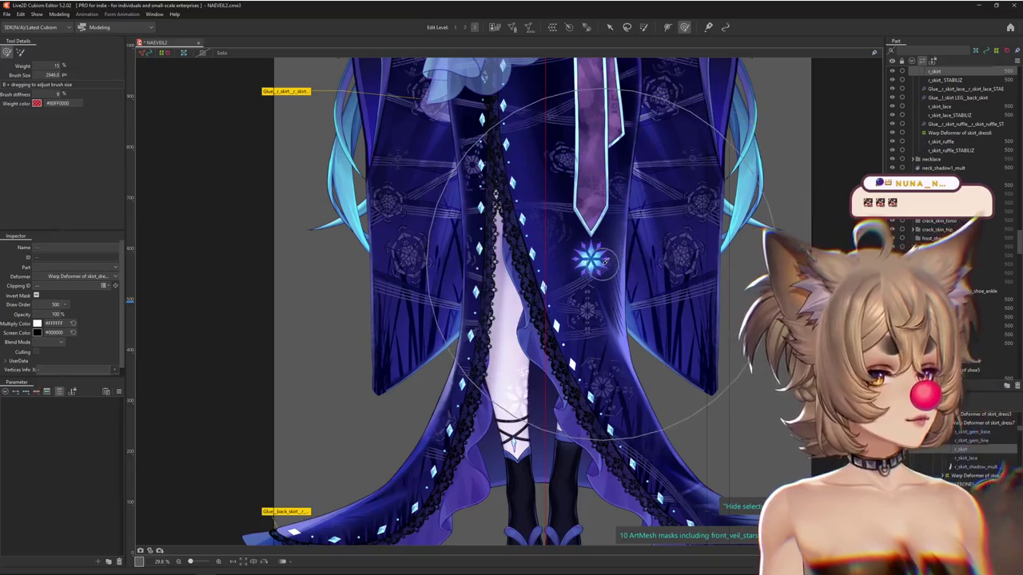
Select the r_skirt_shadow_mult mesh and zoom out until the Body X, FOOT L X and Body Lean AUG parameters show.
click(488, 335)
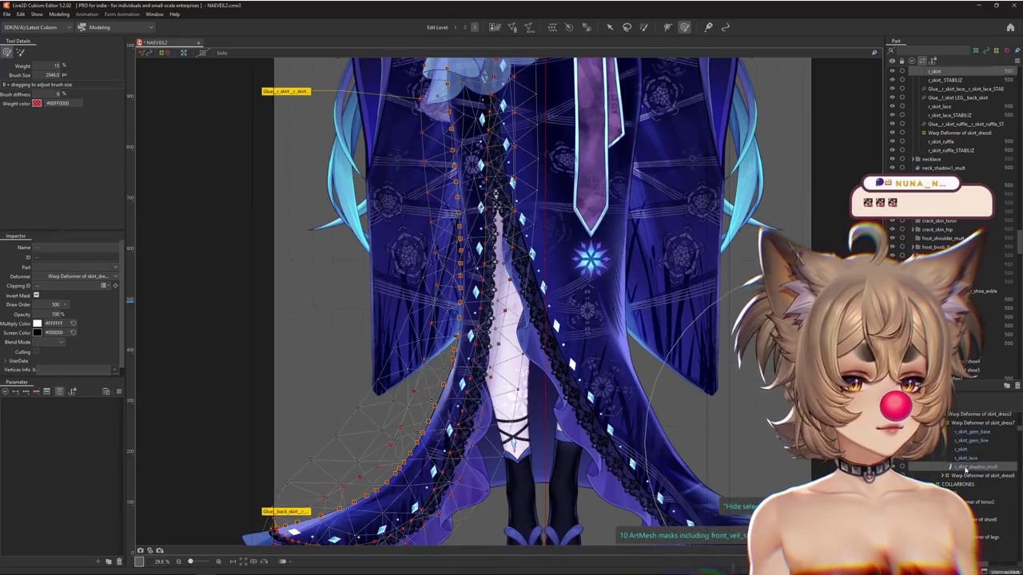
click(646, 302)
scroll(627, 247, up, 3)
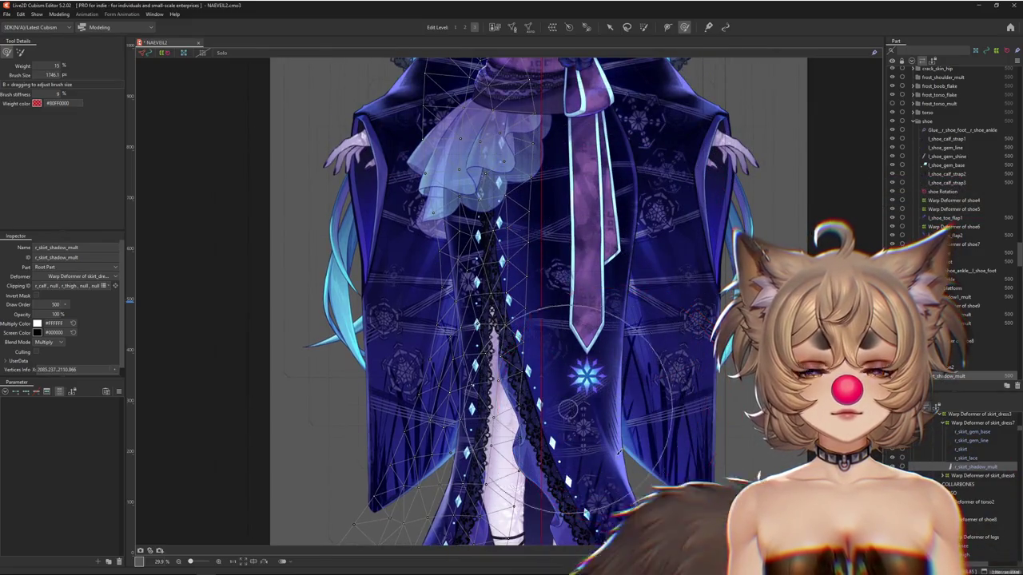
scroll(611, 382, down, 3)
scroll(563, 440, down, 3)
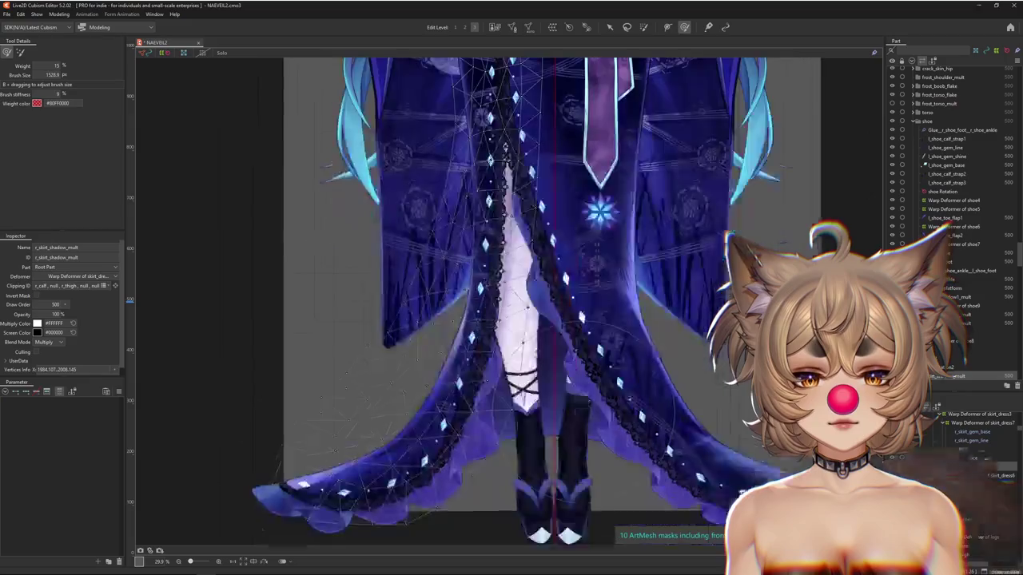
scroll(479, 495, down, 2)
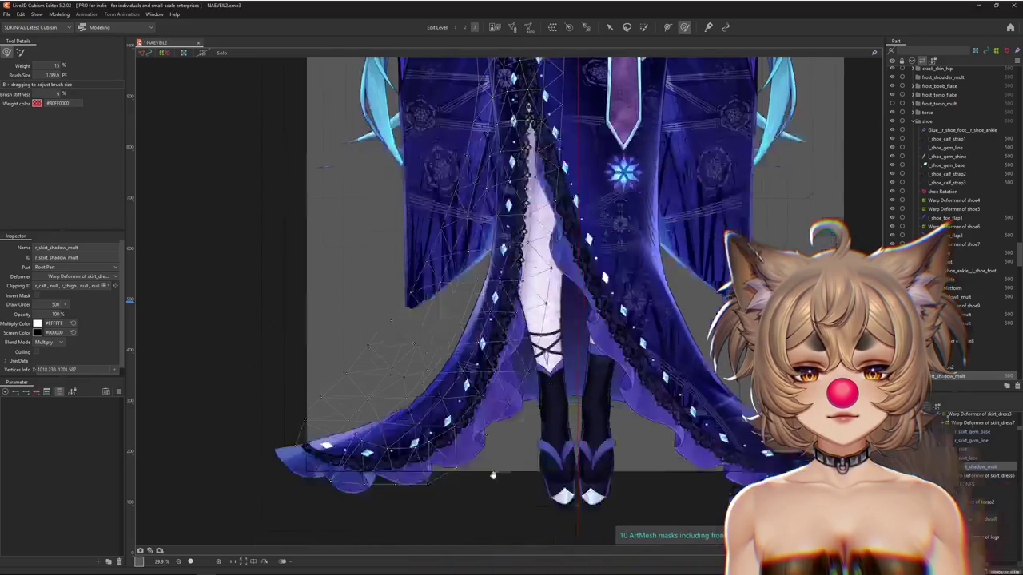
scroll(472, 484, down, 3)
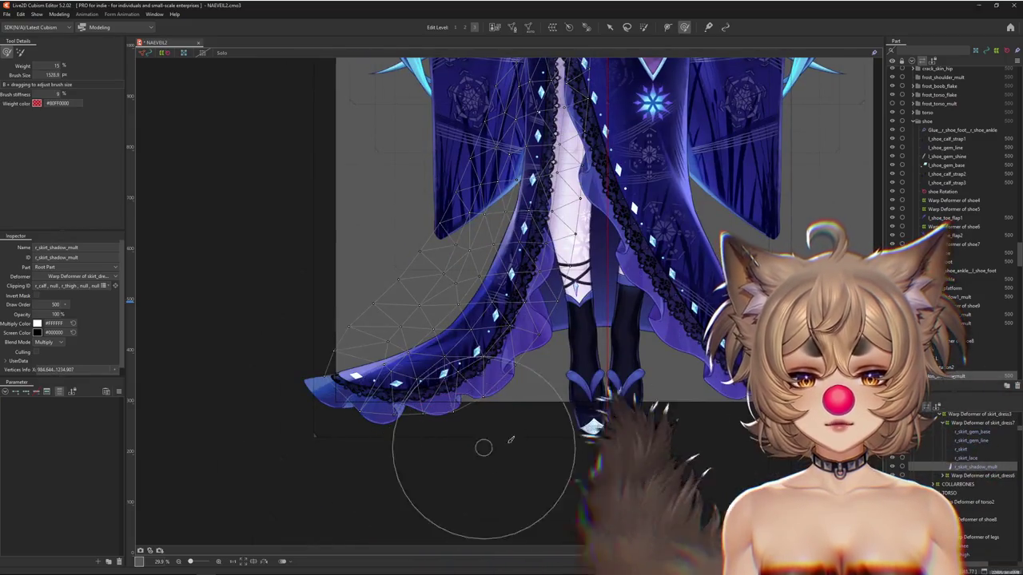
scroll(617, 316, up, 3)
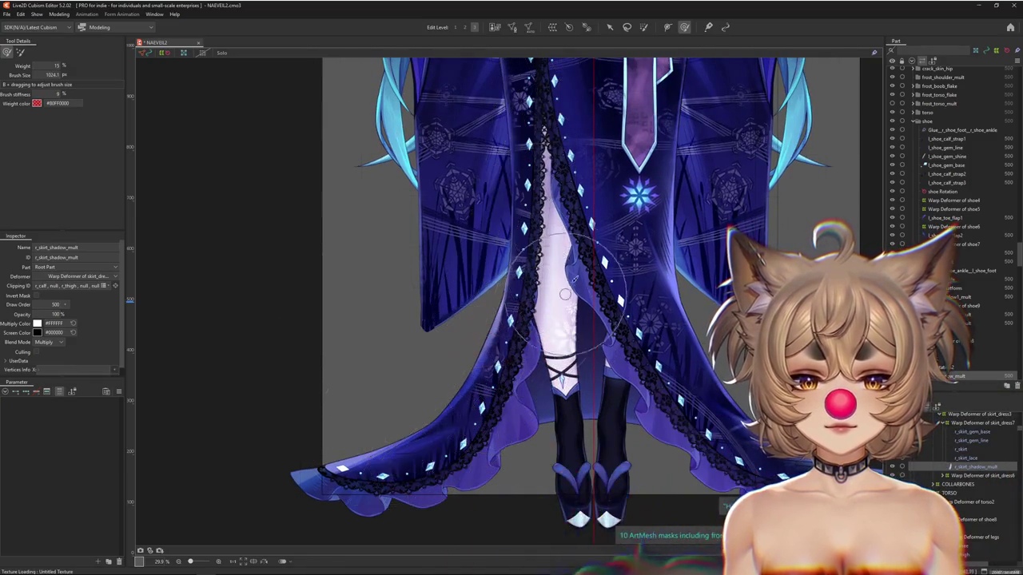
scroll(554, 335, up, 3)
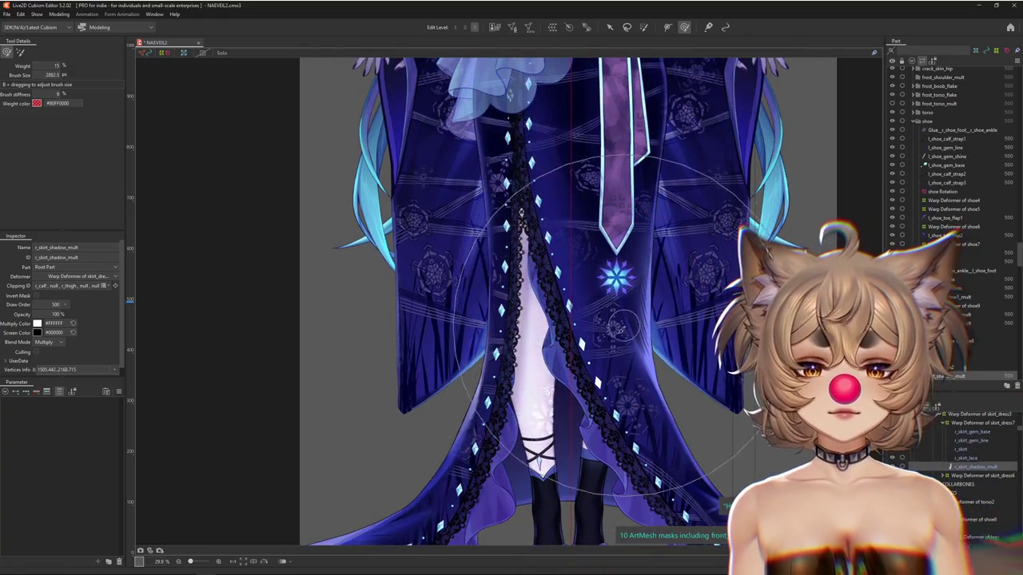
scroll(590, 397, down, 2)
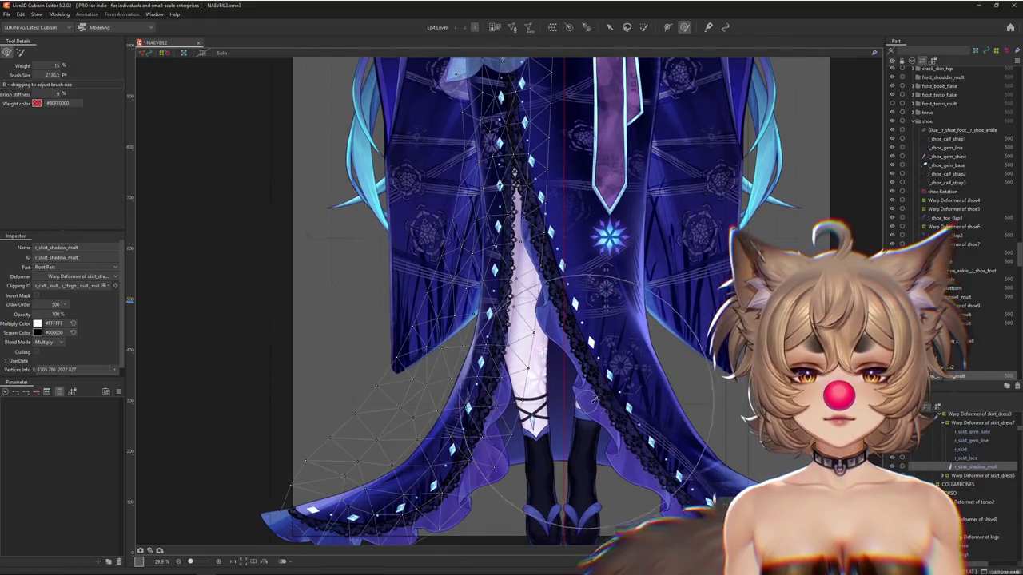
scroll(543, 344, up, 3)
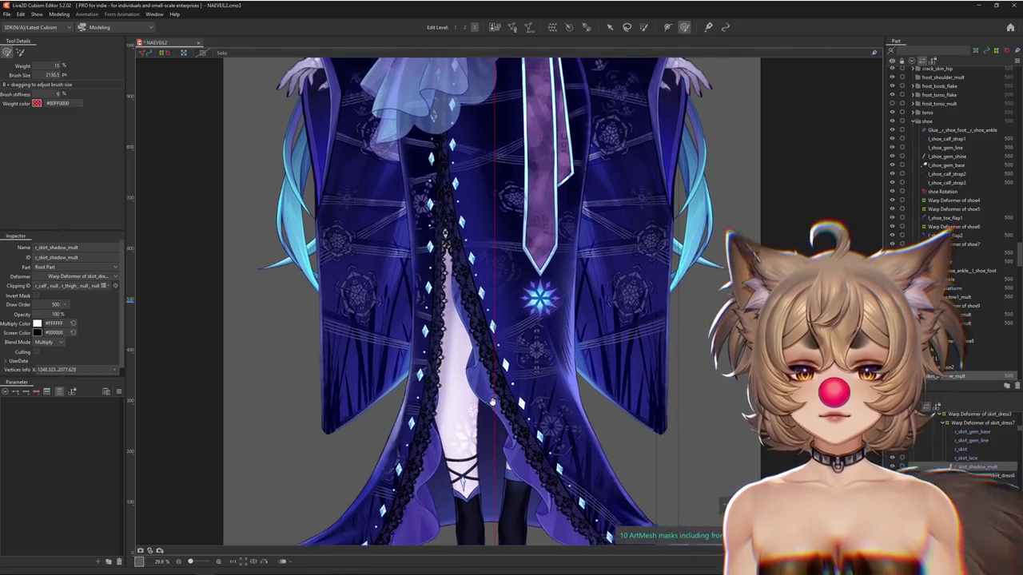
scroll(330, 314, down, 2)
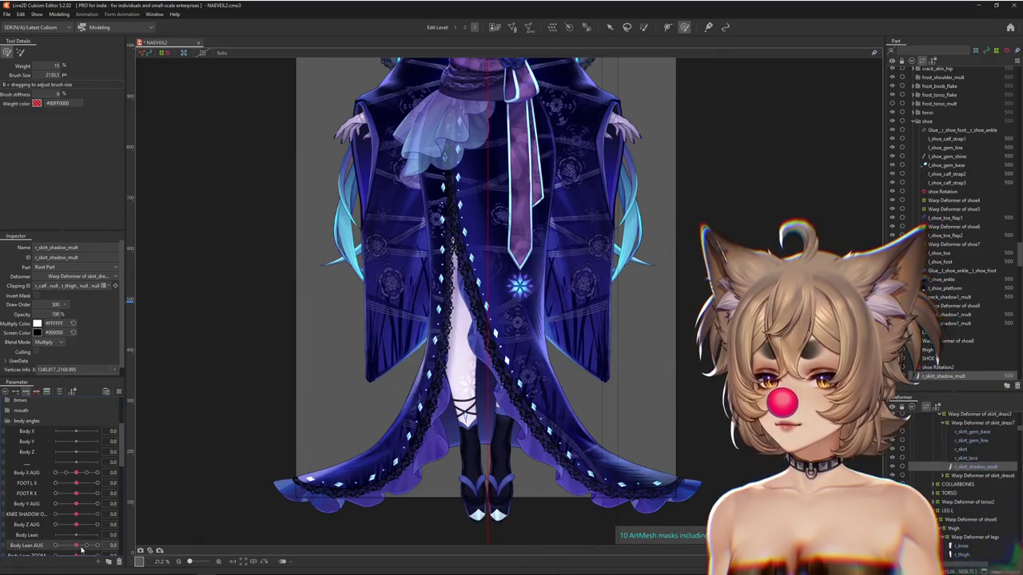
Push Body Lean AUG to maximum and Body Y AUG to -10, then set up the weight brush.
drag(77, 549, 119, 547)
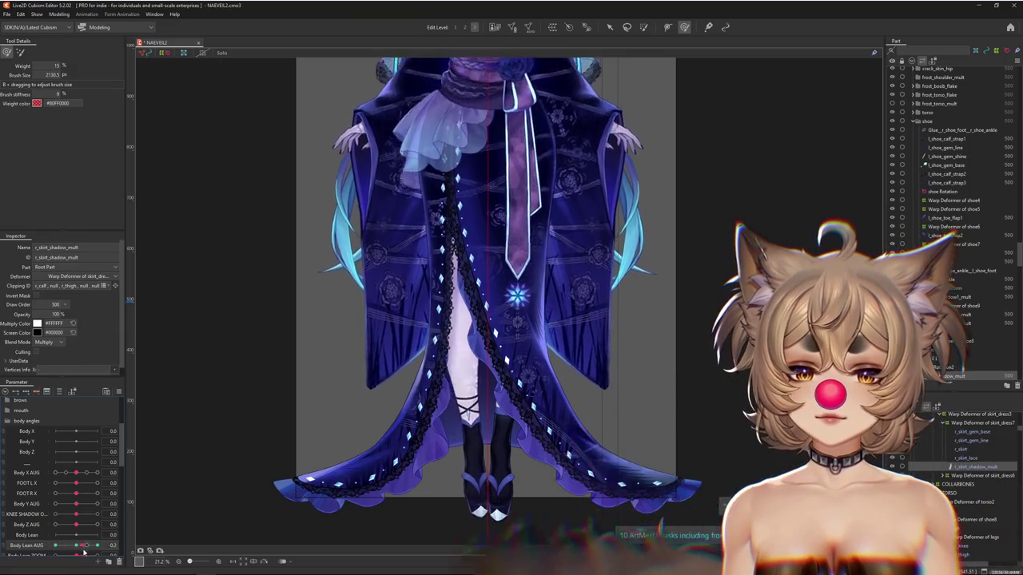
drag(269, 438, 159, 319)
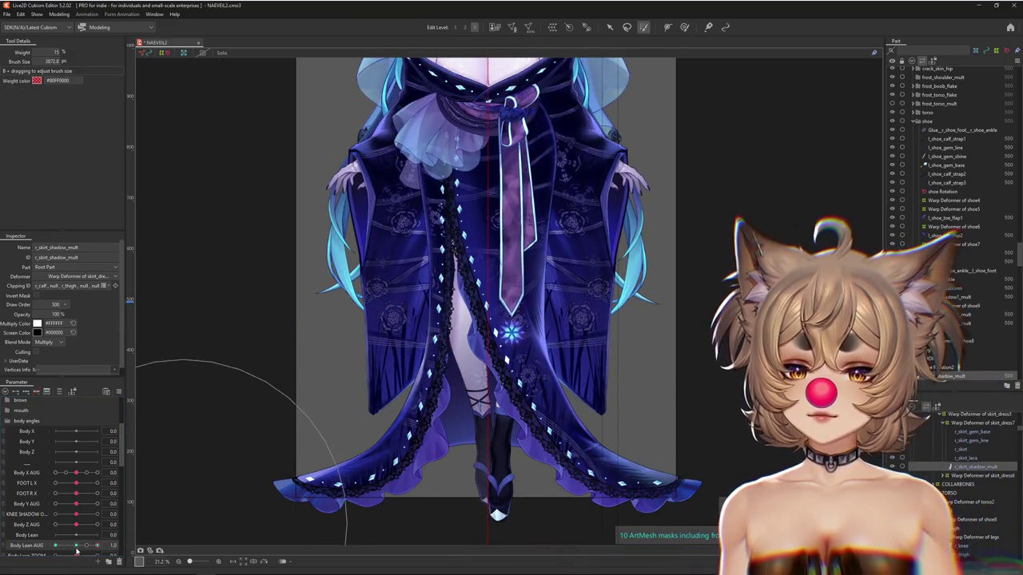
scroll(32, 534, down, 2)
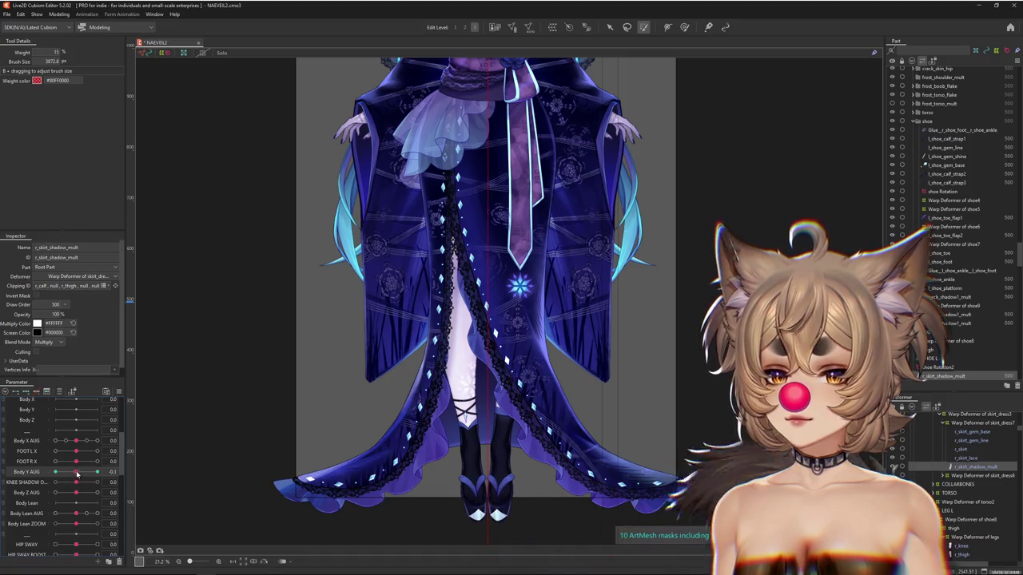
drag(76, 474, 56, 472)
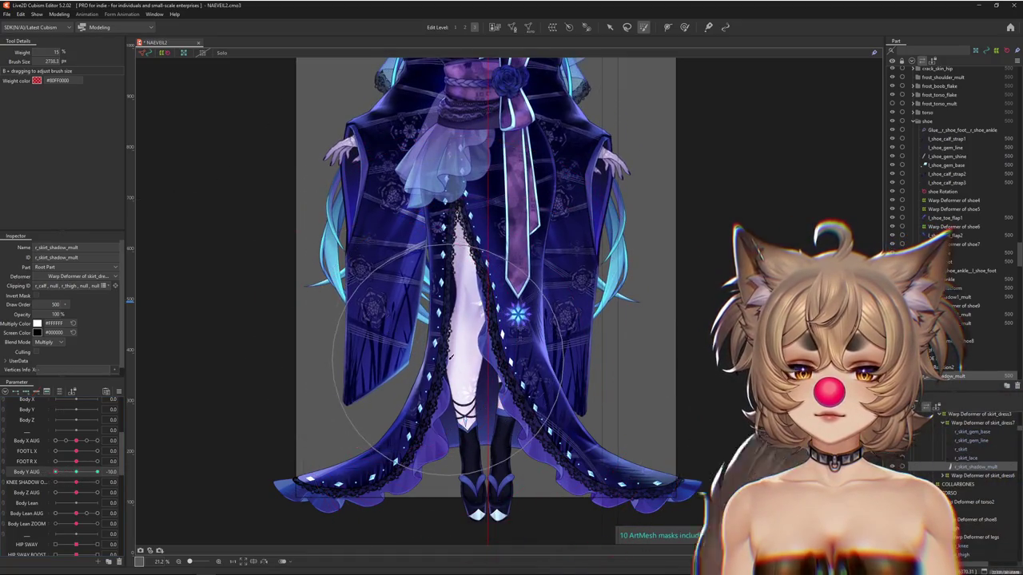
click(684, 26)
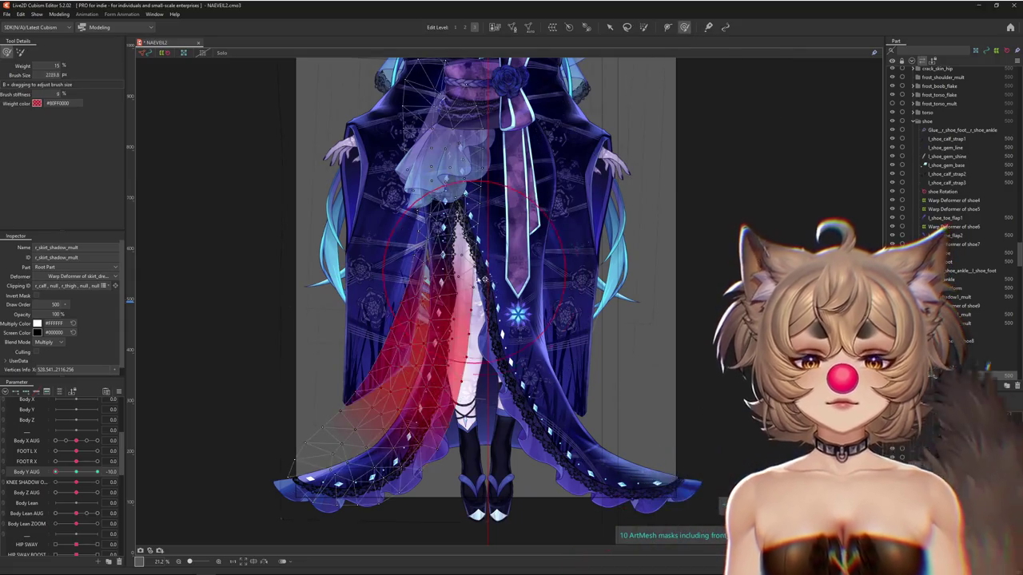
drag(483, 277, 460, 296)
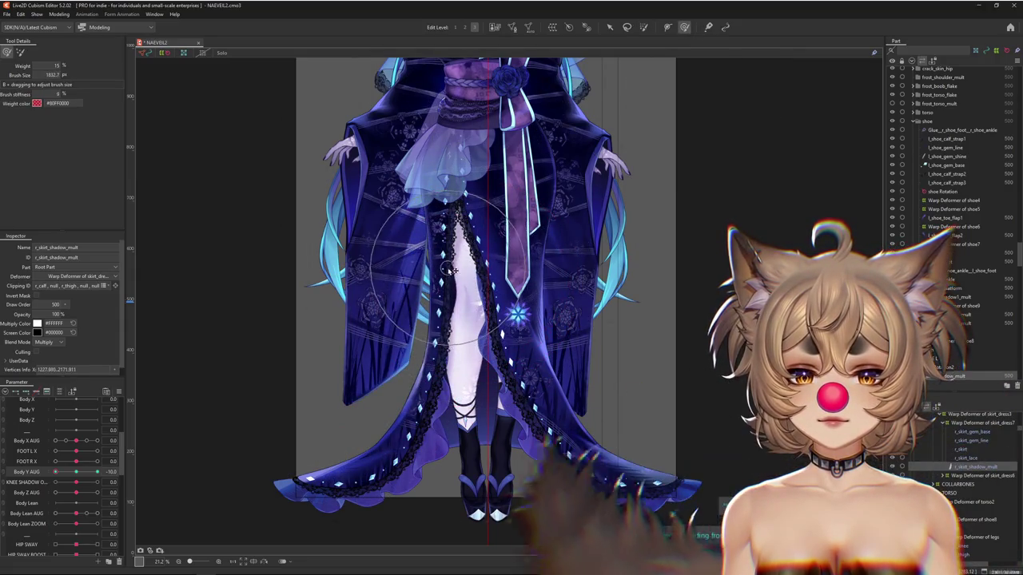
Reset Body Y AUG to 0, bend it back to -10, and hide the mesh wireframe.
mouse_move(56, 472)
mouse_down()
mouse_move(78, 473)
mouse_move(55, 472)
mouse_up()
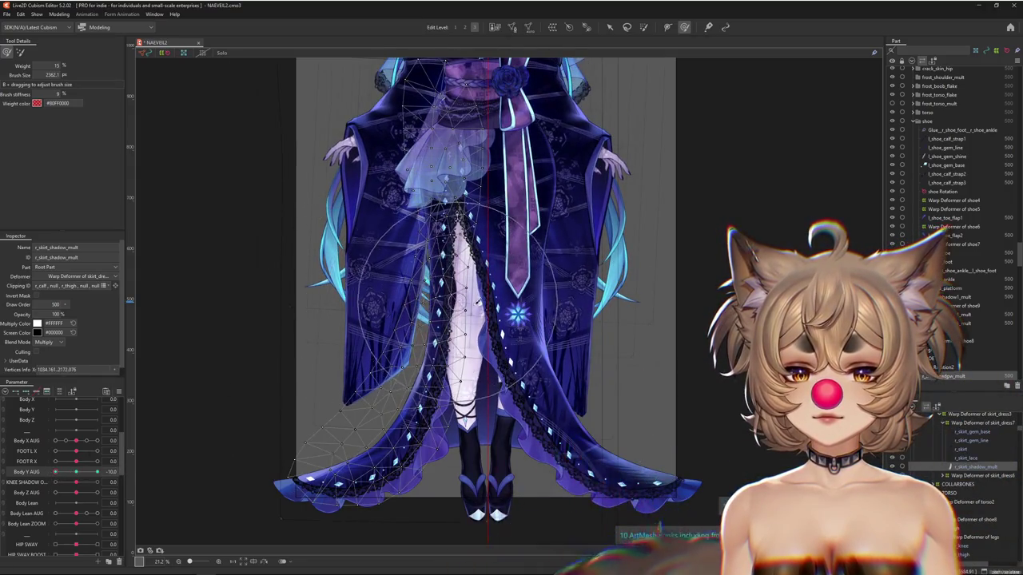
drag(55, 472, 73, 473)
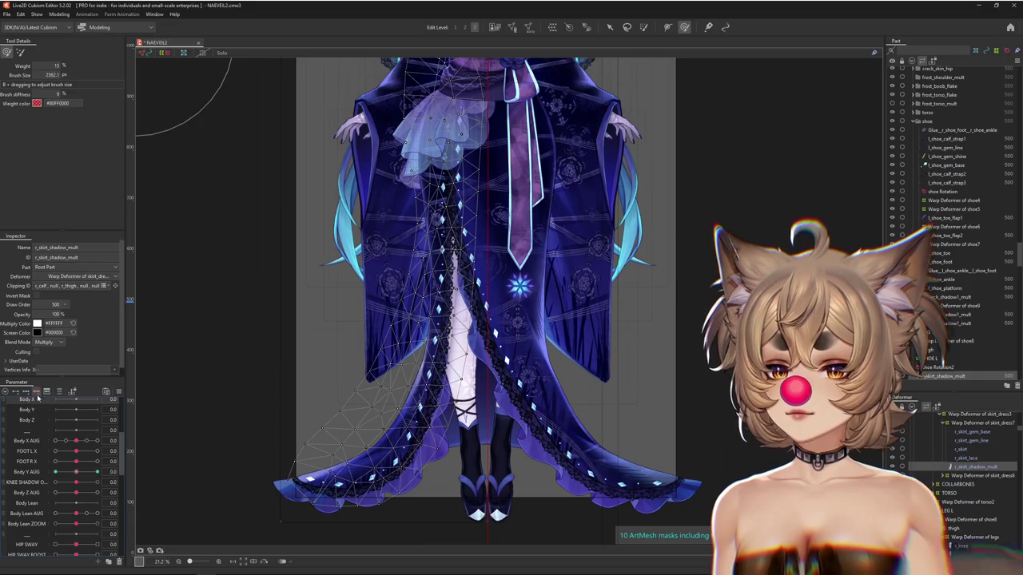
click(67, 472)
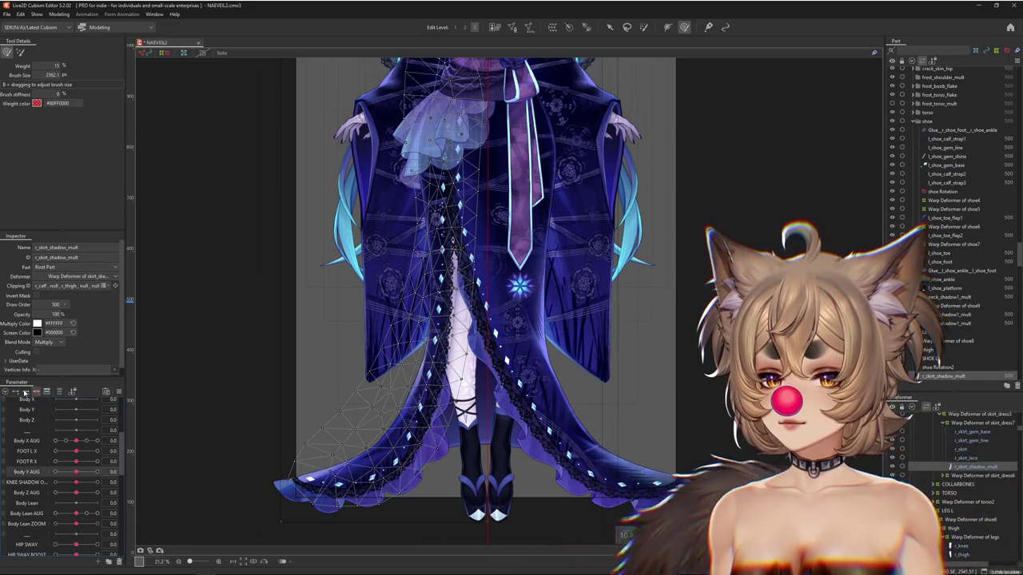
drag(76, 472, 56, 472)
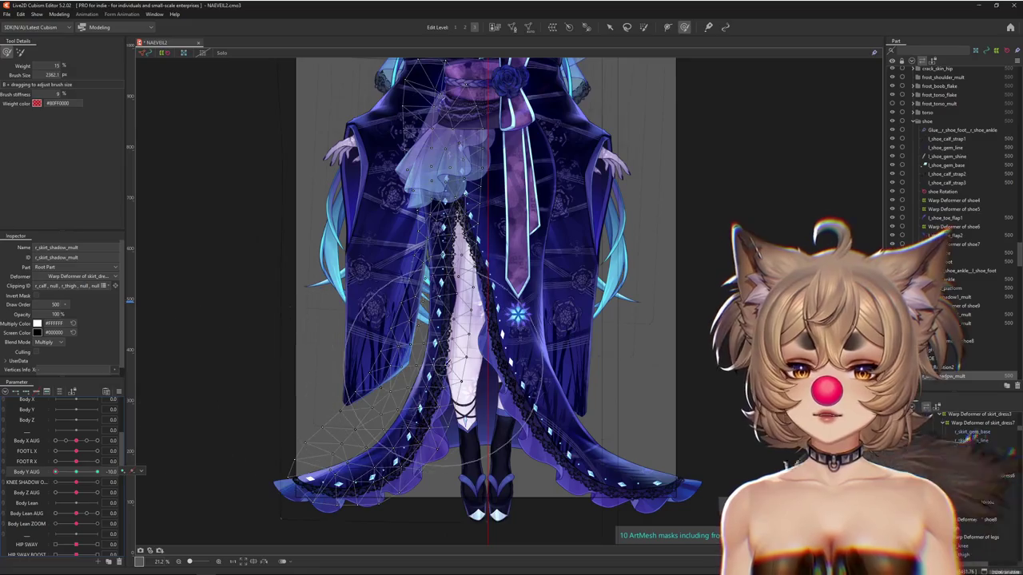
click(372, 354)
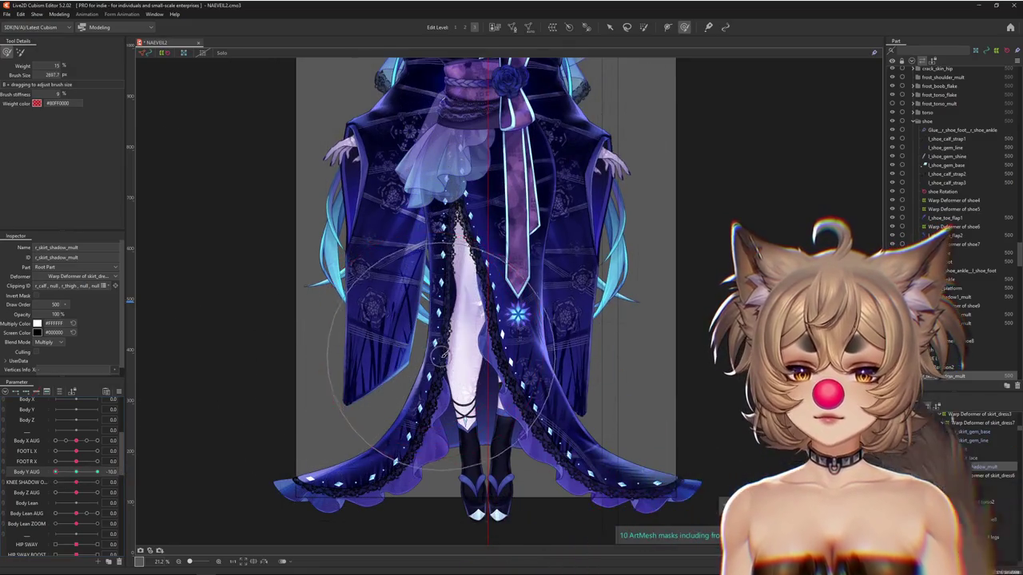
Enlarge the brush over the whole skirt, reshape the shadow mesh, and test Body Y AUG back to 0.
drag(442, 362, 462, 449)
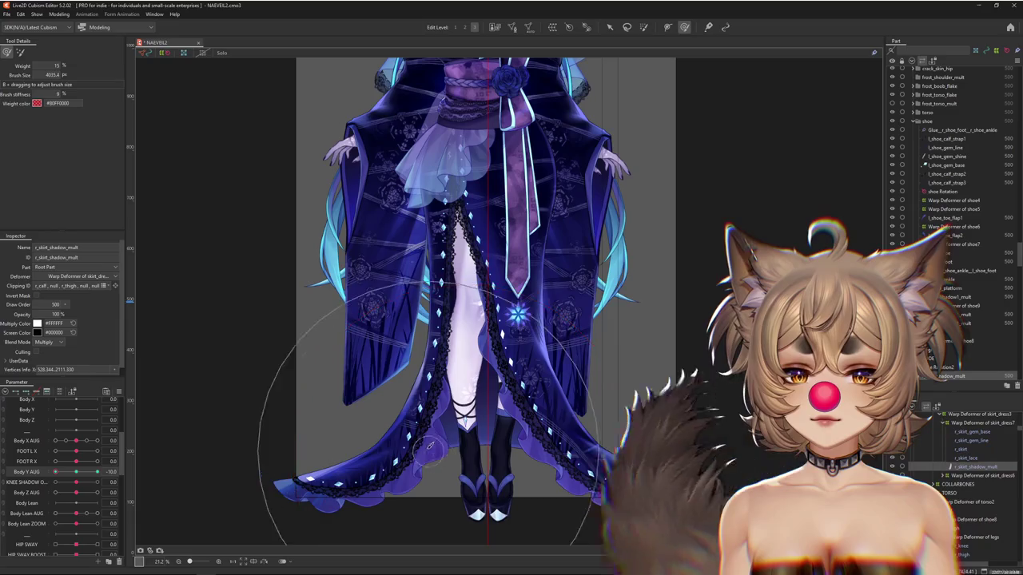
drag(459, 302, 479, 288)
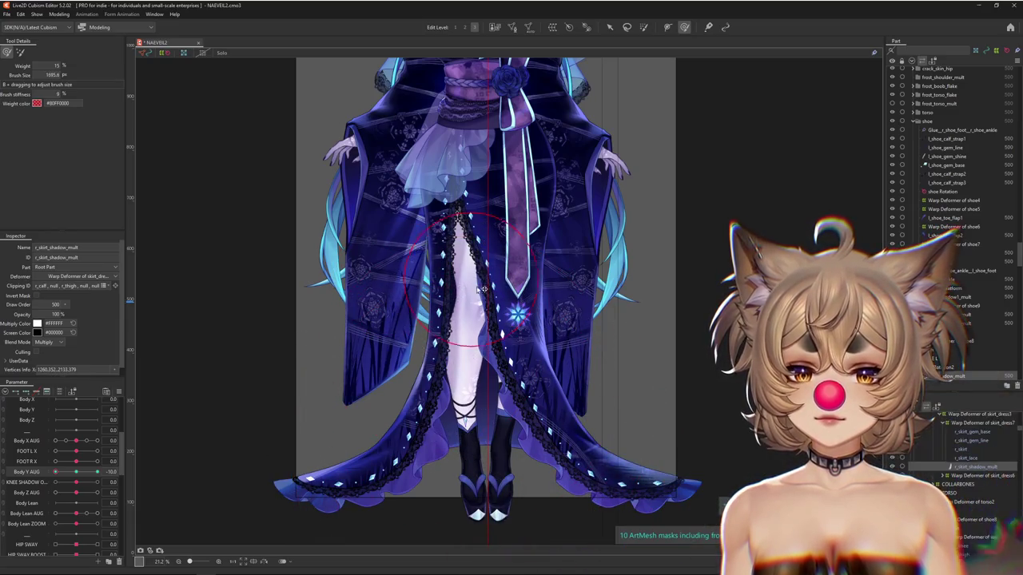
drag(489, 328, 474, 476)
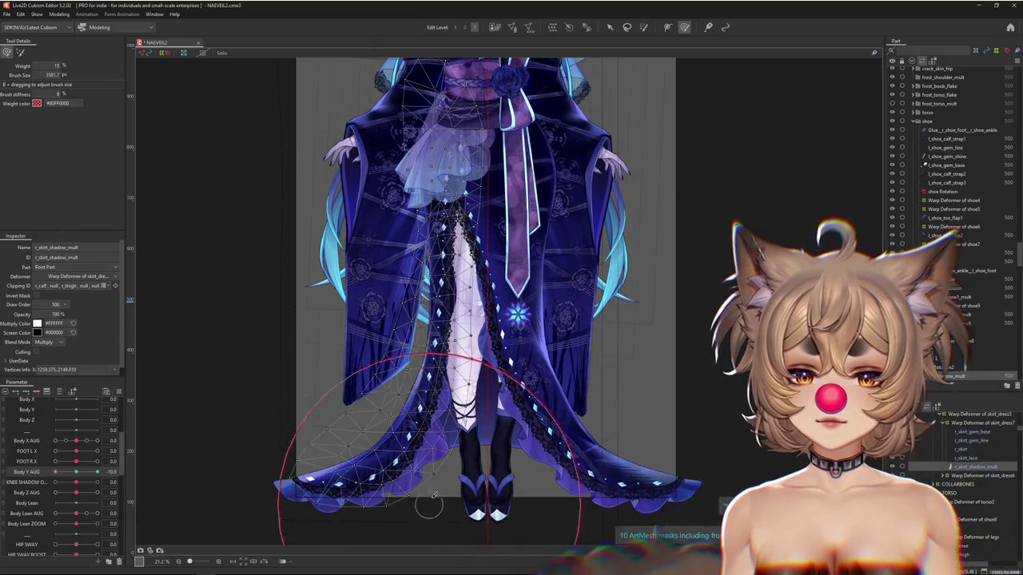
mouse_move(155, 496)
mouse_down()
mouse_move(326, 368)
mouse_move(434, 308)
mouse_move(423, 296)
mouse_up()
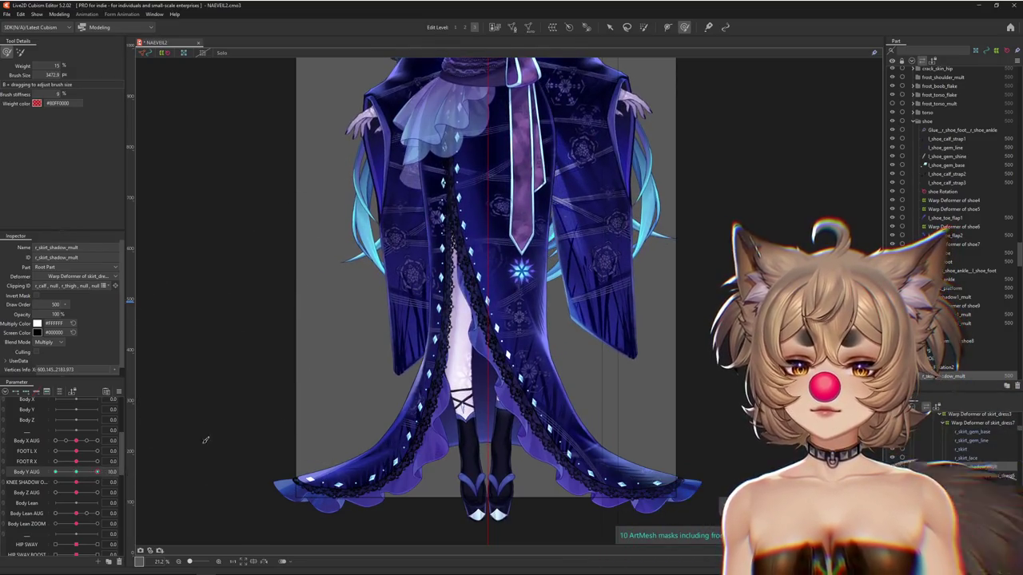
drag(173, 452, 563, 372)
drag(76, 472, 55, 472)
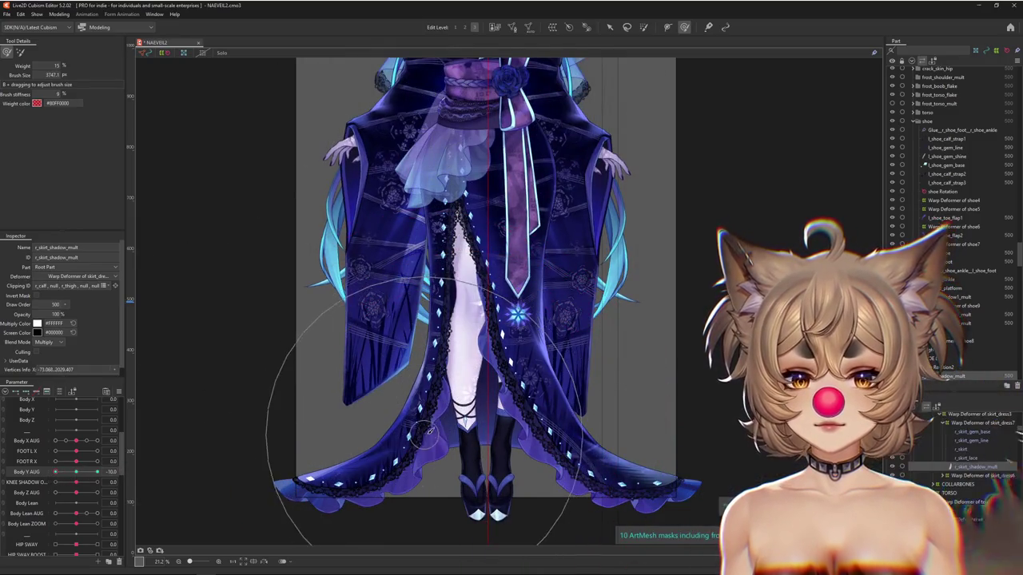
mouse_move(57, 473)
mouse_down()
mouse_move(77, 476)
mouse_move(55, 472)
mouse_up()
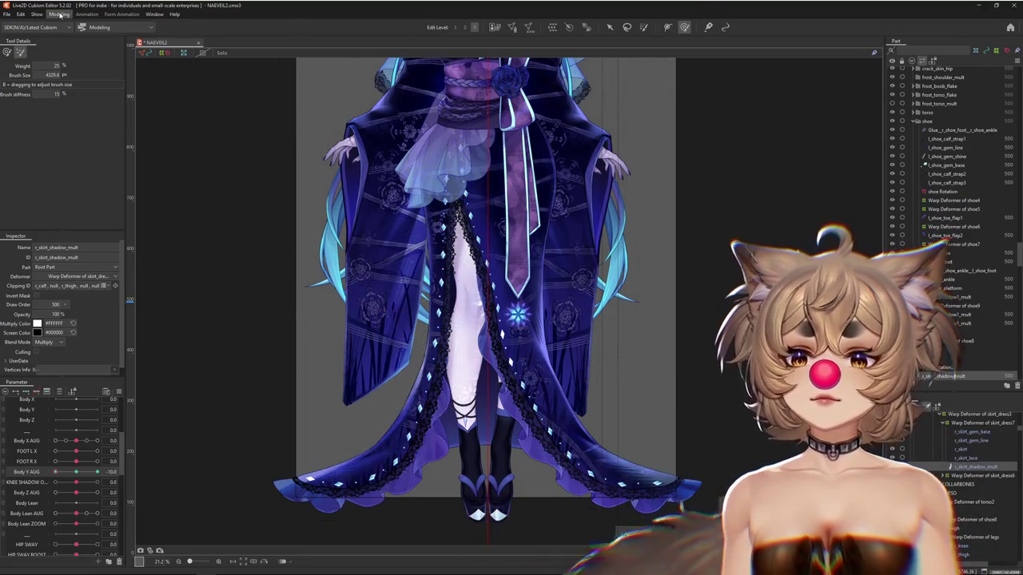
Inspect the KNEE SHADOW physics group, then bring up the key options for Body Y AUG.
click(59, 14)
click(80, 192)
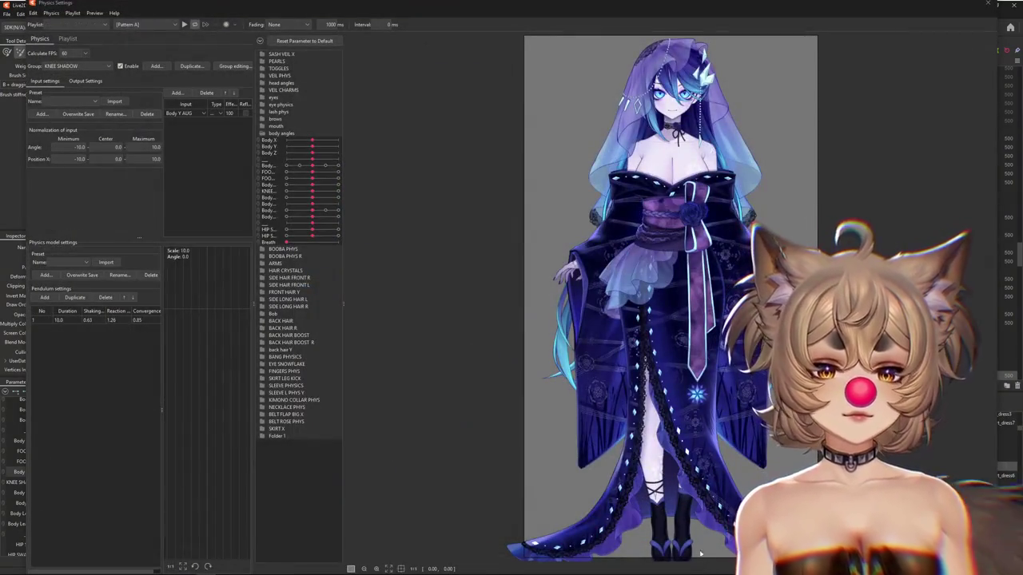
scroll(701, 557, up, 2)
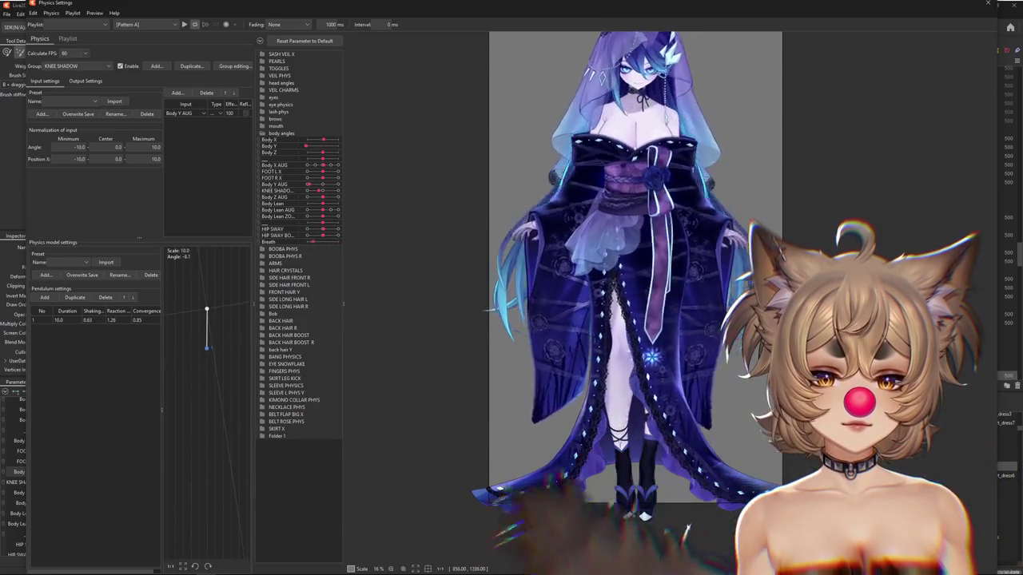
click(986, 4)
drag(78, 473, 76, 486)
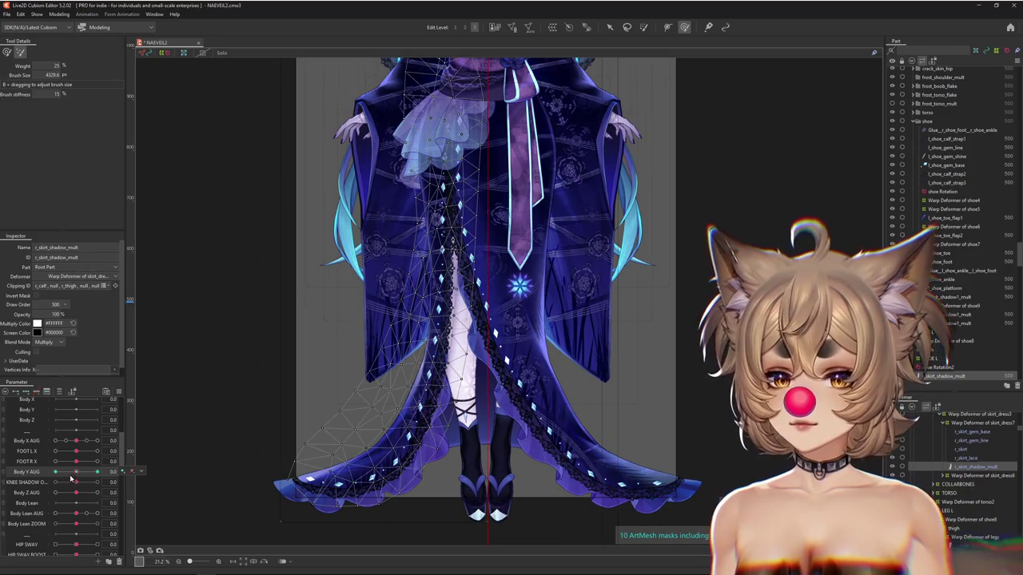
click(135, 471)
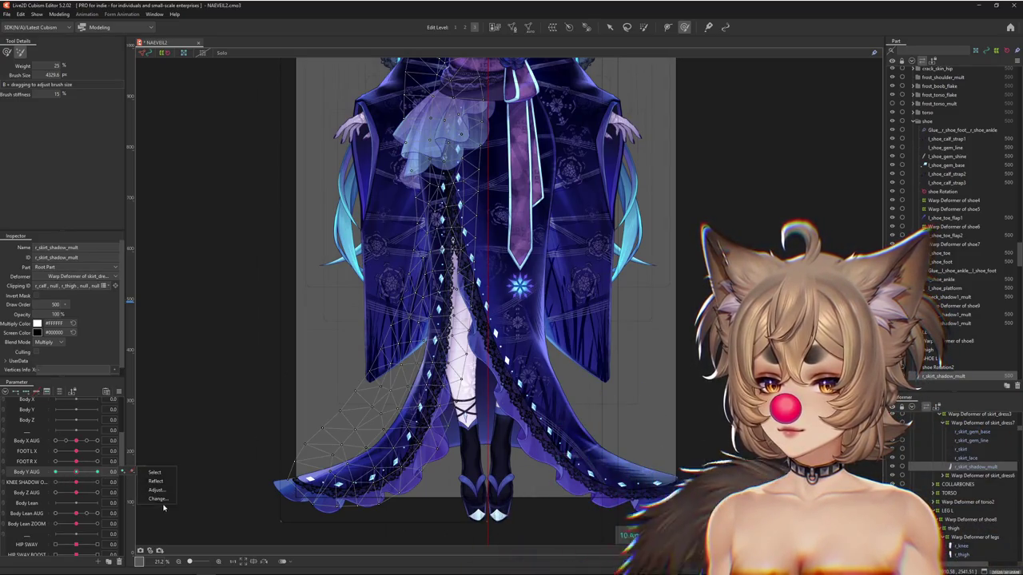
Move the Body Y AUG keys onto KNEE SHADOW OPACITY and preview another value.
click(157, 499)
scroll(452, 289, down, 5)
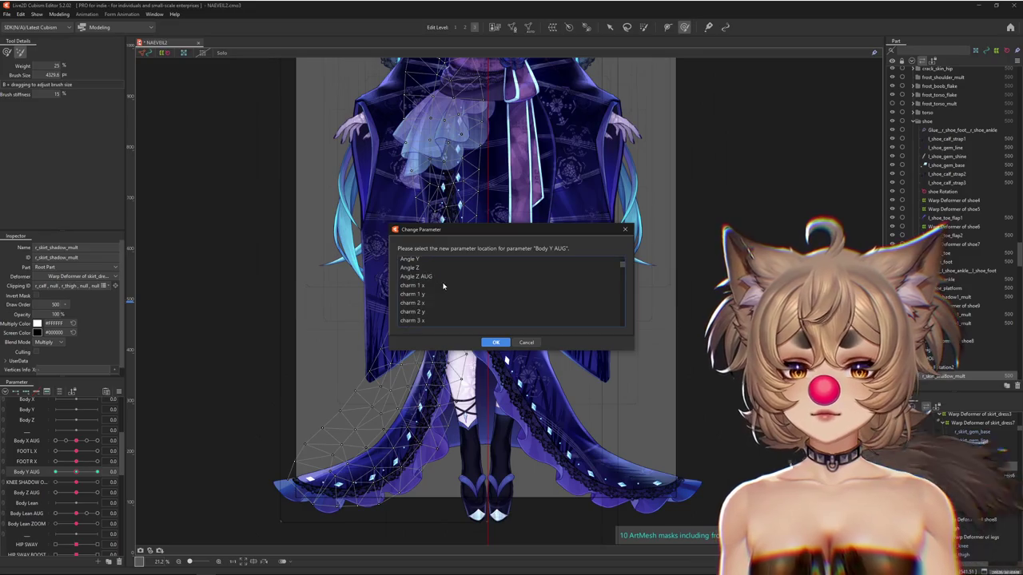
click(440, 293)
scroll(440, 290, up, 1)
click(495, 342)
drag(76, 483, 79, 475)
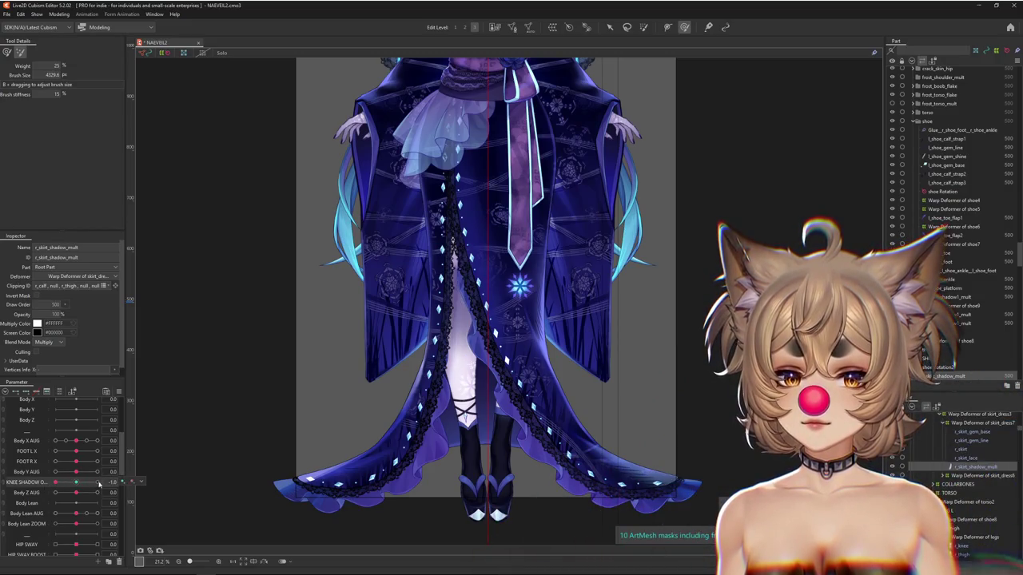
Reset KNEE SHADOW OPACITY to its default value through the parameter options.
right_click(126, 361)
click(158, 373)
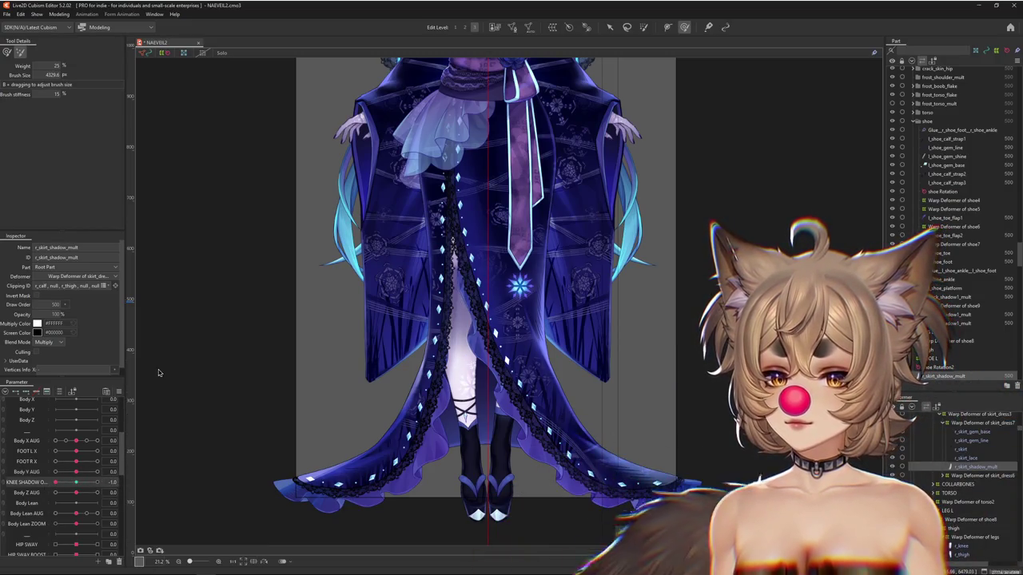
click(119, 393)
click(126, 386)
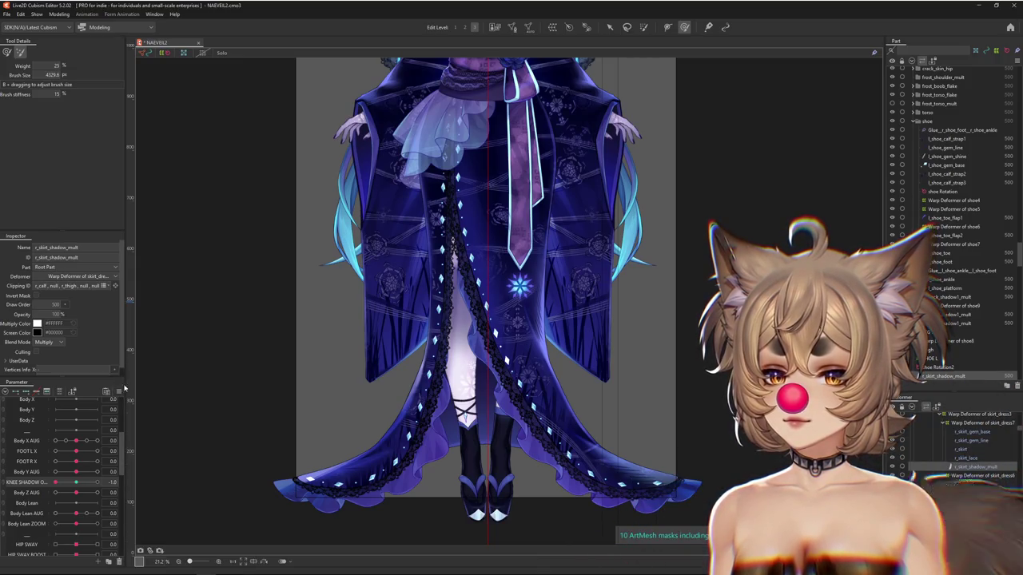
click(118, 390)
click(184, 379)
click(78, 485)
click(119, 391)
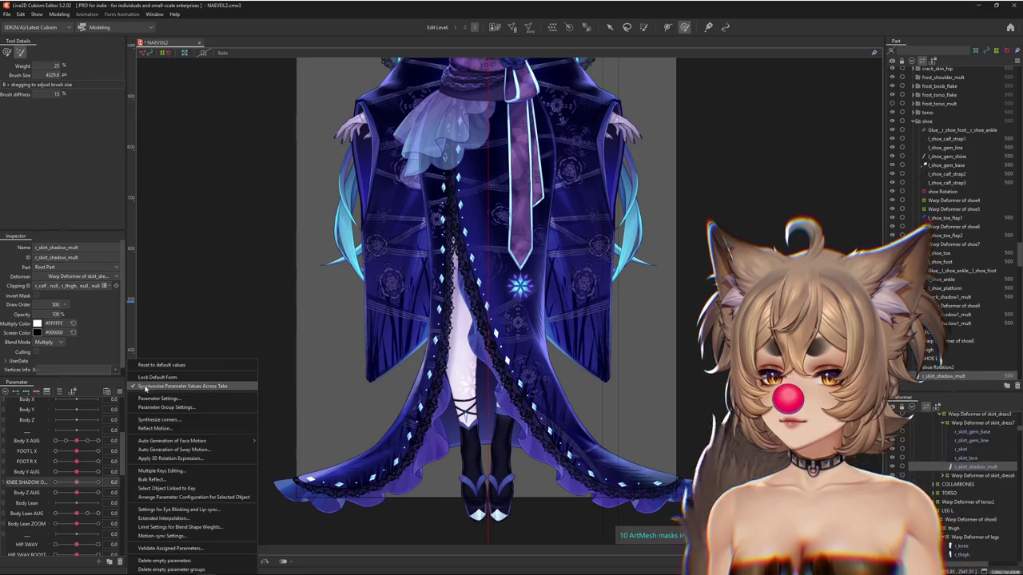
Rescale the KNEE SHADOW keys to -1, 0, 1 with the Adjust dialog.
click(76, 484)
click(166, 509)
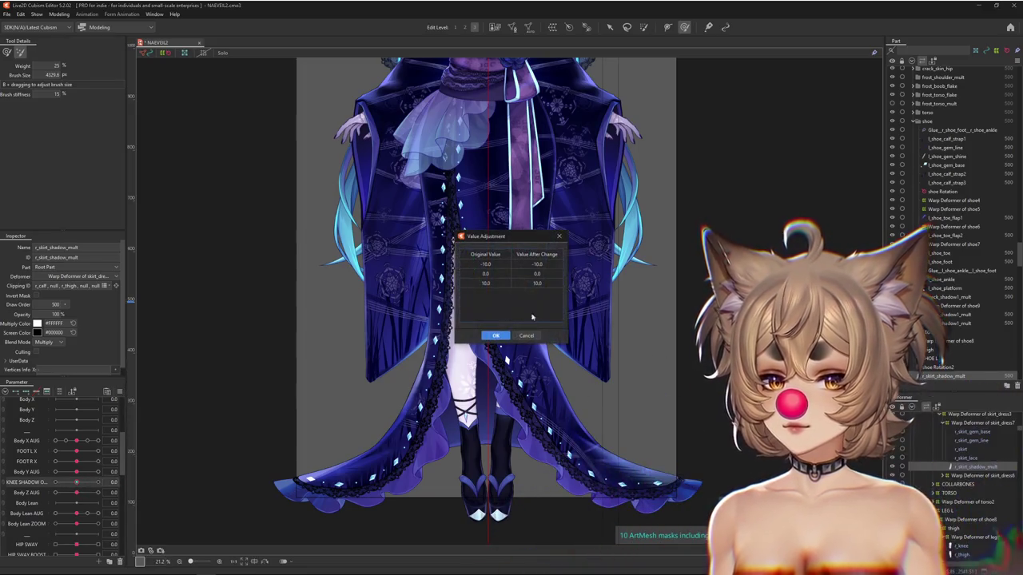
text(-1)
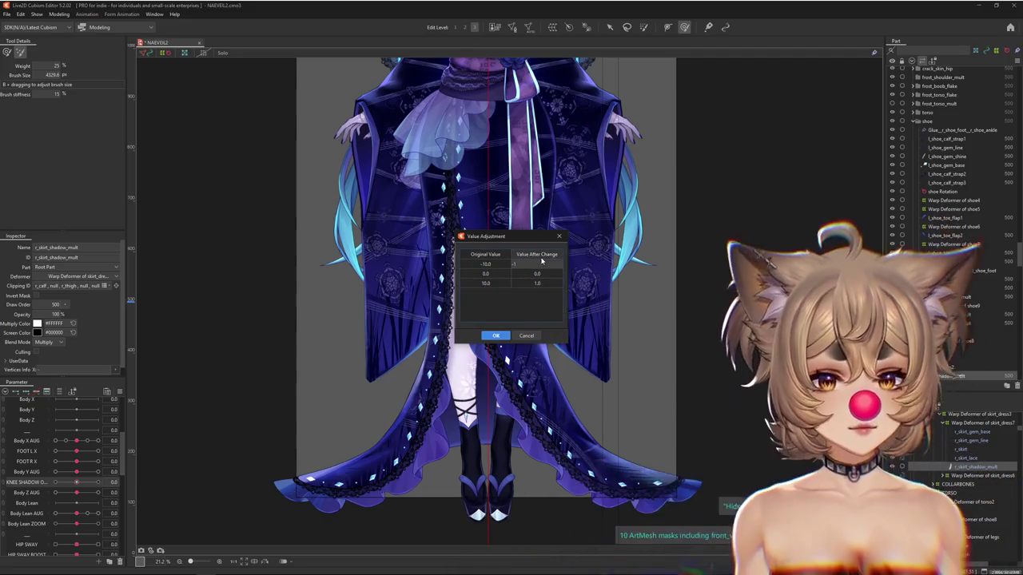
click(496, 335)
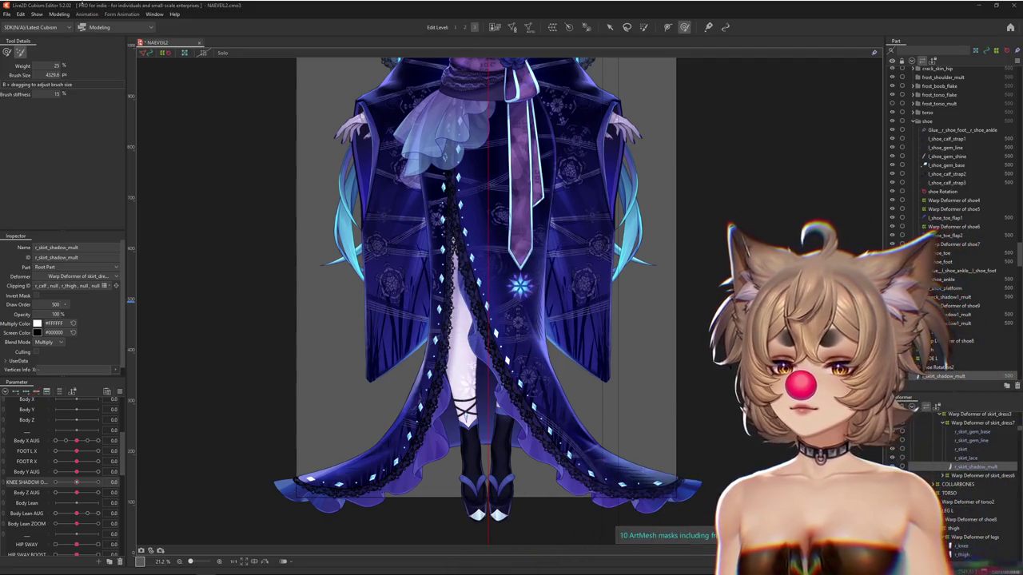
click(65, 18)
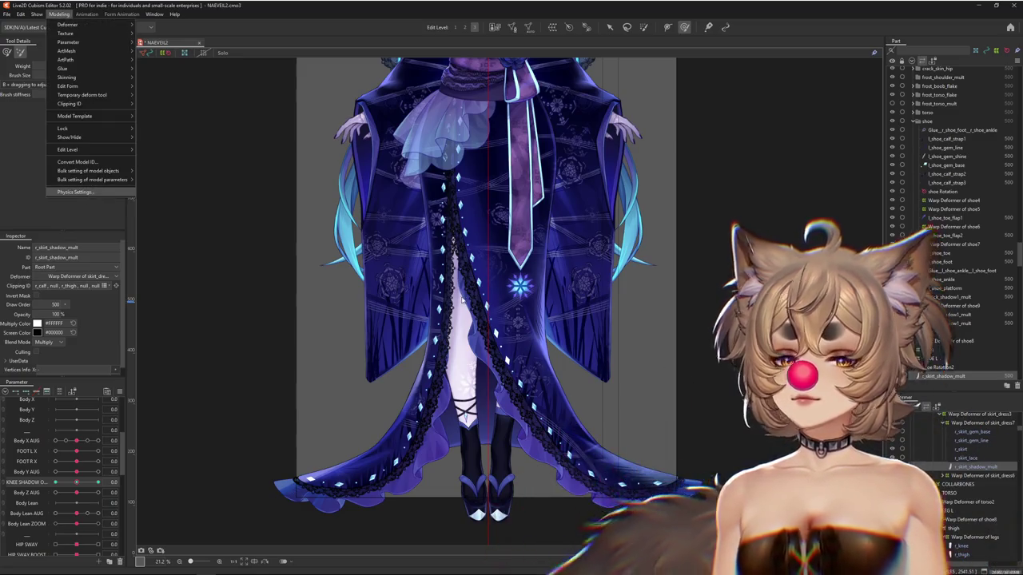
click(74, 192)
scroll(589, 342, up, 3)
scroll(589, 342, up, 2)
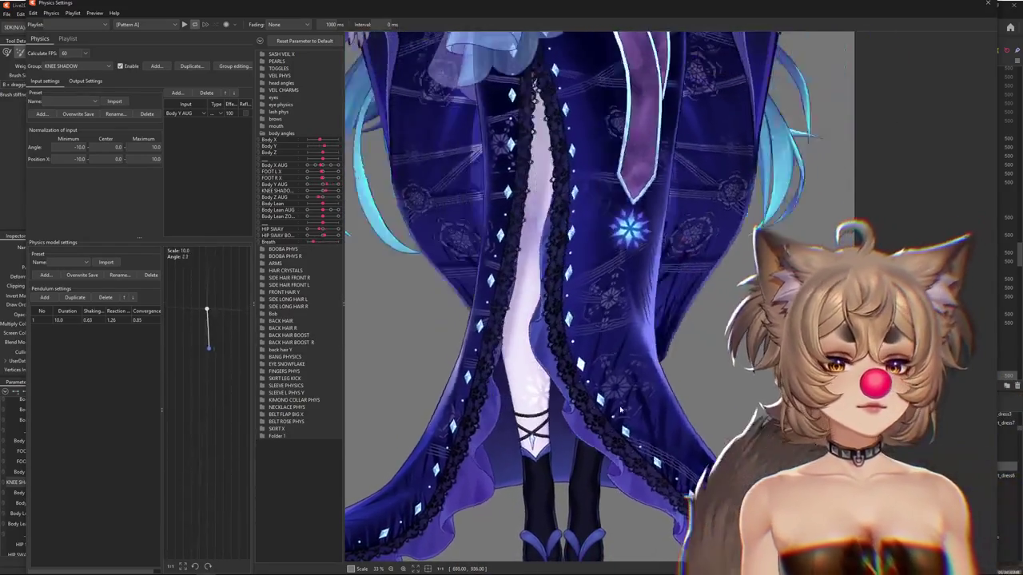
scroll(620, 417, down, 2)
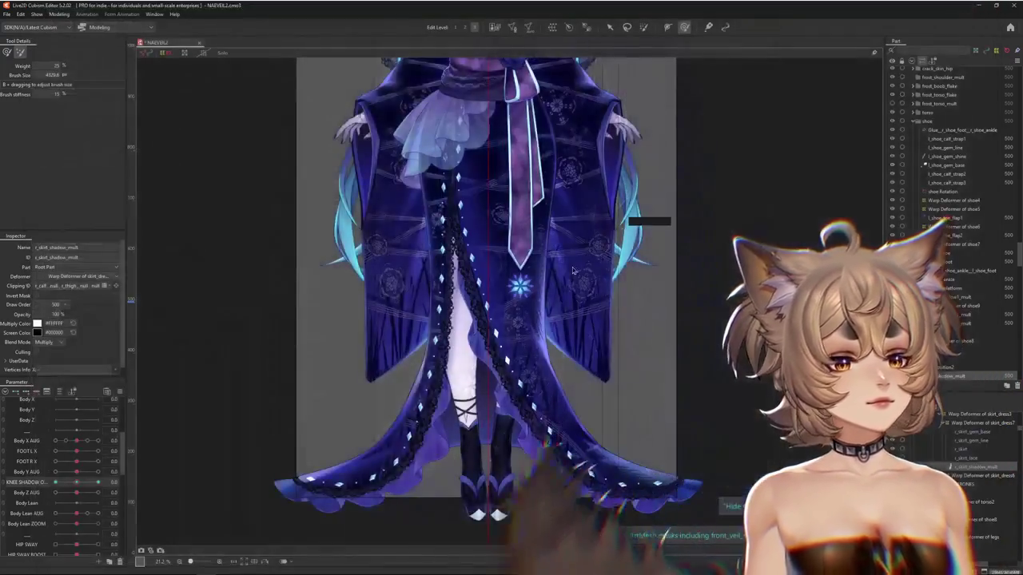
scroll(551, 283, down, 2)
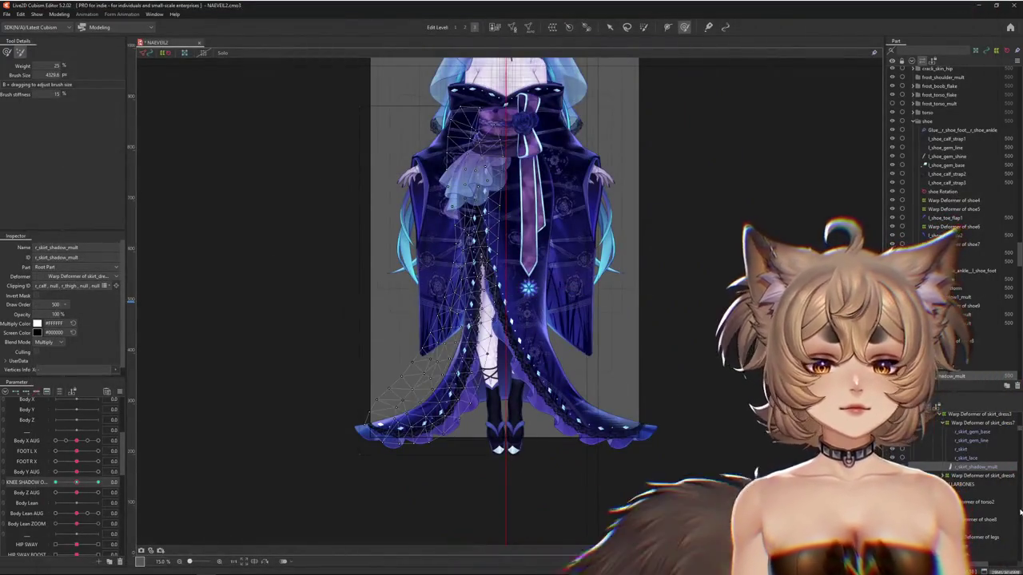
Set KNEE SHADOW to -1, show the wireframes, and reshape the skirt shadow at that key.
click(55, 481)
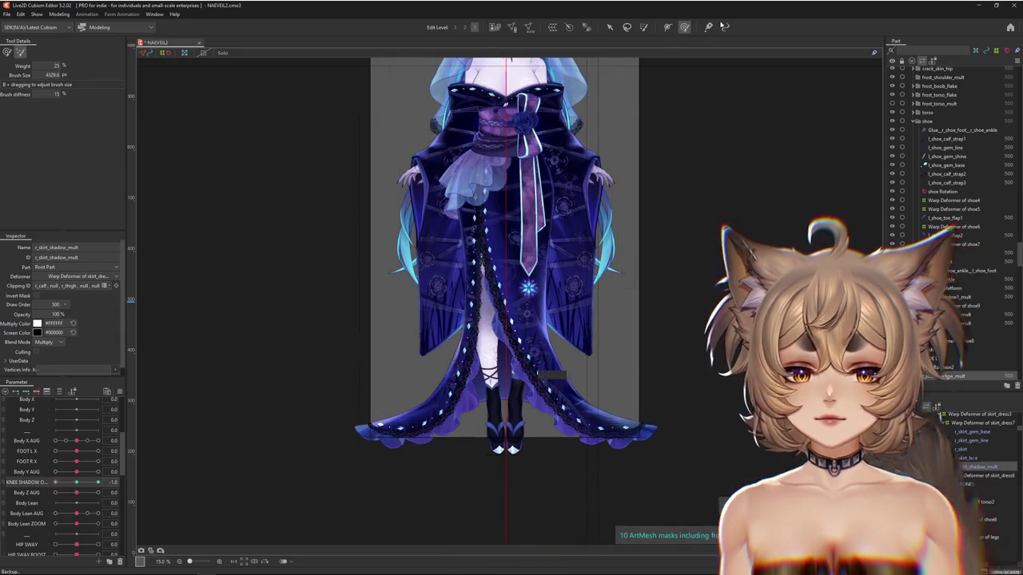
click(683, 28)
scroll(376, 317, up, 2)
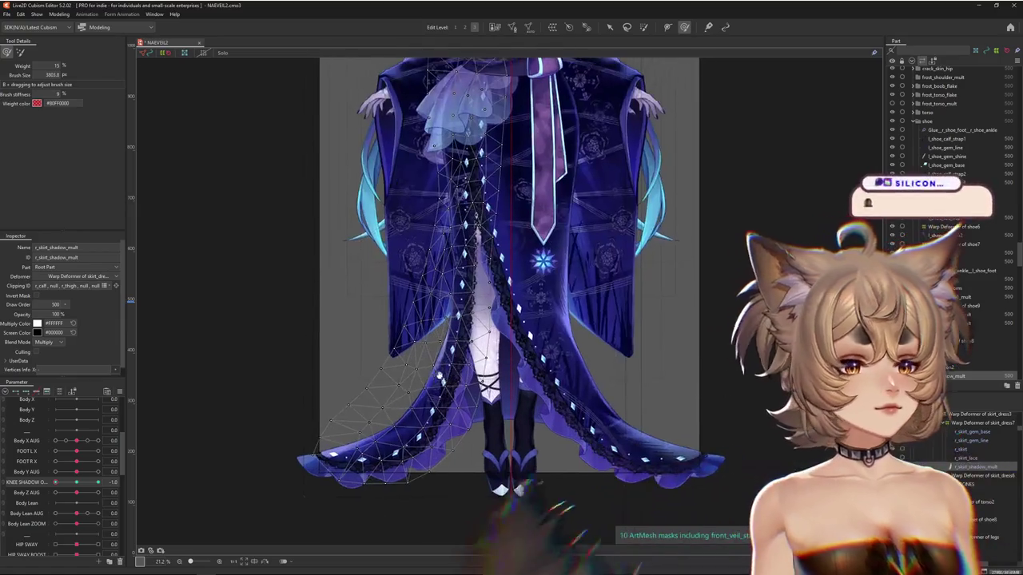
drag(431, 363, 395, 360)
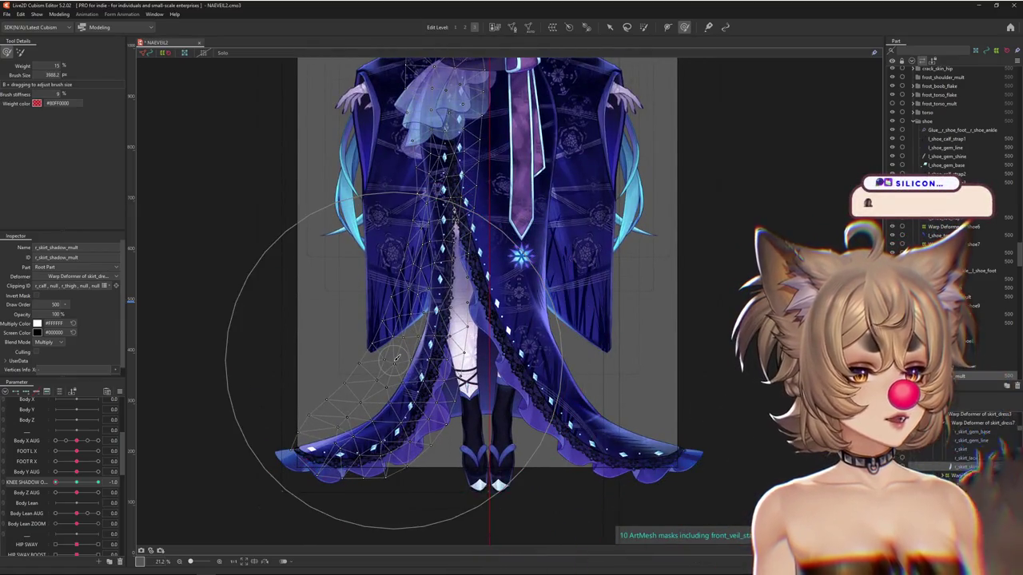
mouse_move(98, 481)
mouse_down()
mouse_move(116, 489)
mouse_move(77, 485)
mouse_up()
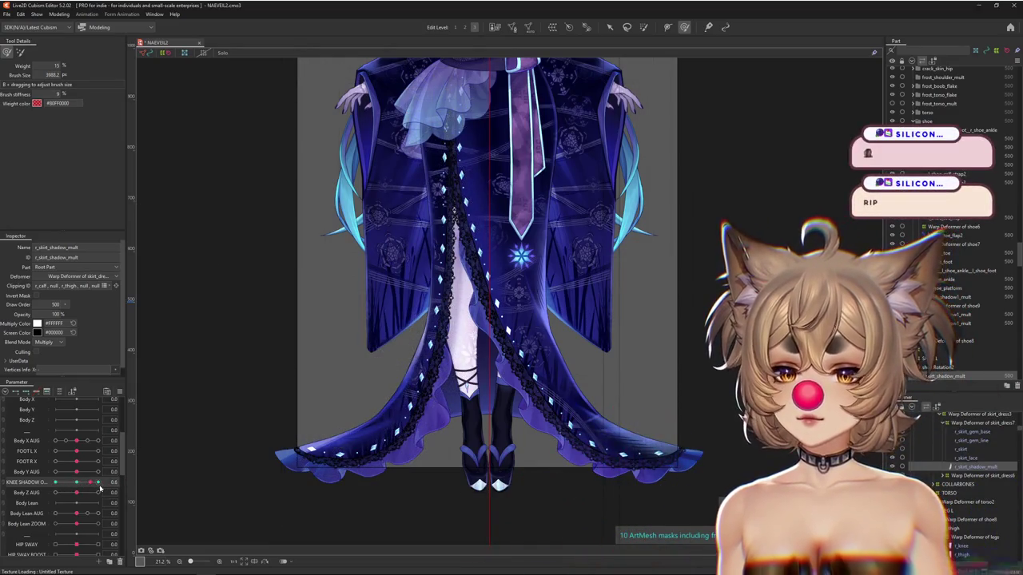
Check the shadow's clipping mask list and sweep KNEE SHADOW between -1 and 1.
click(76, 286)
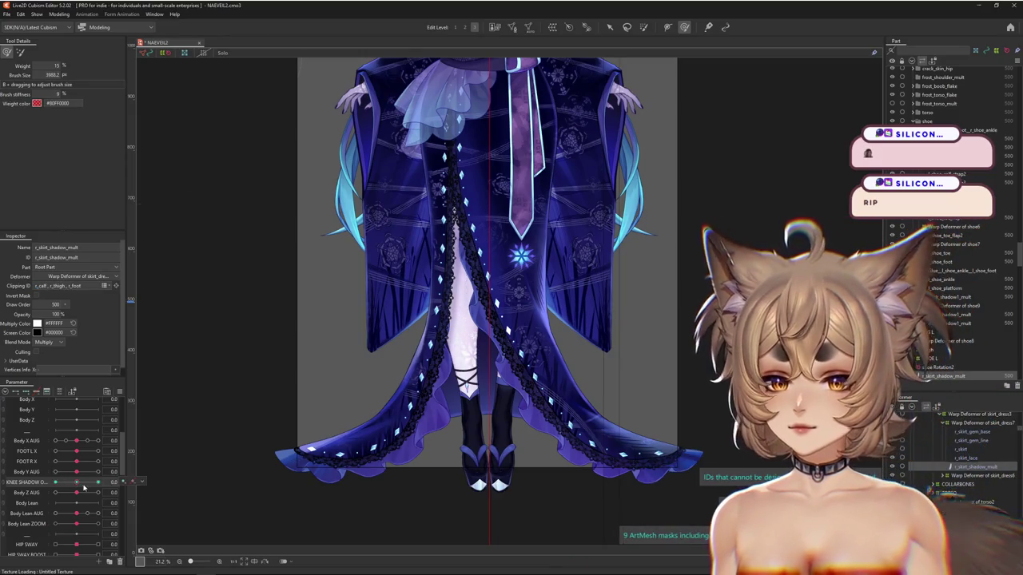
drag(85, 487, 99, 483)
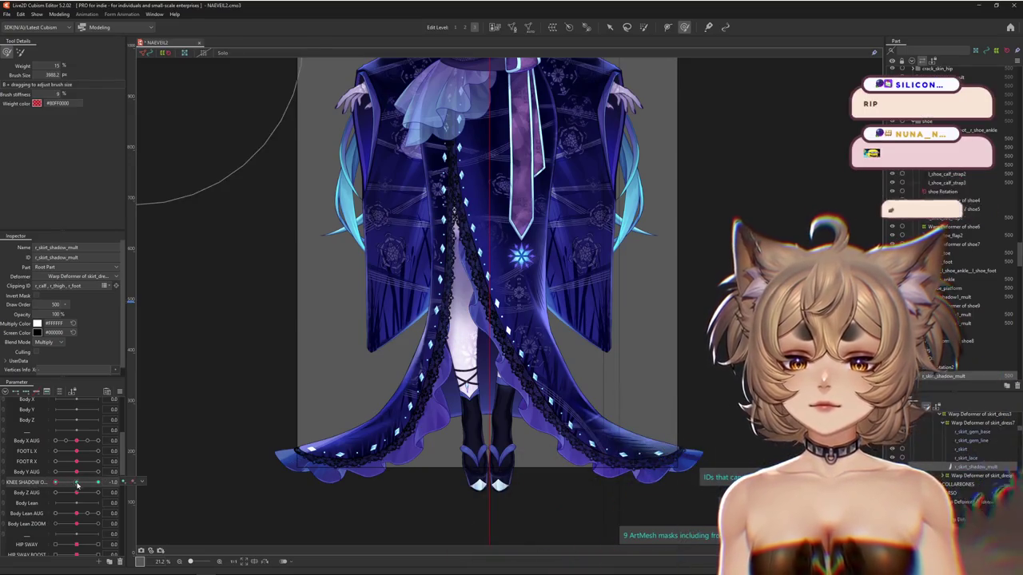
click(118, 484)
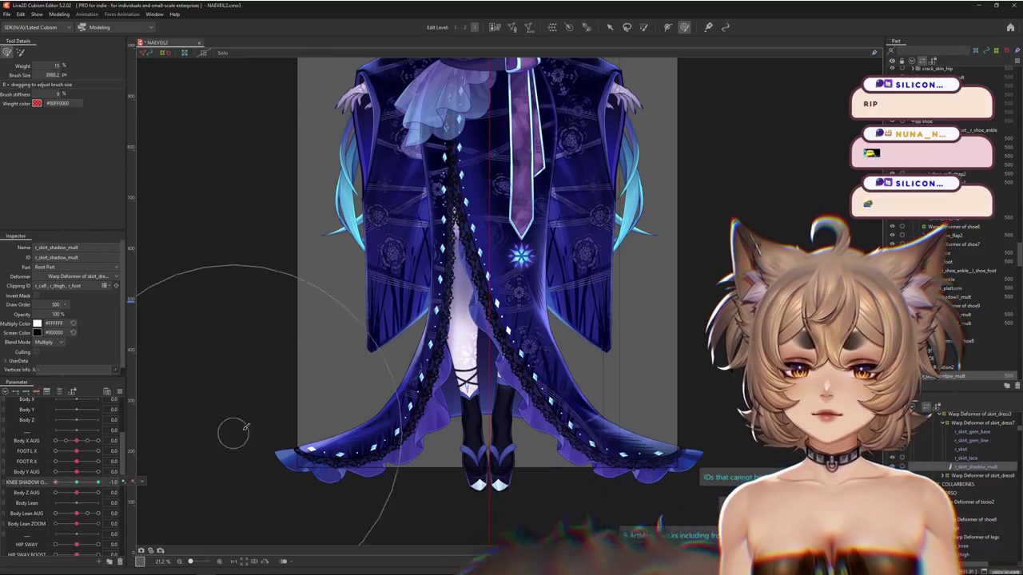
drag(68, 486, 98, 484)
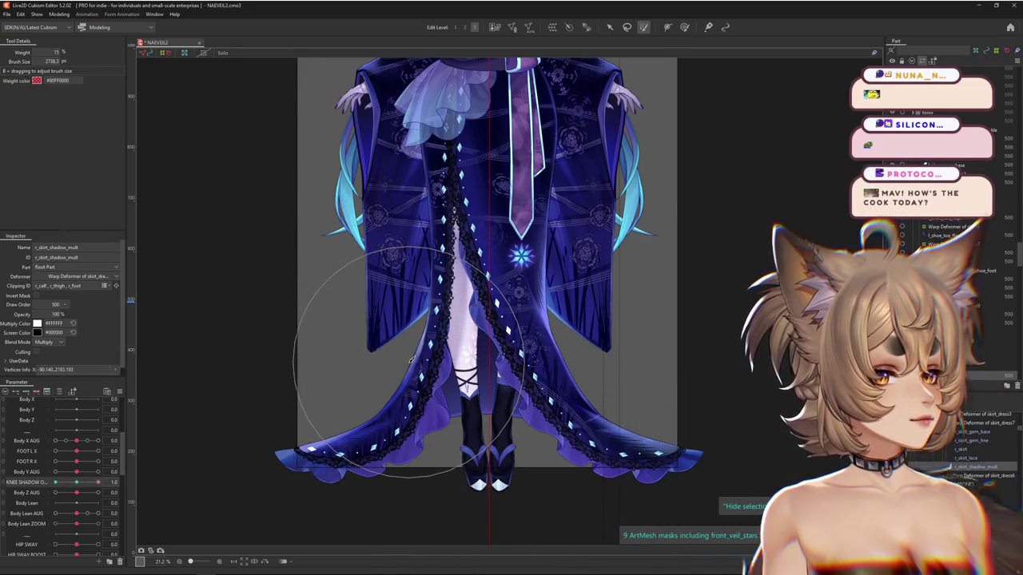
Paint weight on the shadow's left side and compare opacity with KNEE SHADOW at -1.
drag(411, 360, 420, 417)
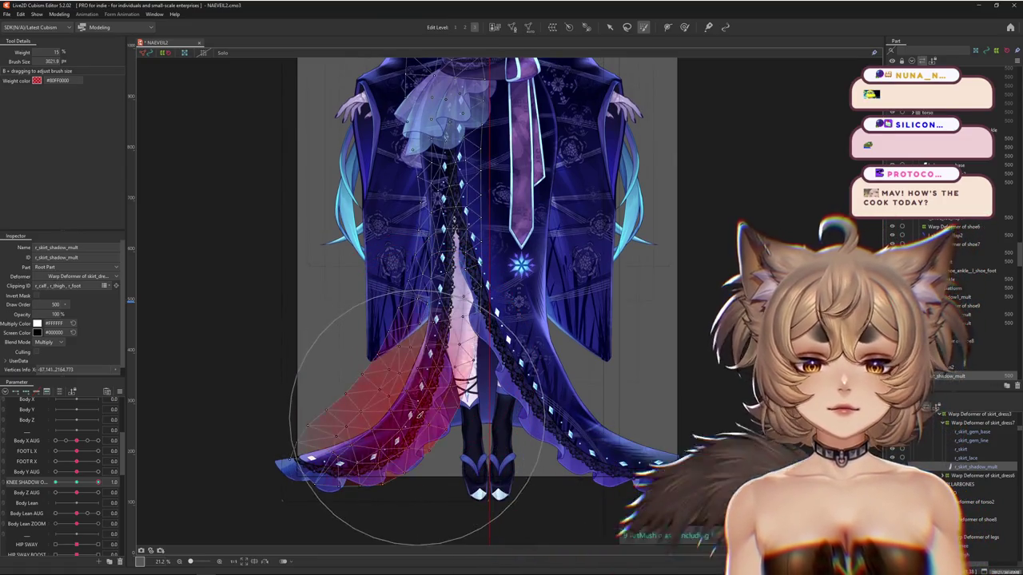
click(683, 27)
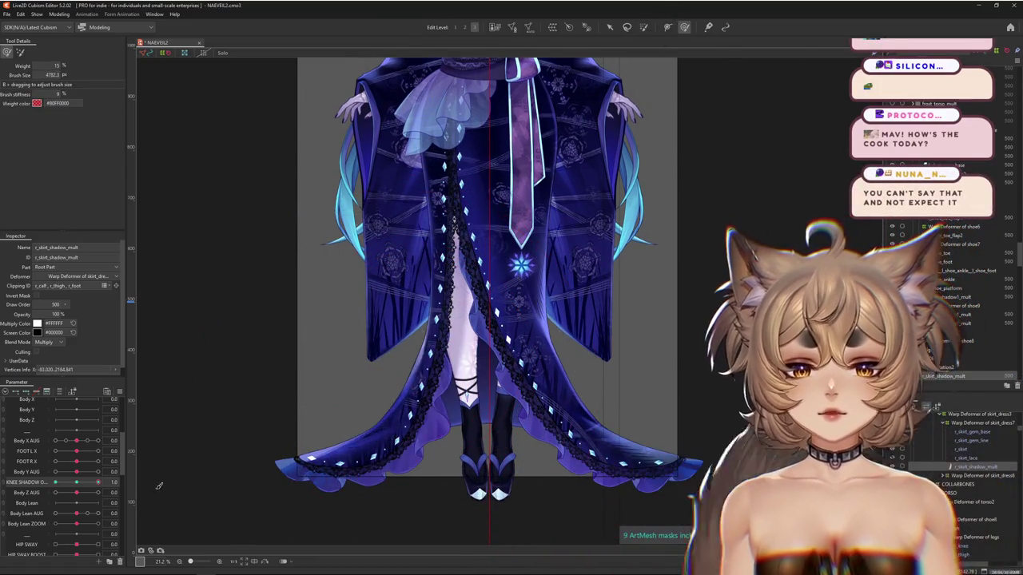
drag(92, 483, 60, 487)
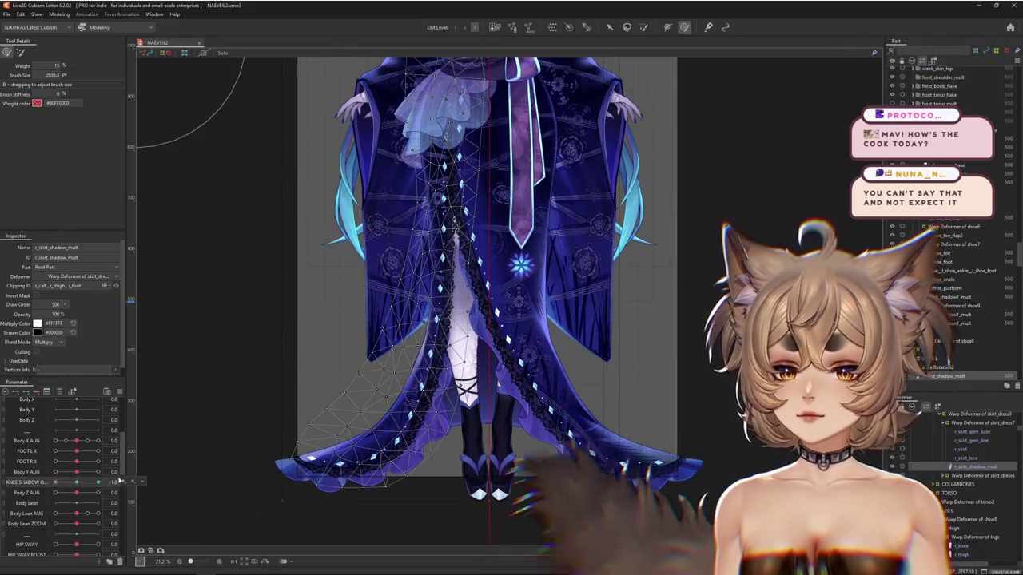
click(124, 484)
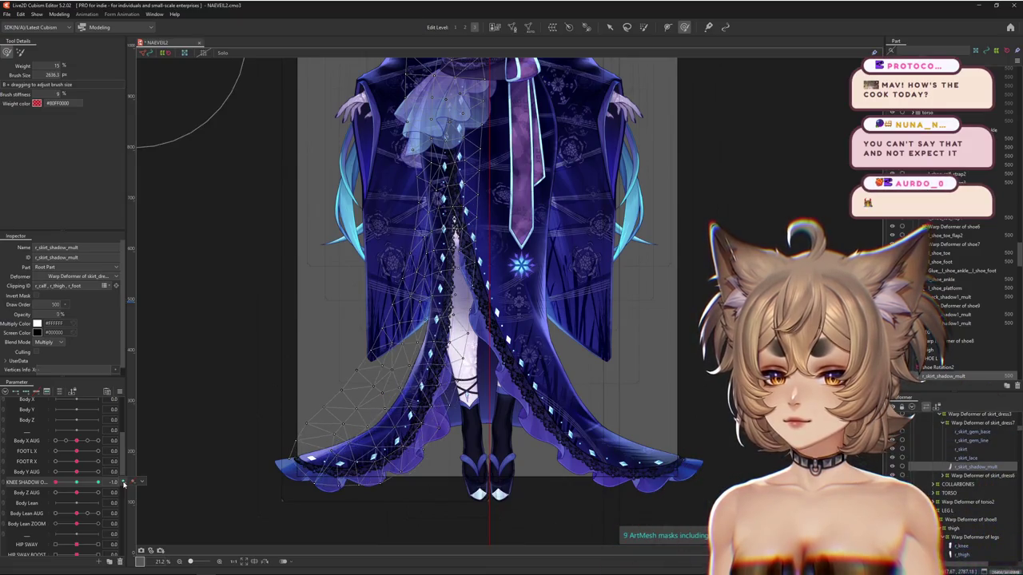
click(77, 485)
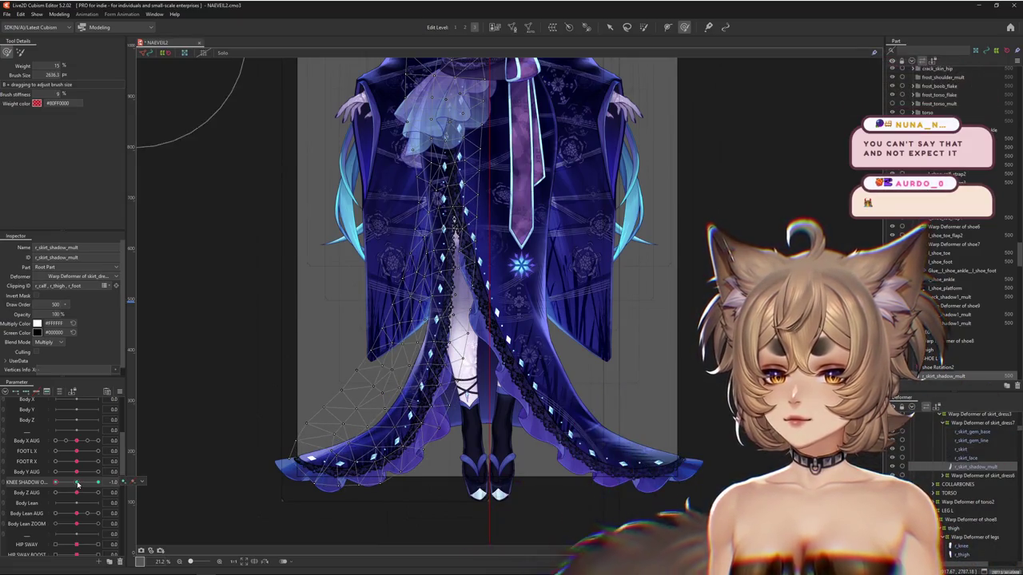
click(464, 325)
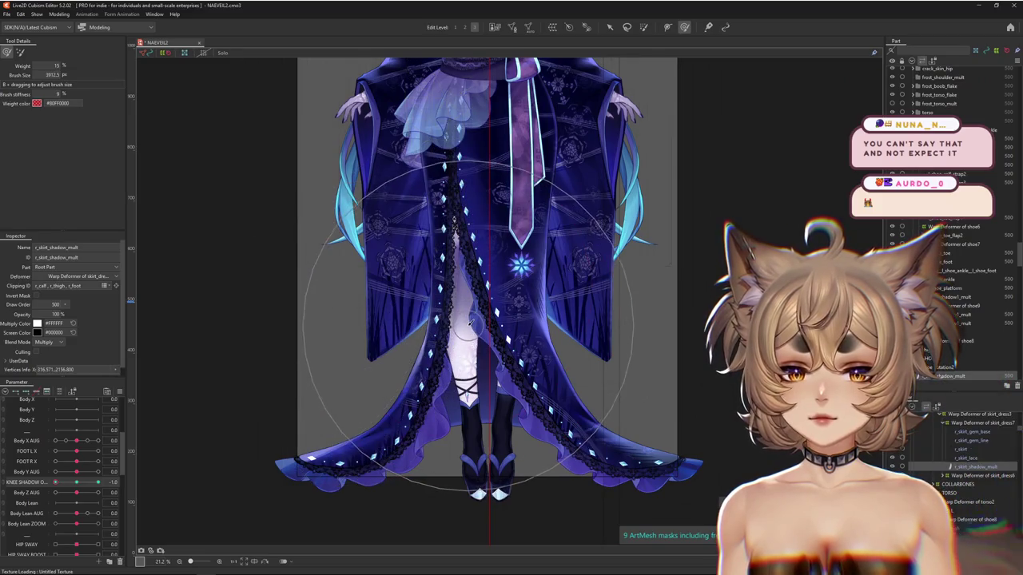
Reselect the skirt shadow, resize the brush to 2499.2 px, and preview KNEE SHADOW at 1.0.
click(43, 483)
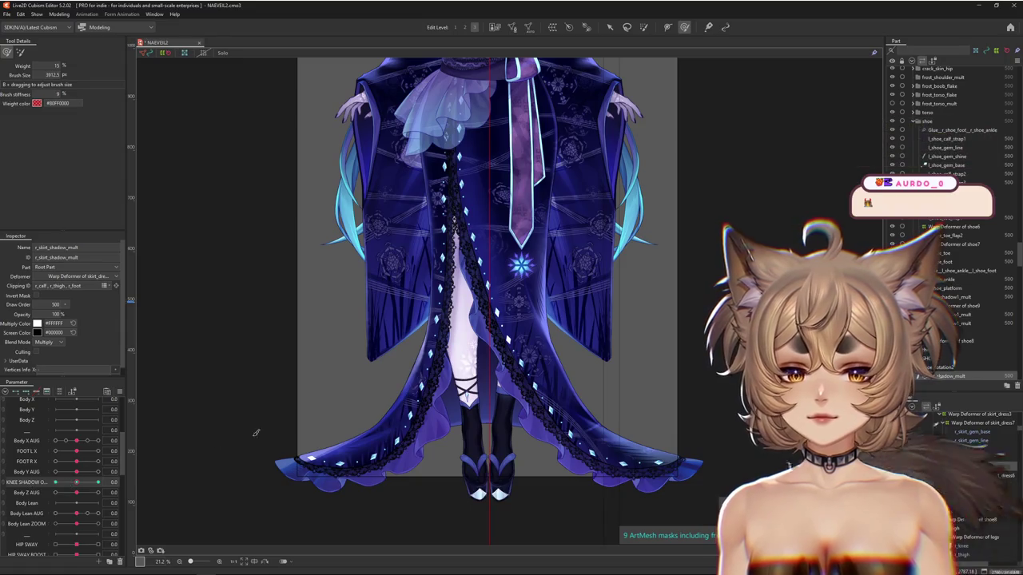
click(462, 301)
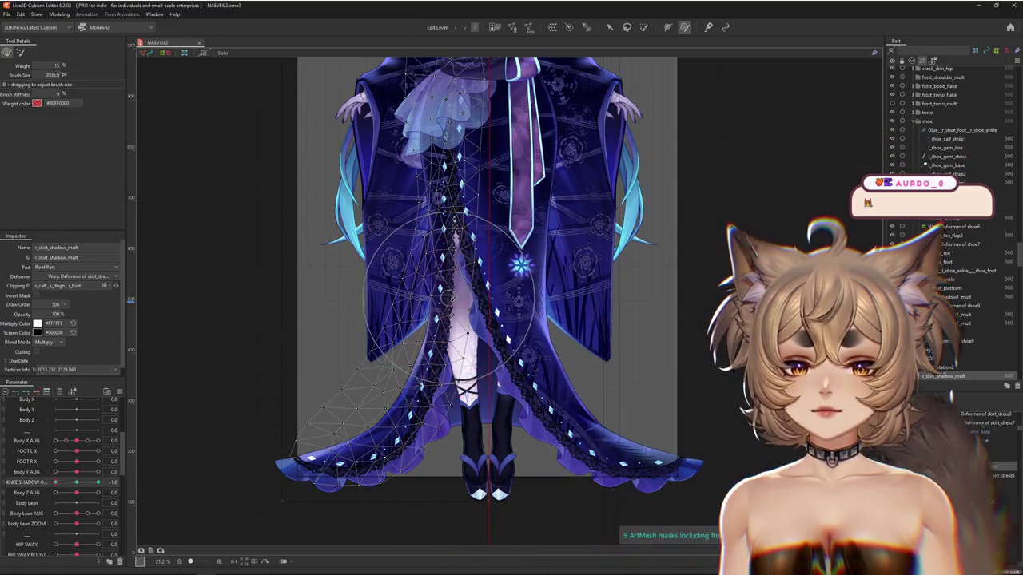
drag(466, 298, 458, 326)
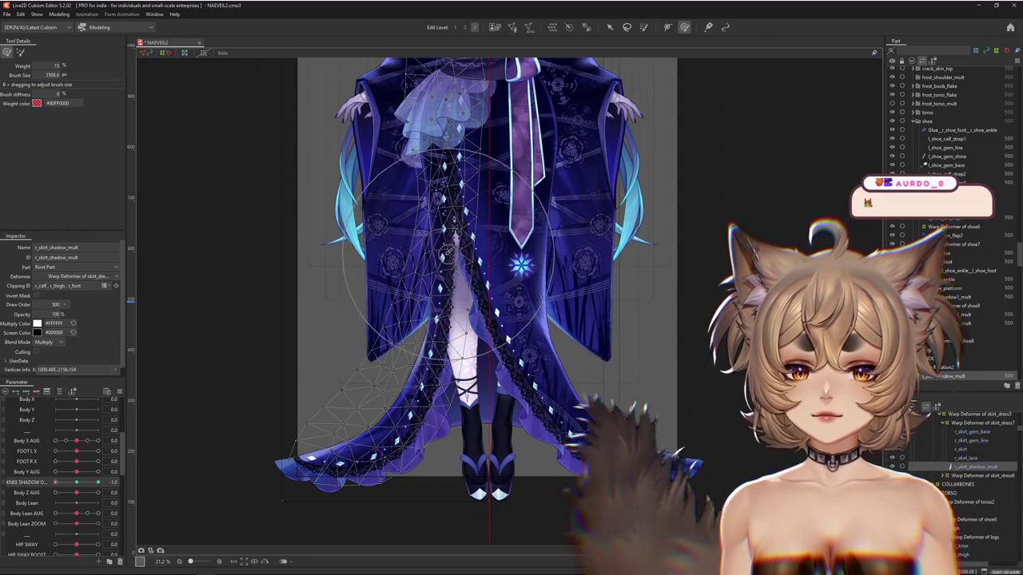
drag(96, 481, 77, 483)
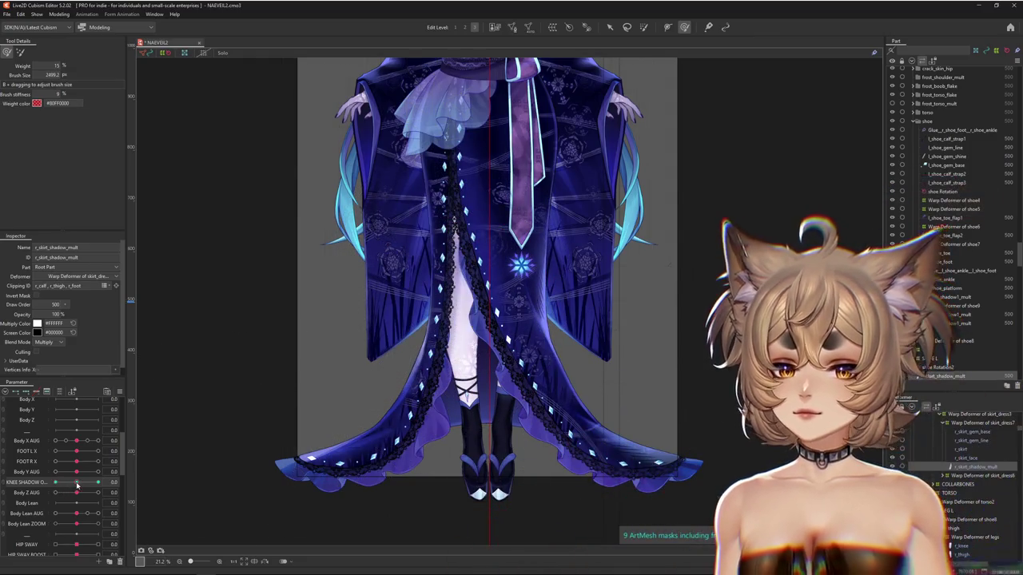
click(97, 483)
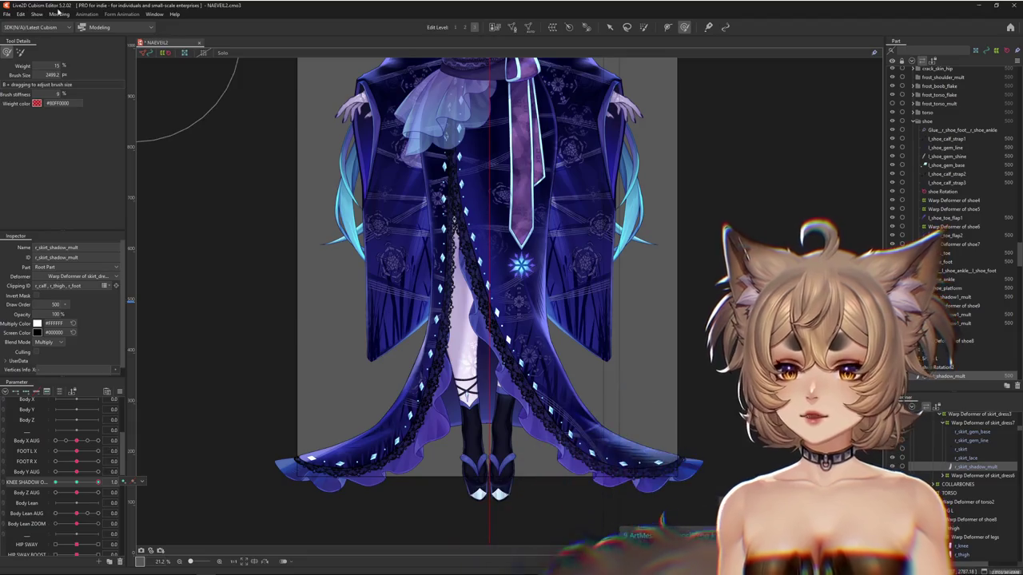
click(60, 15)
Shake the model in Physics Settings to test the knee shadow physics.
click(74, 191)
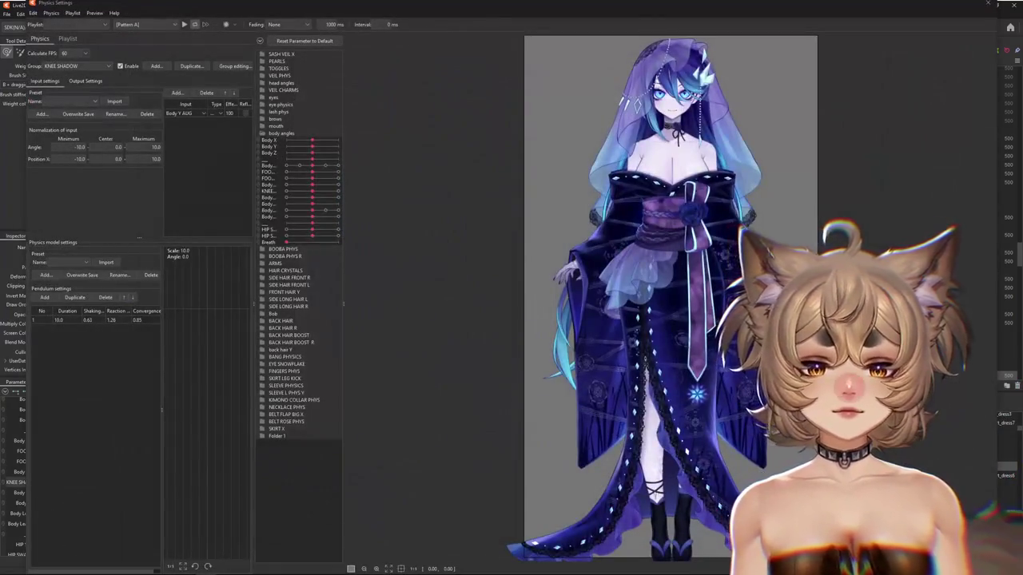
scroll(689, 495, up, 2)
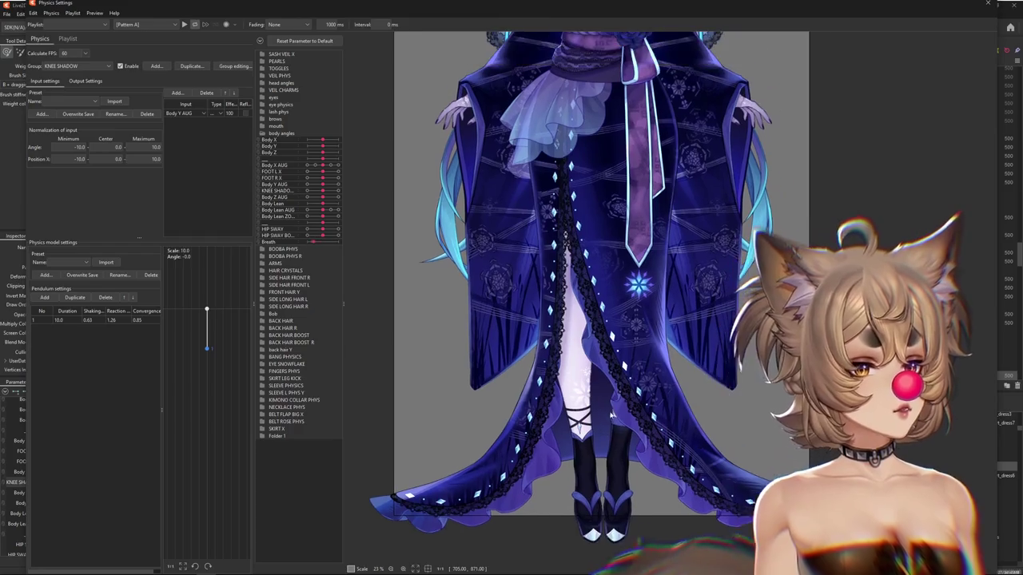
scroll(613, 454, up, 2)
mouse_move(614, 453)
mouse_down()
mouse_move(610, 490)
mouse_move(653, 151)
mouse_move(733, 138)
mouse_up()
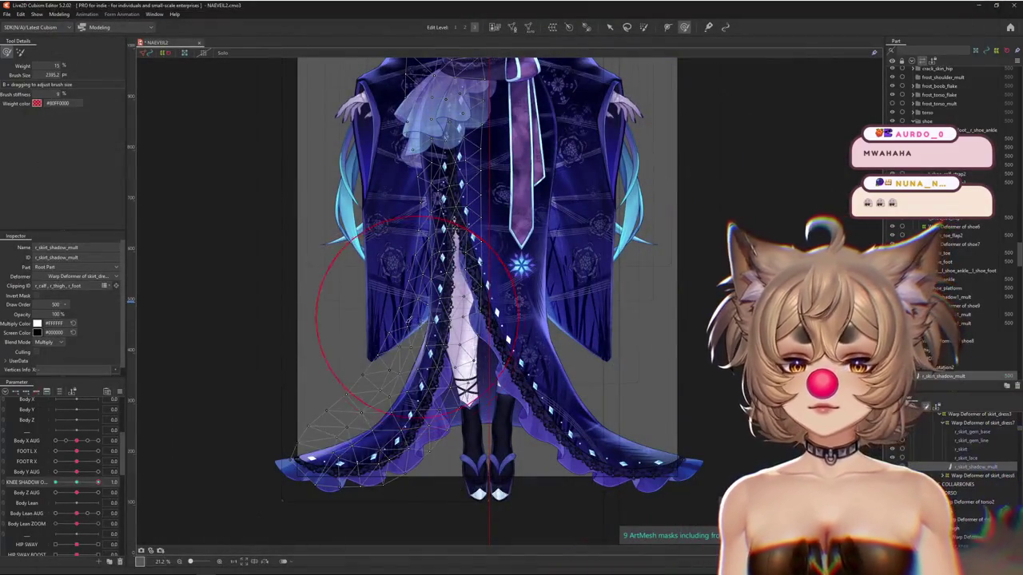
Set KNEE SHADOW to -1 and shrink the weight brush to 1478.2 px for repainting.
drag(81, 482, 98, 481)
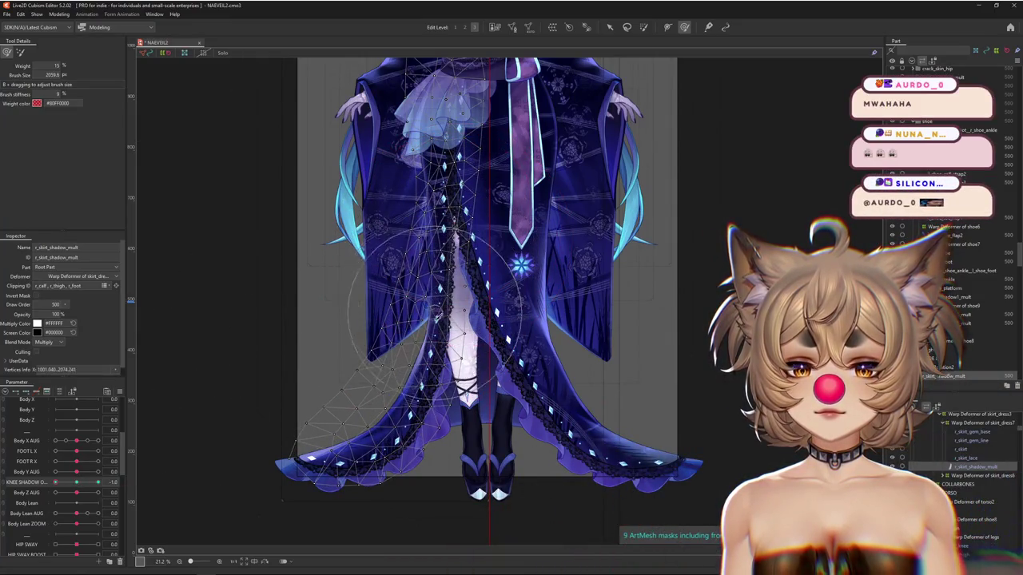
drag(519, 210, 450, 234)
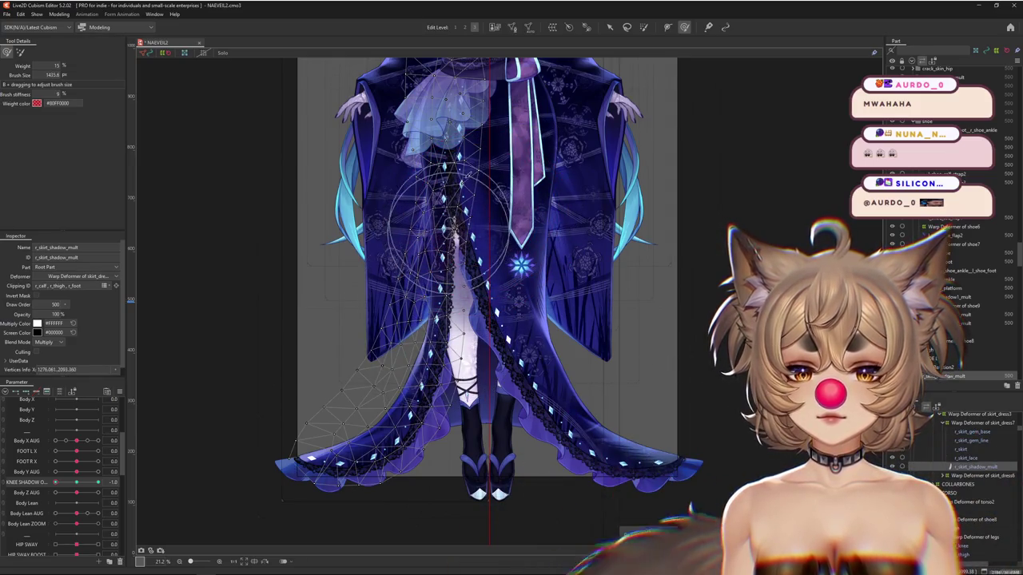
mouse_move(518, 189)
mouse_down()
mouse_move(473, 257)
mouse_move(535, 221)
mouse_up()
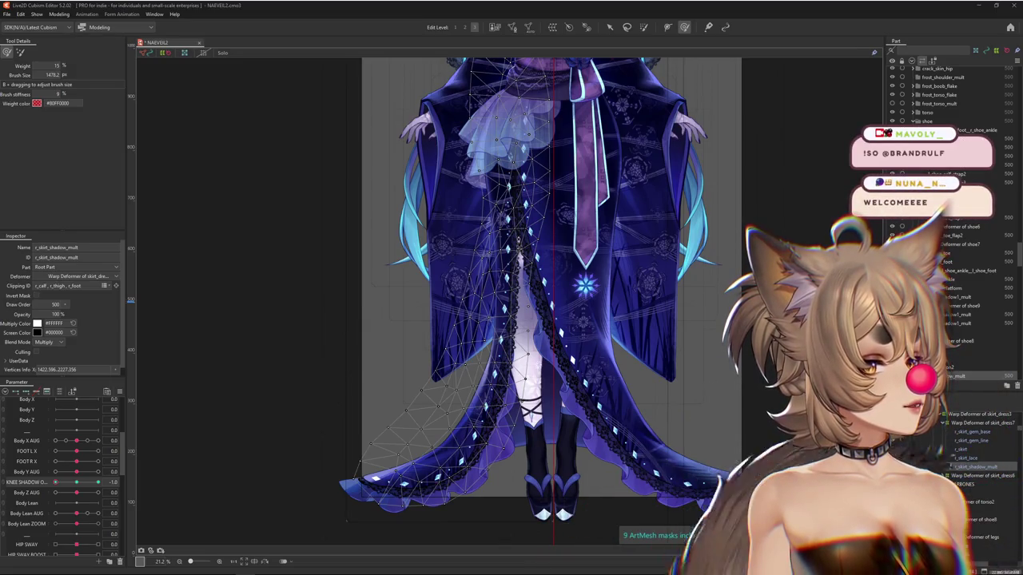
scroll(381, 361, down, 2)
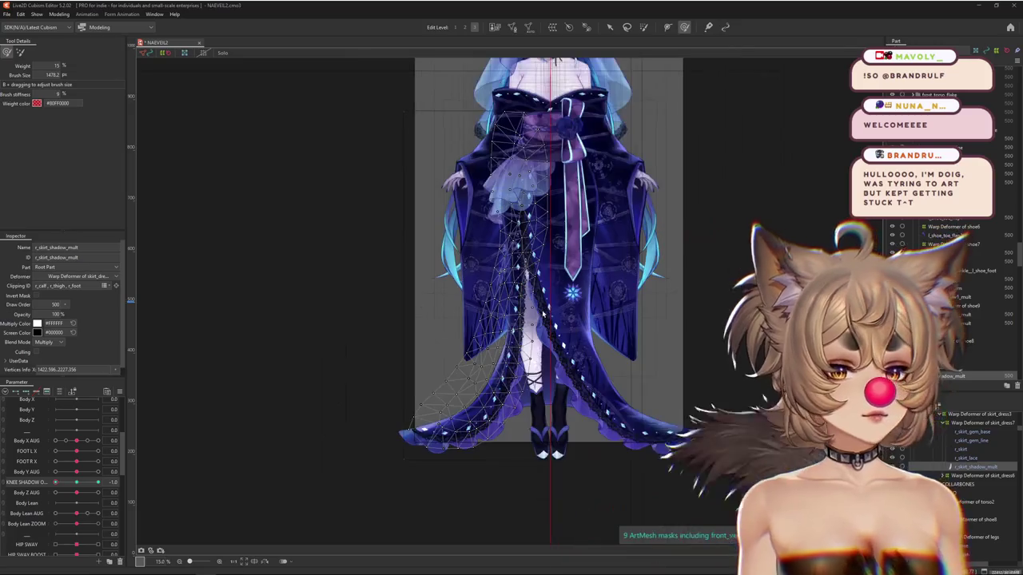
scroll(381, 360, down, 2)
drag(381, 361, 342, 384)
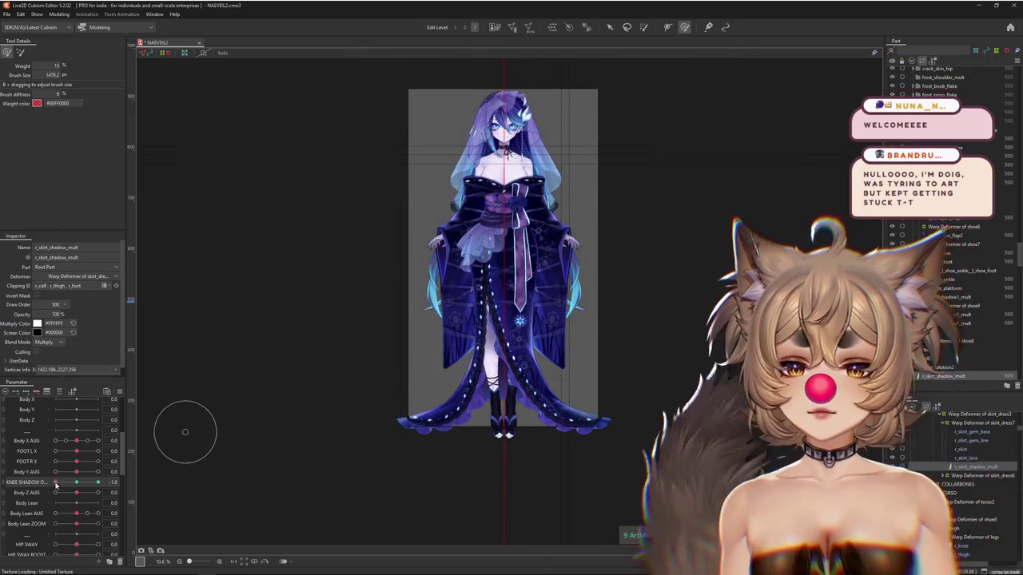
Watch the skirt shadow move in the zoomed physics preview, then close Physics Settings.
click(37, 13)
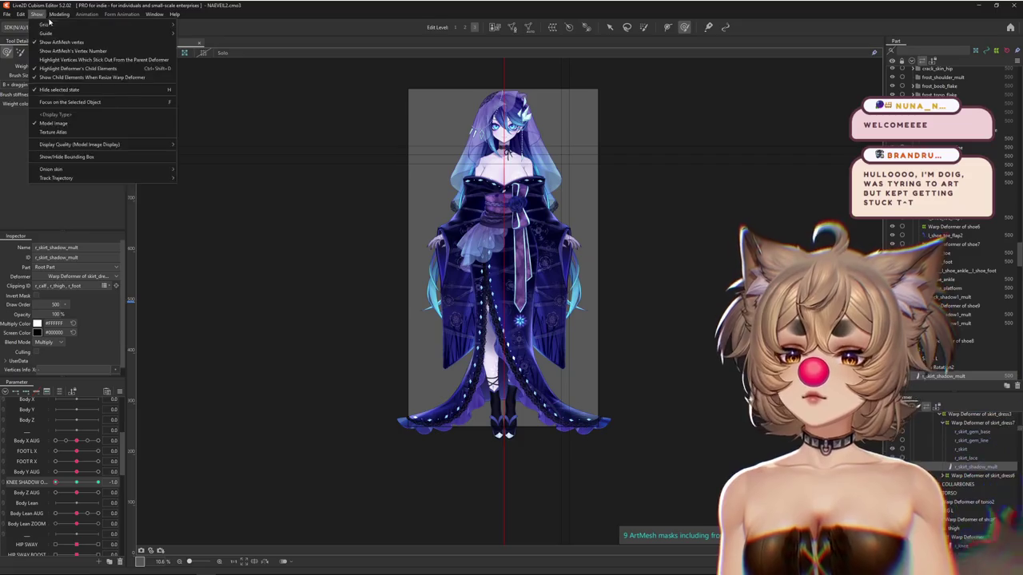
key(Return)
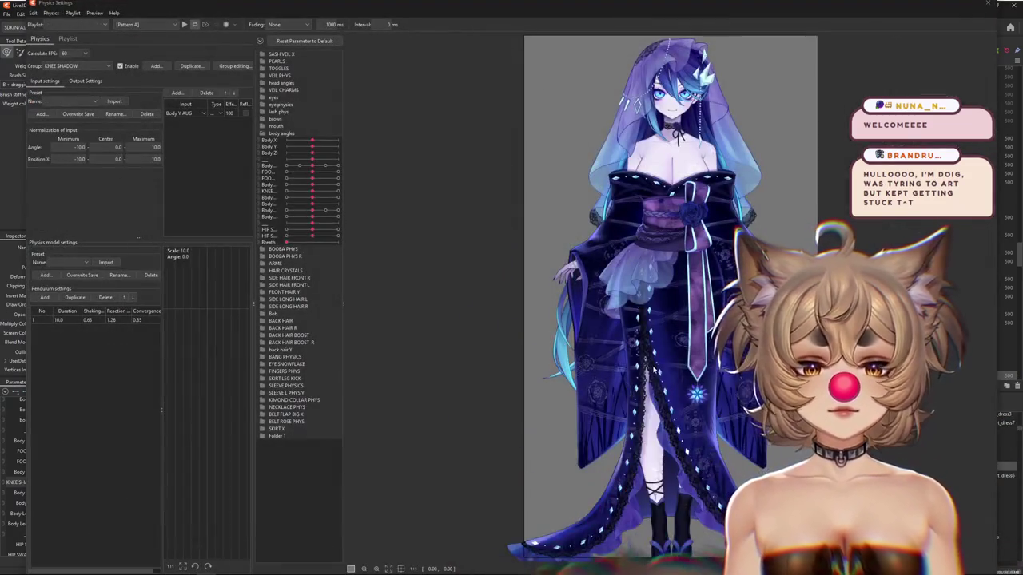
scroll(580, 296, up, 2)
scroll(607, 390, up, 1)
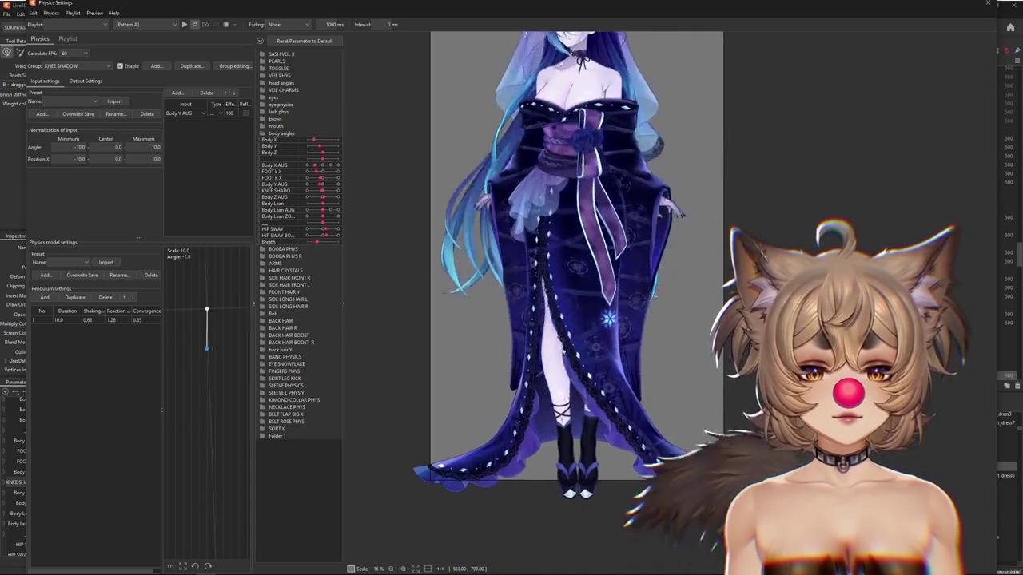
scroll(527, 400, up, 3)
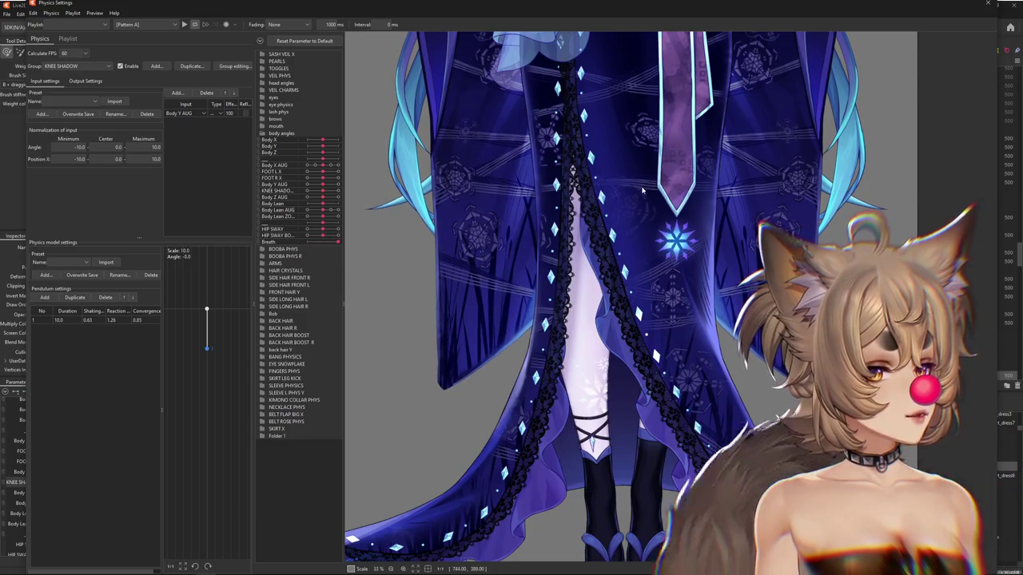
scroll(636, 195, down, 2)
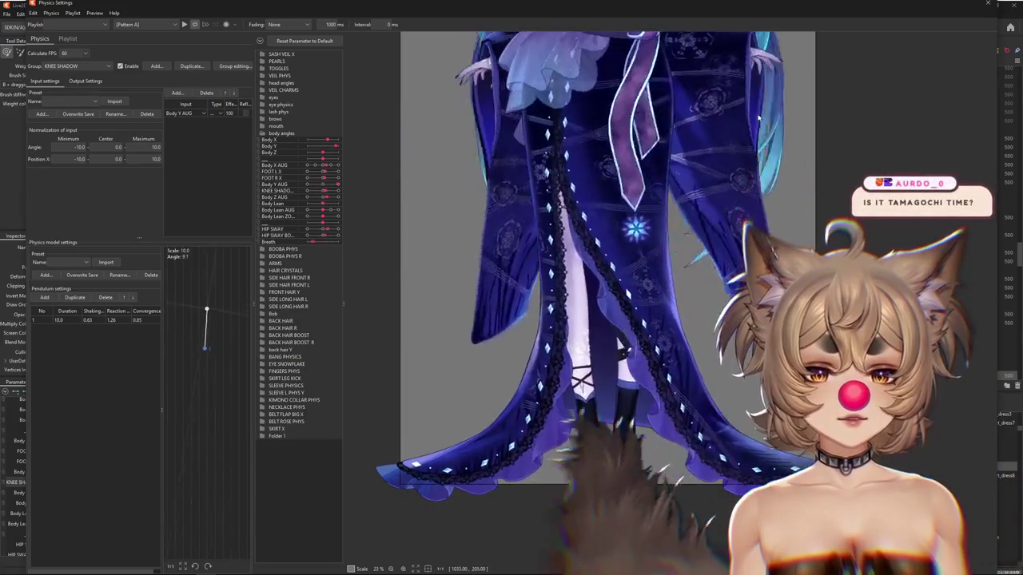
click(987, 6)
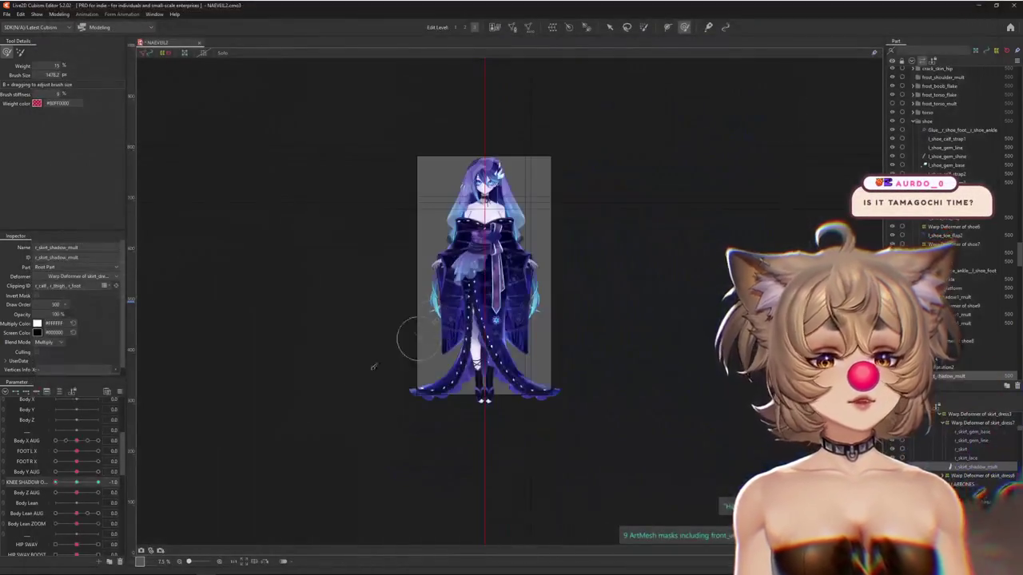
Pan the view to the upper body and save the model with Ctrl+S.
scroll(385, 388, up, 3)
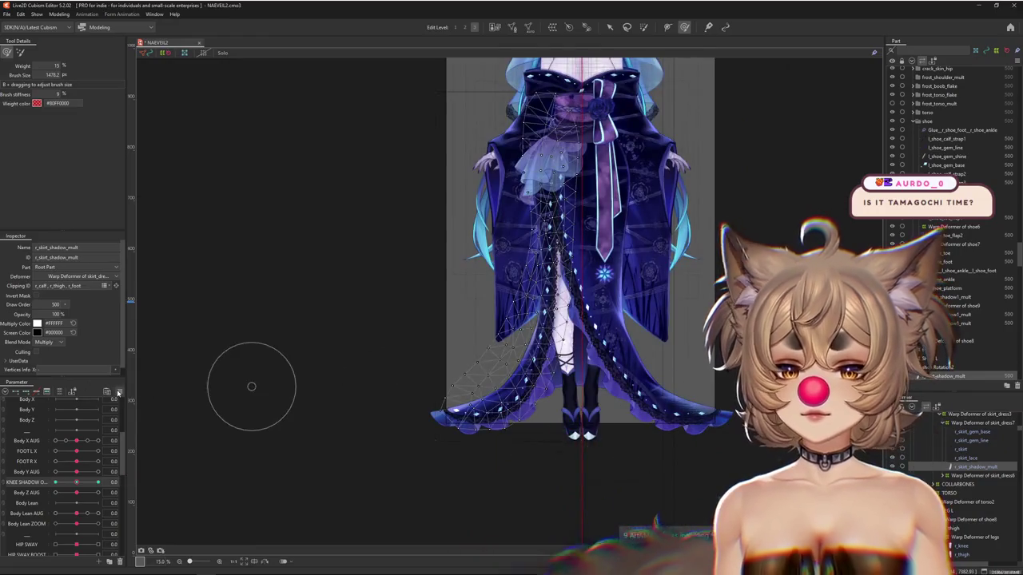
right_click(194, 360)
scroll(612, 344, up, 3)
drag(612, 358, 588, 437)
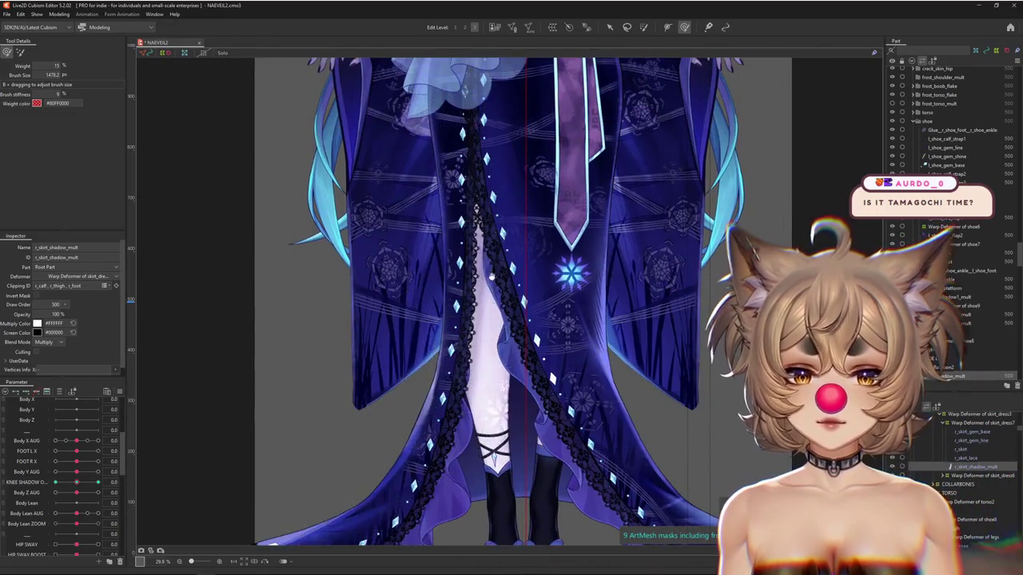
scroll(330, 409, down, 3)
key(ctrl+s)
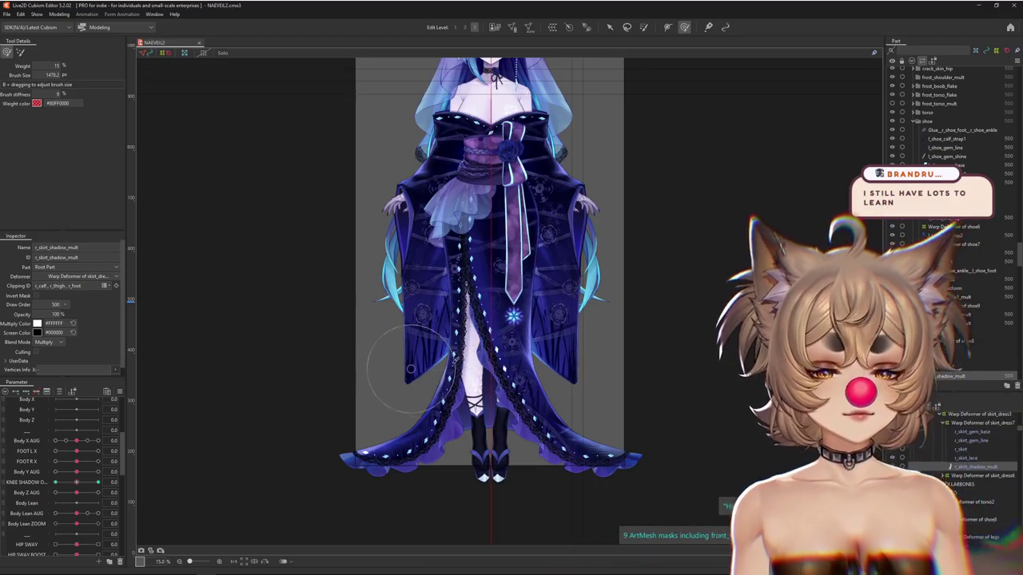
Select the KNEE SHADOW parameter and dismiss its options list without changes.
scroll(424, 407, up, 3)
scroll(479, 360, down, 1)
scroll(730, 253, up, 1)
scroll(479, 336, up, 1)
scroll(178, 415, up, 1)
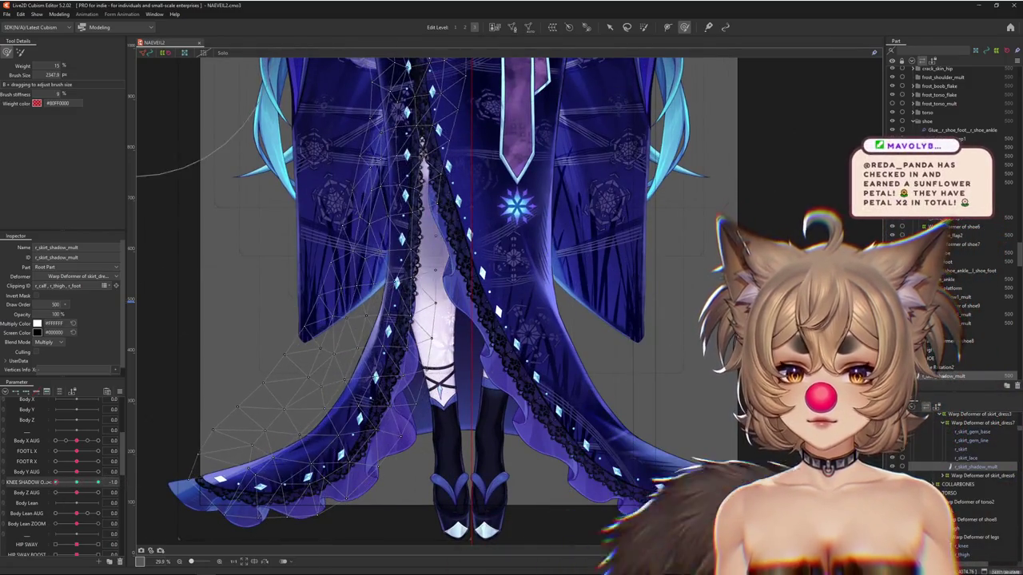
click(83, 482)
click(121, 392)
click(170, 364)
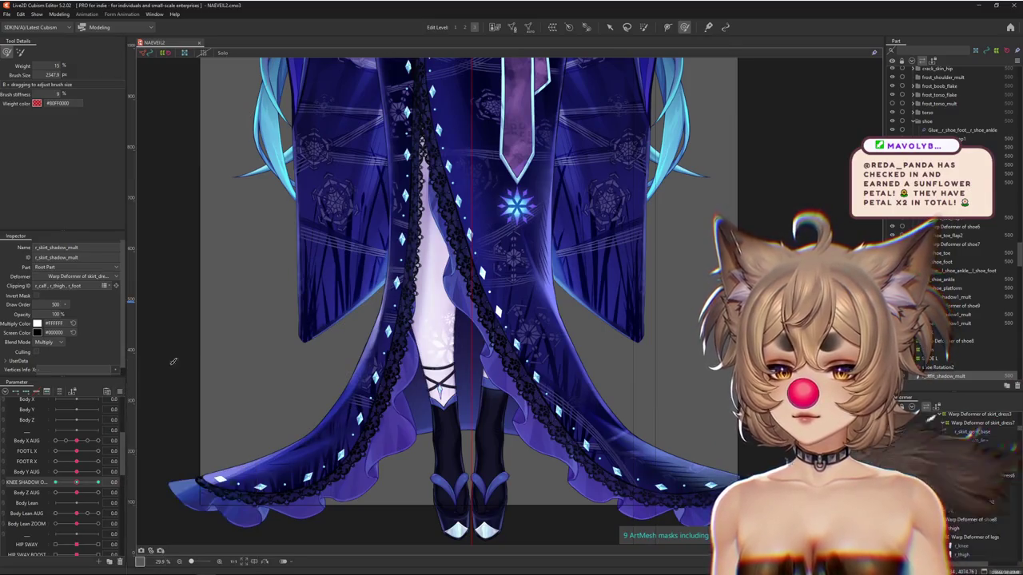
Zoom into the skirt and select the hidden shadow mesh, raising the unhide confirmation.
scroll(391, 334, up, 2)
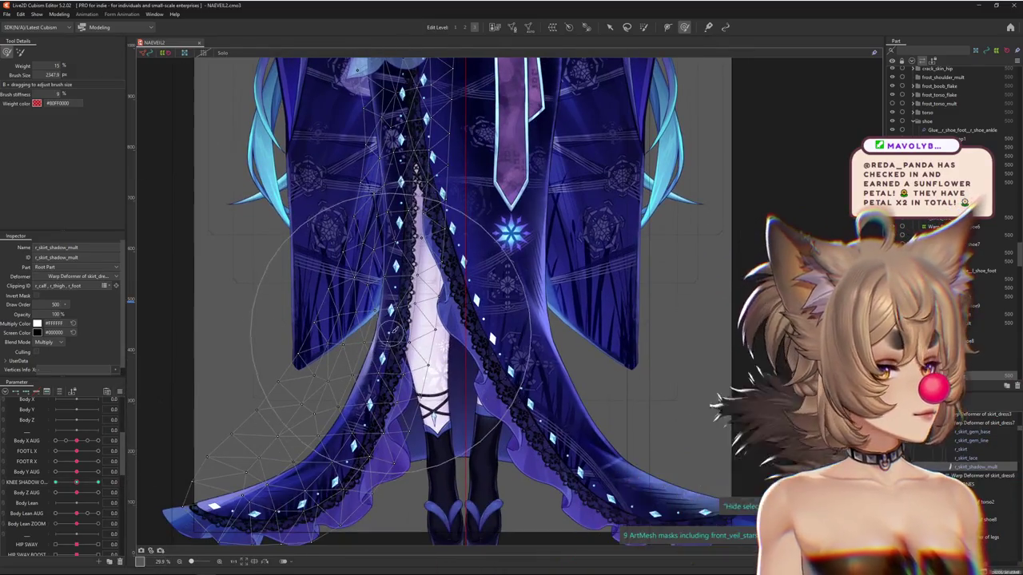
scroll(396, 333, up, 2)
drag(407, 334, 425, 349)
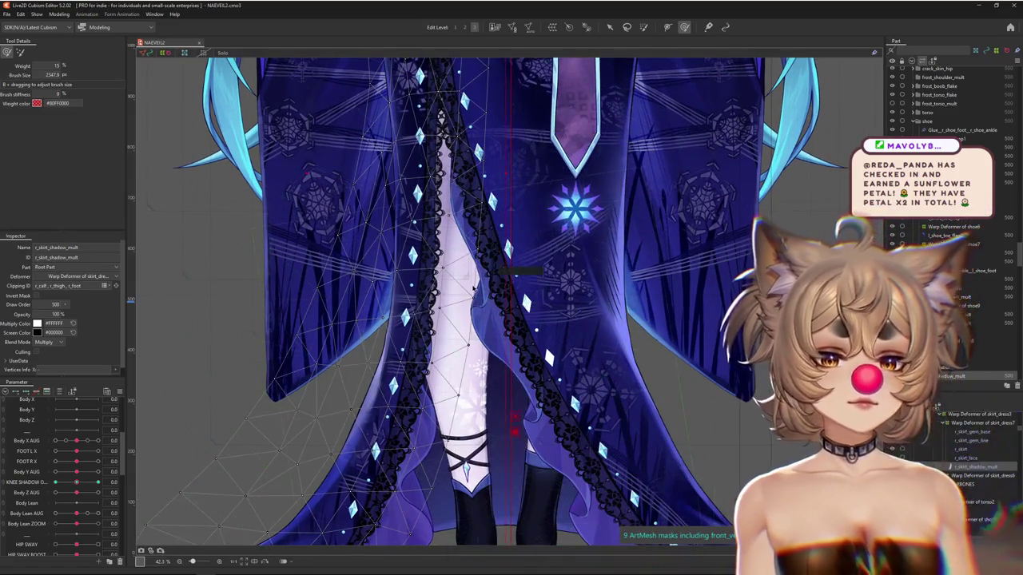
click(516, 368)
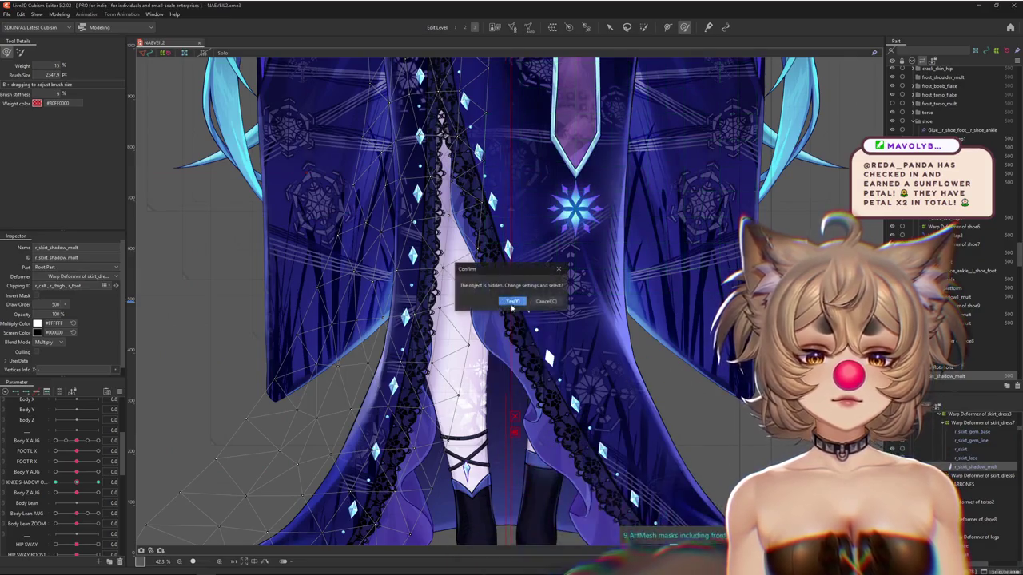
Select the hidden l_skirt_shadow_mult layer and auto-generate its mesh from the 'ayaya' preset.
click(514, 301)
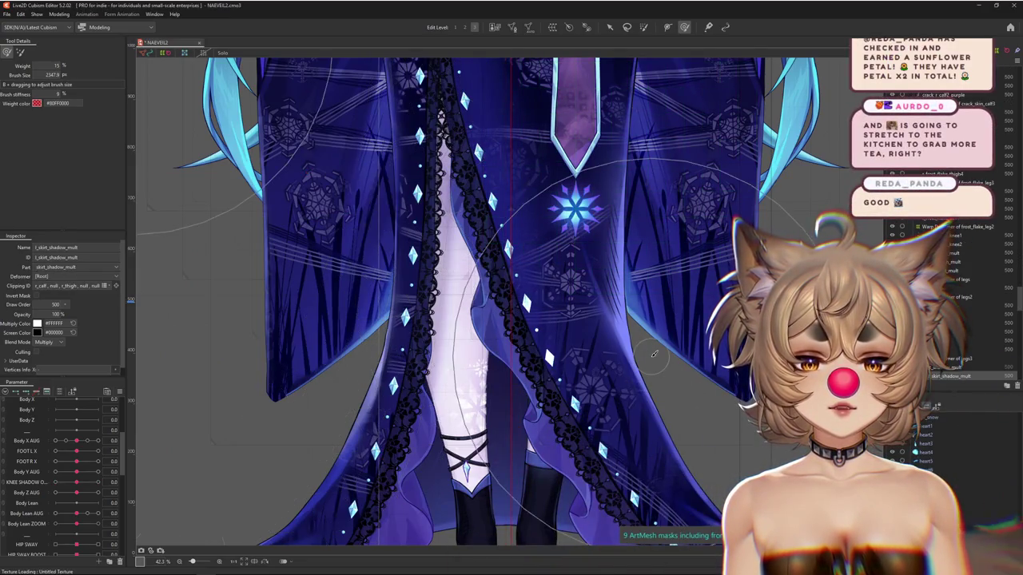
scroll(592, 365, down, 3)
drag(592, 365, 544, 373)
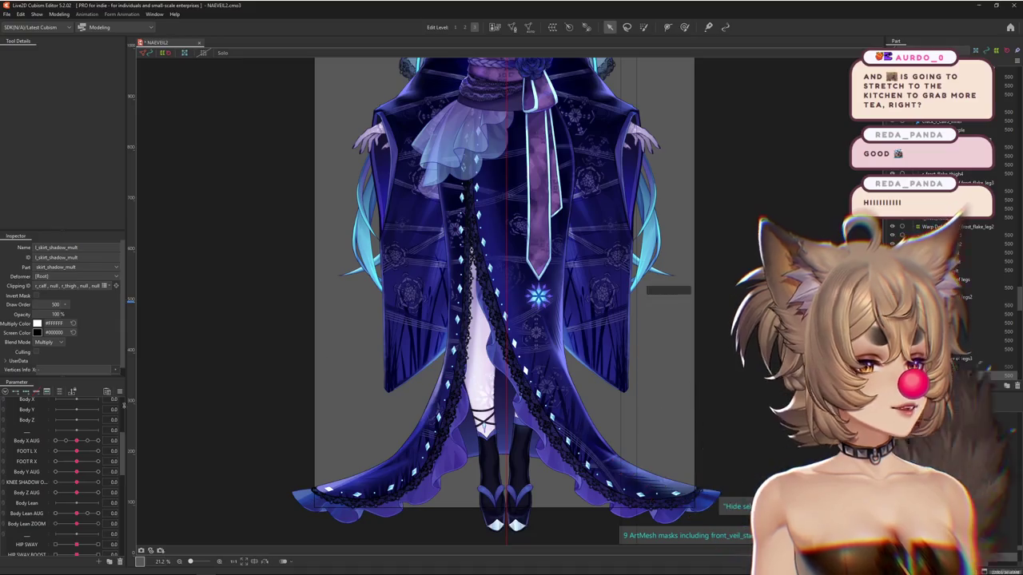
click(512, 27)
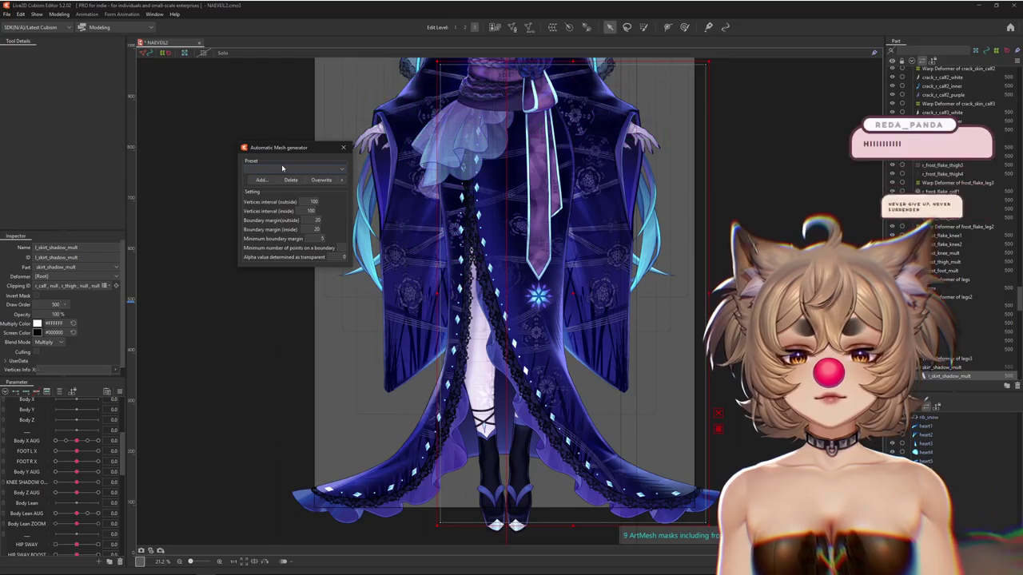
click(323, 170)
click(323, 169)
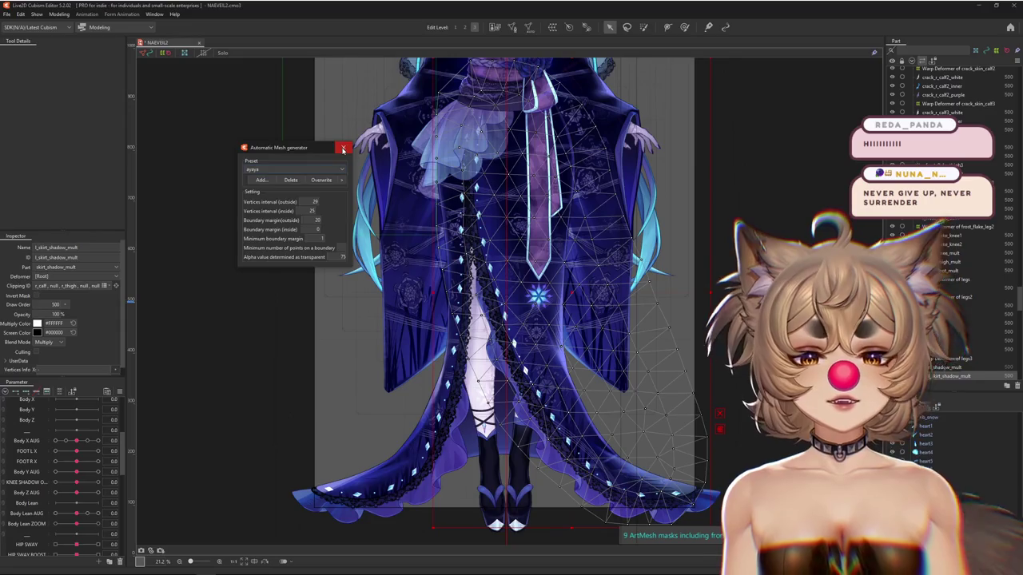
click(343, 149)
scroll(528, 264, down, 2)
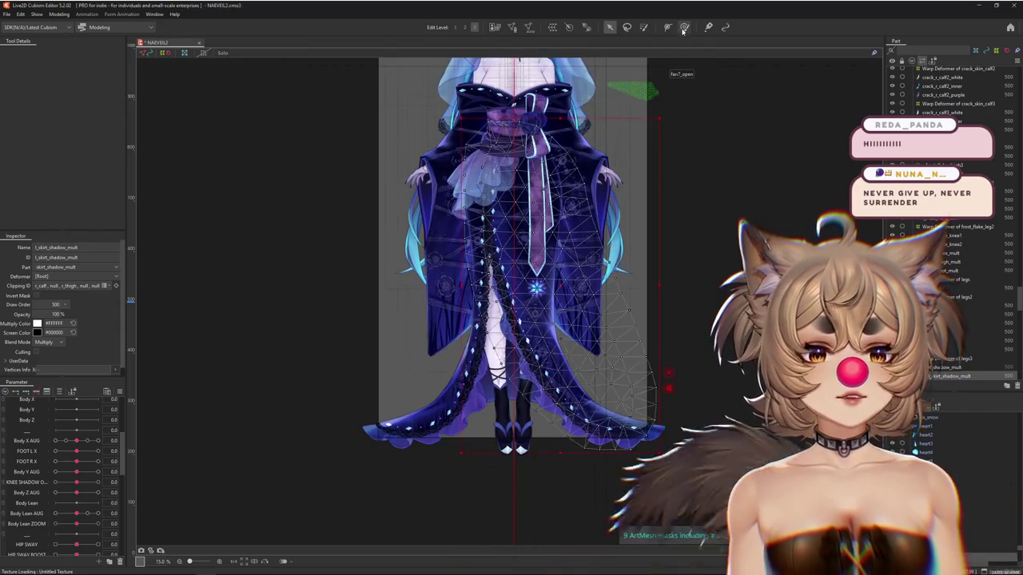
Switch to the weighted brush, enlarge it to about 3800 px, and briefly preview the mesh solo.
click(683, 29)
scroll(575, 156, up, 2)
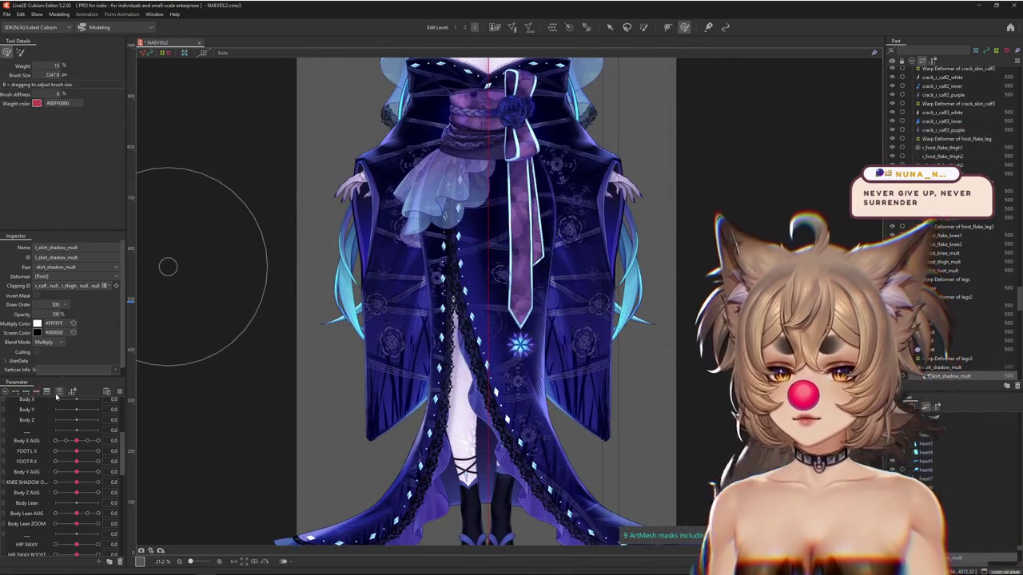
drag(206, 354, 331, 342)
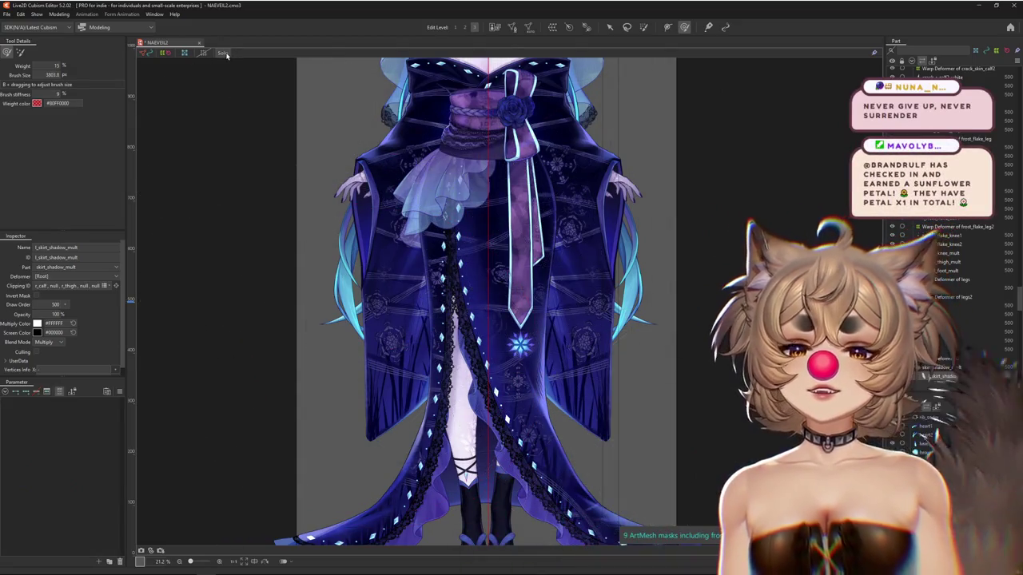
click(223, 54)
click(225, 53)
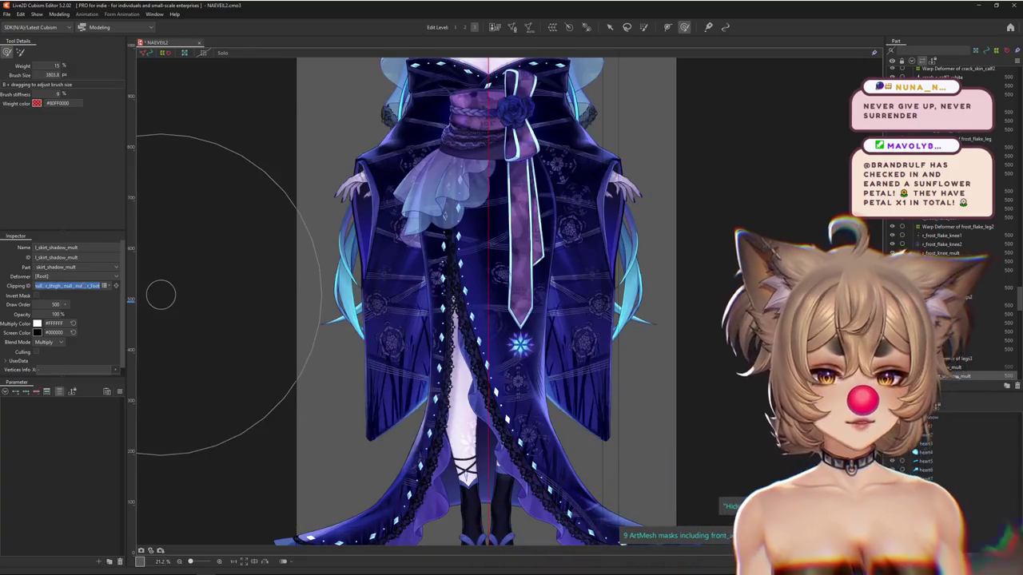
Return to the Arrow tool and shrink the brush to about 3260 px.
click(610, 27)
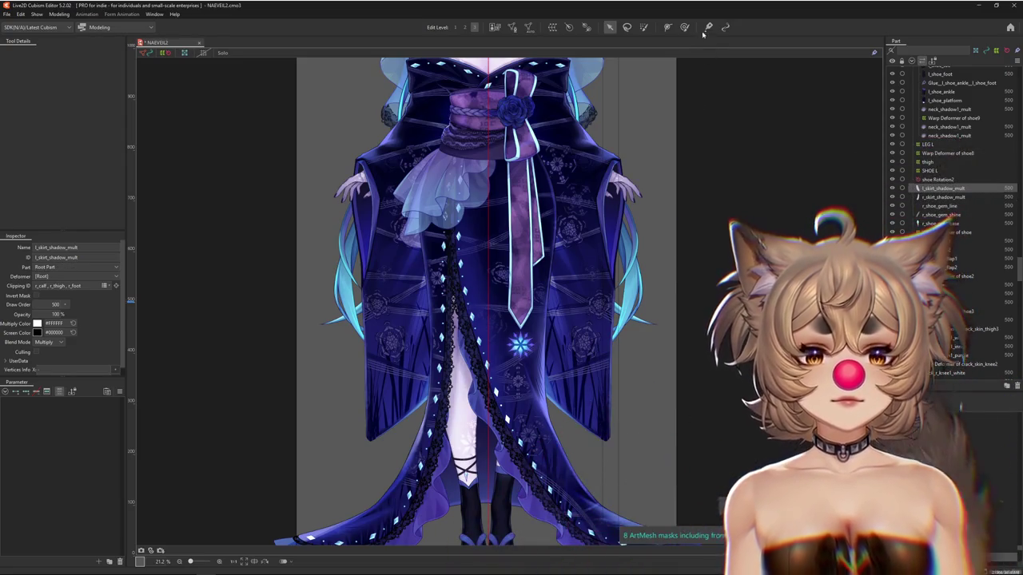
mouse_move(461, 310)
mouse_down()
mouse_move(466, 219)
mouse_move(298, 227)
mouse_up()
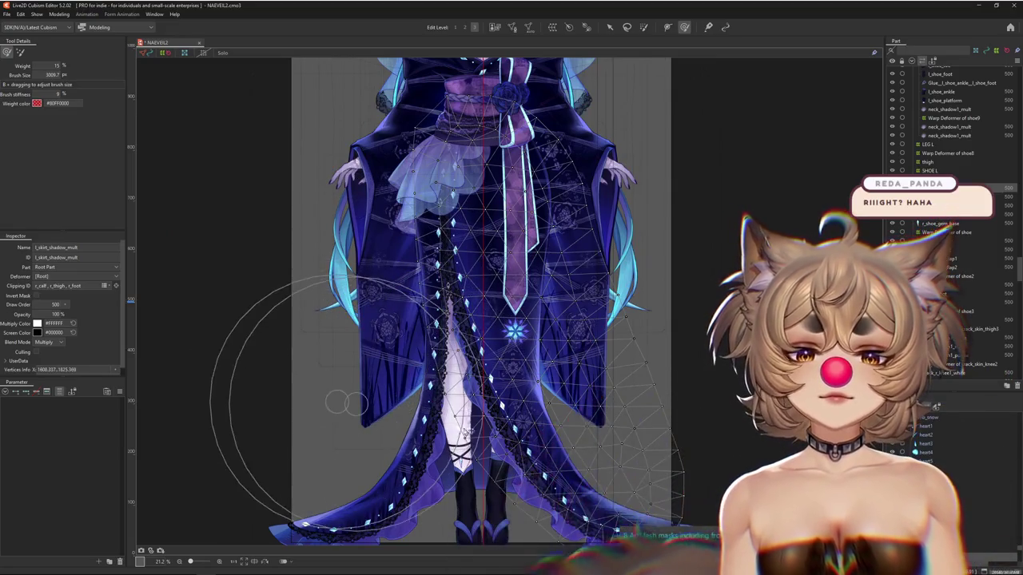
scroll(408, 407, down, 3)
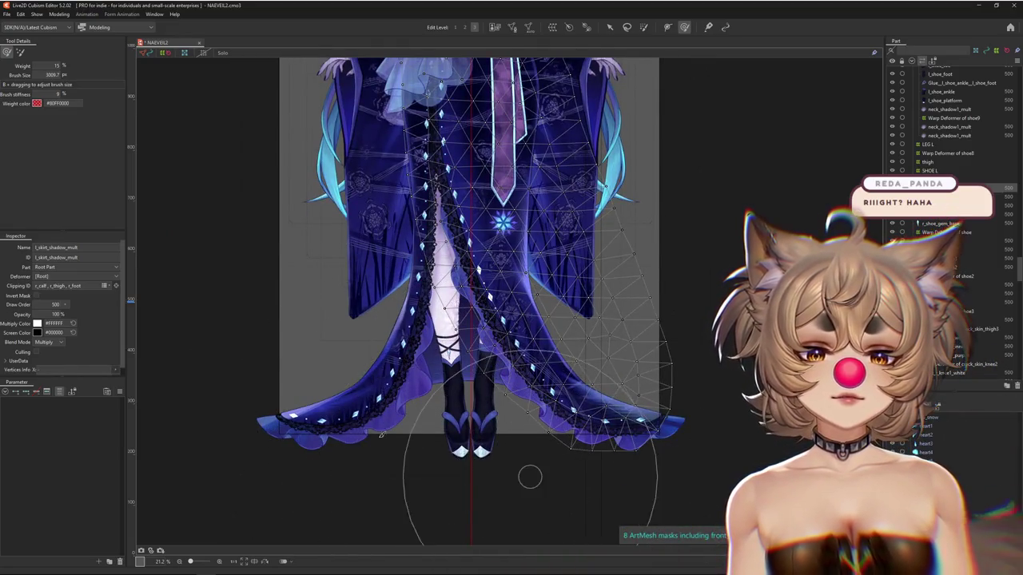
scroll(509, 295, up, 5)
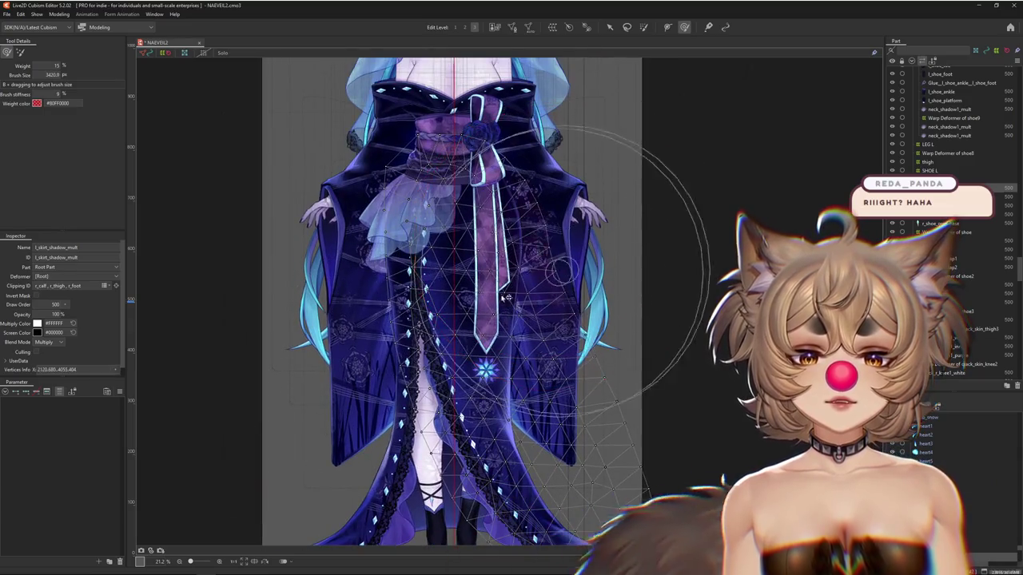
scroll(520, 327, down, 4)
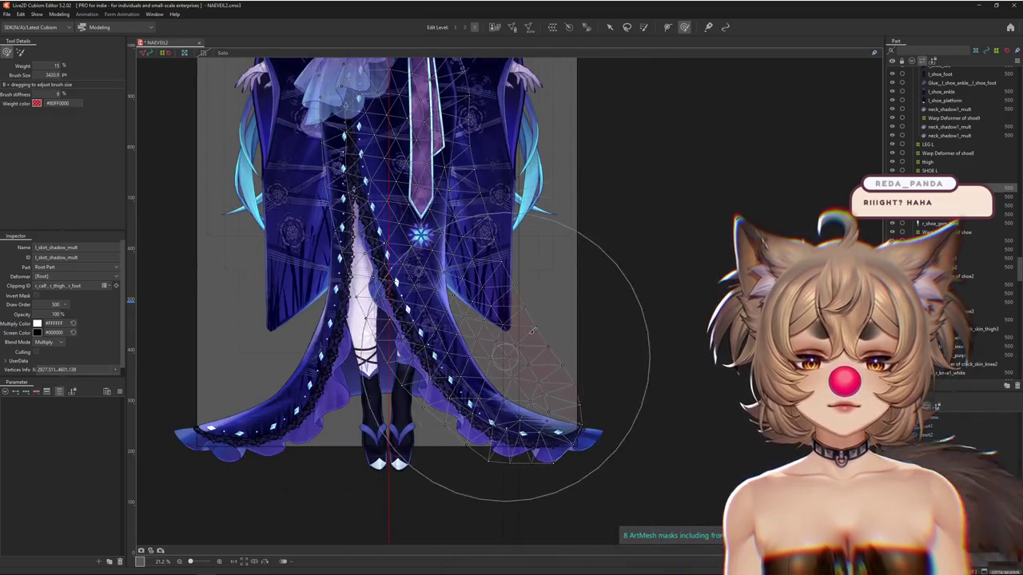
scroll(525, 345, up, 3)
scroll(480, 222, up, 2)
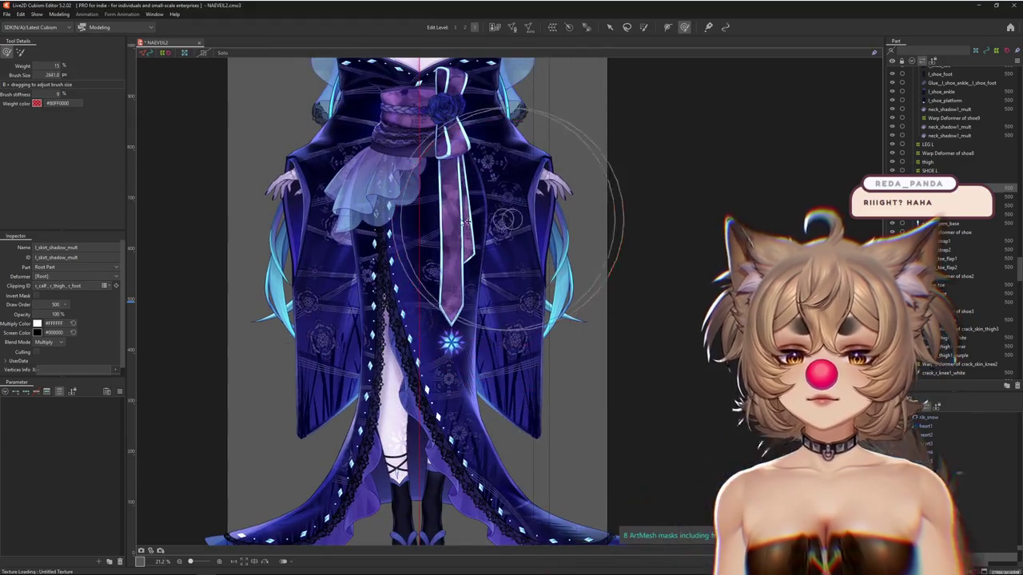